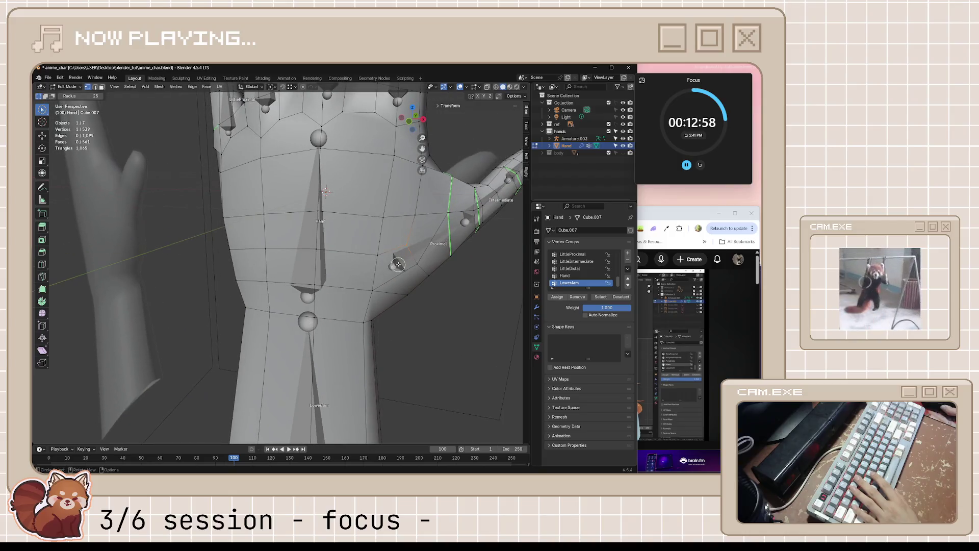
Step: Circle-select a first strip of palm faces beside the thumb with X-ray shading enabled
{"action": "key", "text": "c"}
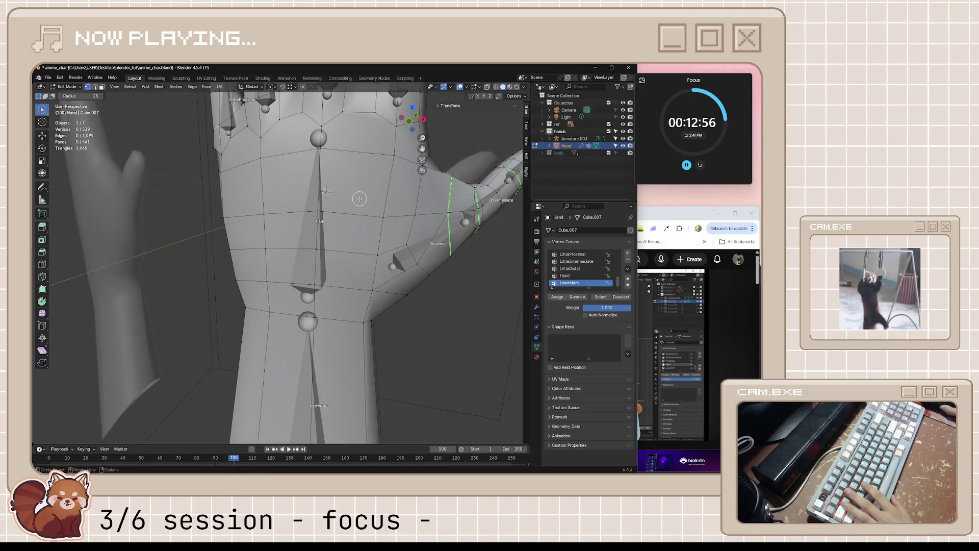
{"action": "left_click_drag", "start_coordinate": [392, 191], "coordinate": [397, 262]}
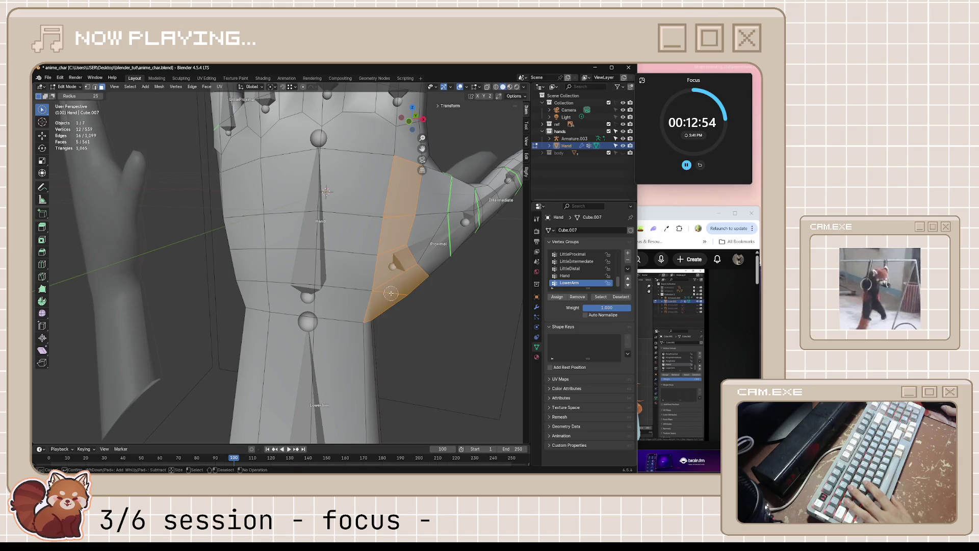
{"action": "key", "text": "Escape"}
{"action": "left_click", "coordinate": [665, 210]}
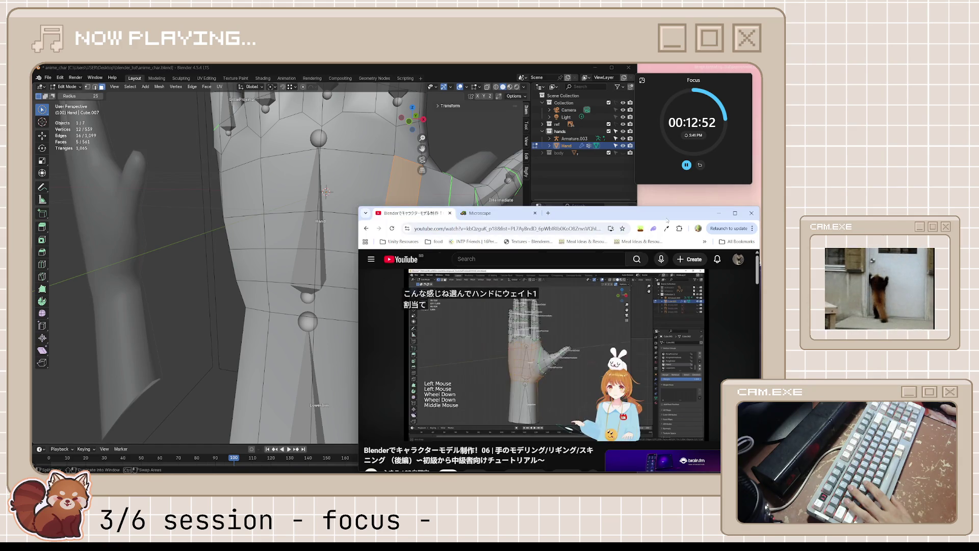
{"action": "left_click", "coordinate": [591, 191]}
{"action": "left_click", "coordinate": [362, 305]}
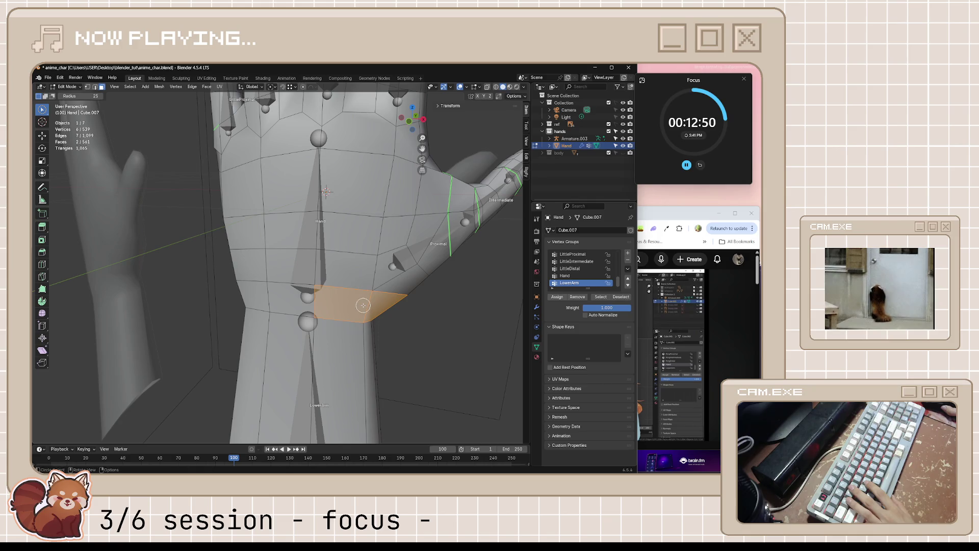
{"action": "left_click_drag", "start_coordinate": [402, 187], "coordinate": [398, 282]}
{"action": "key", "text": "alt+z"}
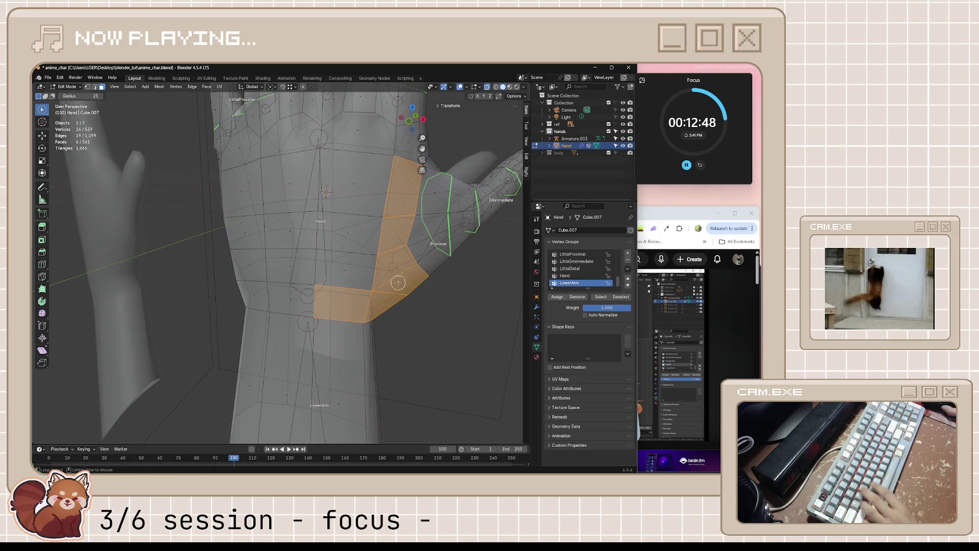
{"action": "left_click_drag", "start_coordinate": [333, 194], "coordinate": [236, 192]}
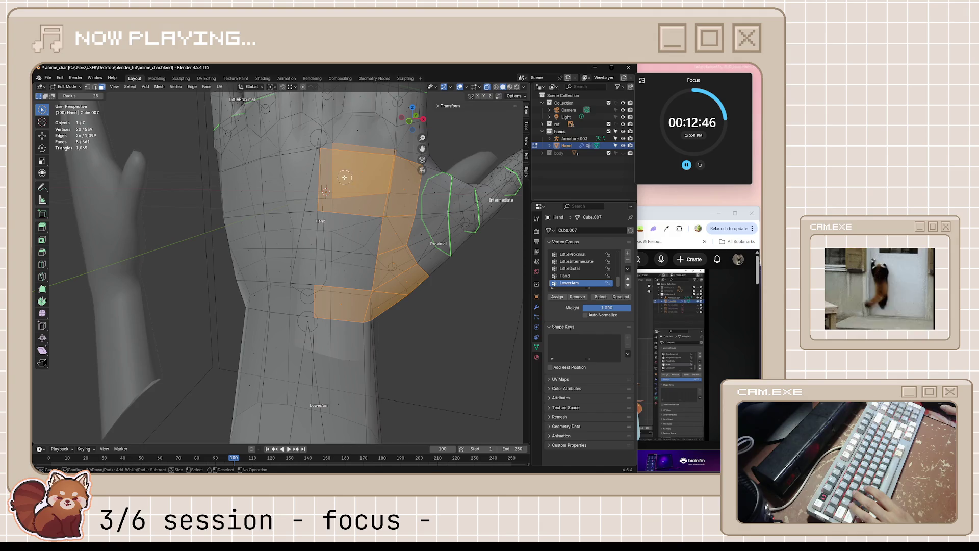
Step: Extend the selection with more faces across the palm and down the hand
{"action": "mouse_move", "coordinate": [236, 192]}
{"action": "middle_mouse_down"}
{"action": "mouse_move", "coordinate": [346, 206]}
{"action": "mouse_move", "coordinate": [261, 169]}
{"action": "mouse_move", "coordinate": [252, 183]}
{"action": "middle_mouse_up"}
{"action": "mouse_move", "coordinate": [230, 191]}
{"action": "left_mouse_down"}
{"action": "mouse_move", "coordinate": [215, 244]}
{"action": "mouse_move", "coordinate": [263, 229]}
{"action": "mouse_move", "coordinate": [283, 208]}
{"action": "left_mouse_up"}
{"action": "middle_click_drag", "start_coordinate": [284, 208], "coordinate": [307, 216]}
{"action": "mouse_move", "coordinate": [306, 216]}
{"action": "left_mouse_down"}
{"action": "mouse_move", "coordinate": [319, 263]}
{"action": "mouse_move", "coordinate": [352, 222]}
{"action": "left_mouse_up"}
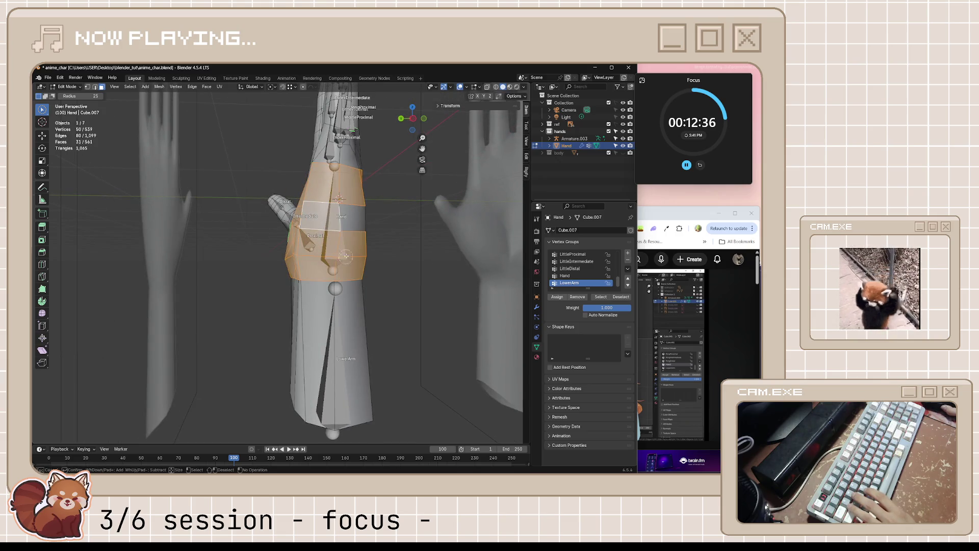
{"action": "middle_click_drag", "start_coordinate": [352, 222], "coordinate": [428, 220]}
{"action": "scroll", "coordinate": [293, 230], "scroll_direction": "up", "scroll_amount": 4}
{"action": "mouse_move", "coordinate": [292, 229]}
{"action": "left_mouse_down"}
{"action": "mouse_move", "coordinate": [245, 222]}
{"action": "mouse_move", "coordinate": [320, 257]}
{"action": "left_mouse_up"}
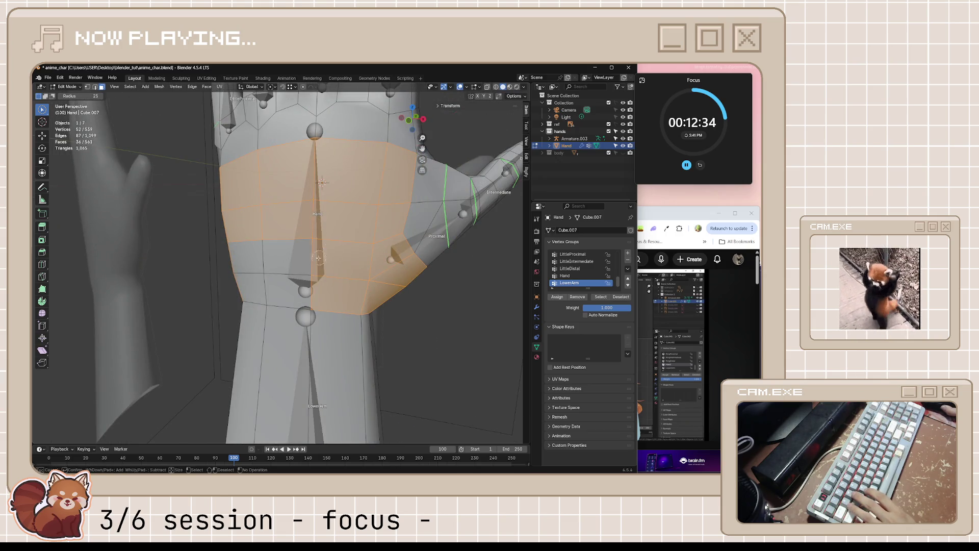
{"action": "left_click_drag", "start_coordinate": [261, 262], "coordinate": [306, 295]}
{"action": "mouse_move", "coordinate": [306, 294]}
{"action": "middle_mouse_down"}
{"action": "mouse_move", "coordinate": [440, 274]}
{"action": "mouse_move", "coordinate": [412, 278]}
{"action": "mouse_move", "coordinate": [423, 261]}
{"action": "middle_mouse_up"}
Step: Add faces and vertices at the hand's edge, then bring the tutorial video up paused
{"action": "left_click", "coordinate": [654, 218]}
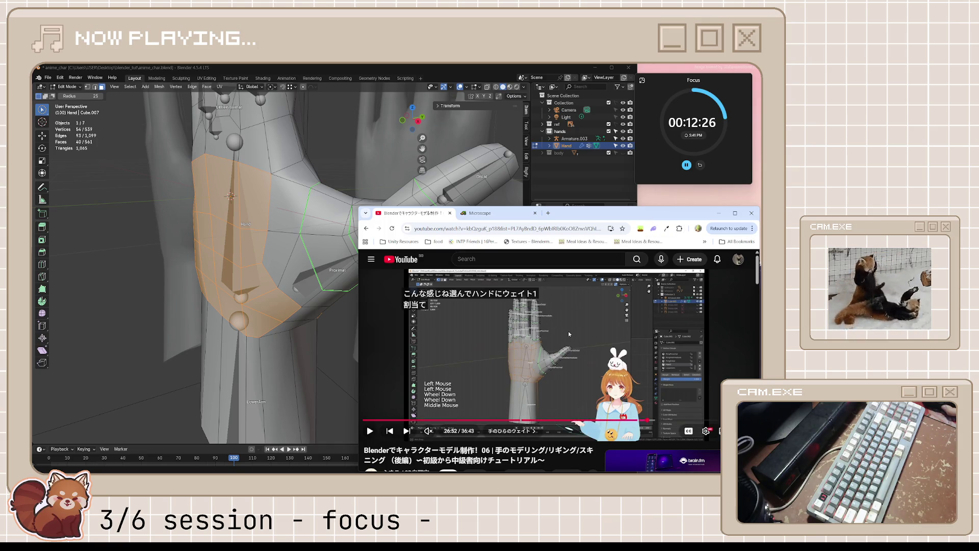
{"action": "left_click", "coordinate": [417, 71]}
{"action": "middle_click_drag", "start_coordinate": [330, 230], "coordinate": [345, 163]}
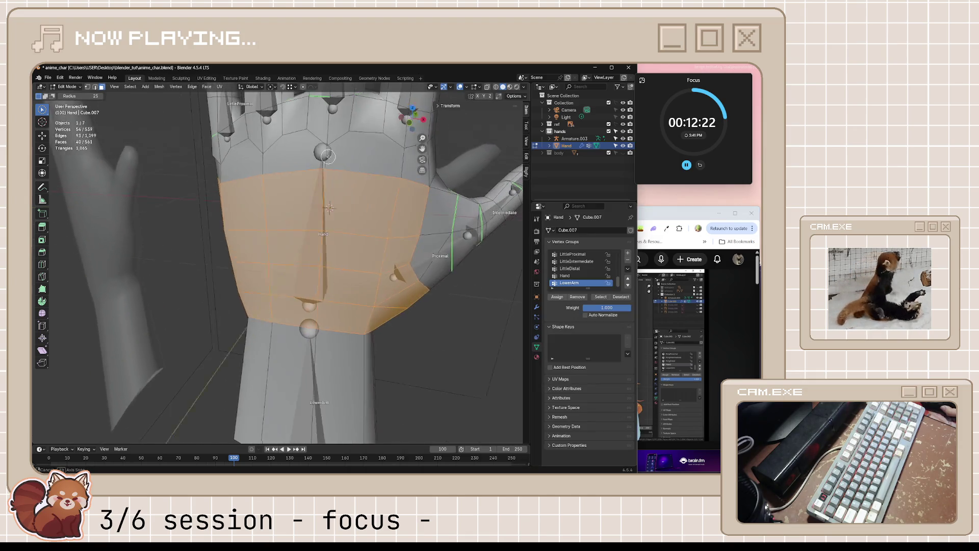
{"action": "scroll", "coordinate": [345, 163], "scroll_direction": "up", "scroll_amount": 2}
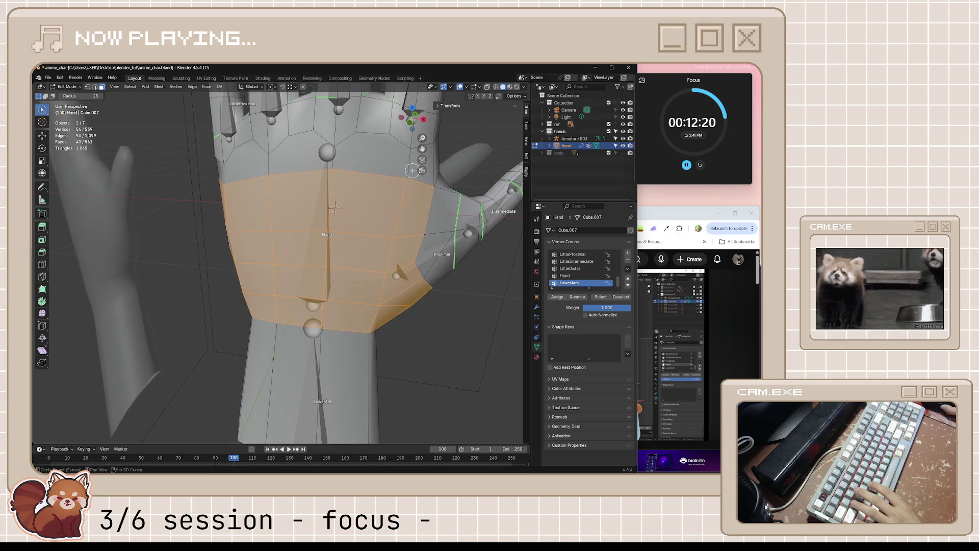
{"action": "mouse_move", "coordinate": [254, 169]}
{"action": "middle_mouse_down"}
{"action": "mouse_move", "coordinate": [405, 200]}
{"action": "mouse_move", "coordinate": [310, 152]}
{"action": "middle_mouse_up"}
{"action": "left_click_drag", "start_coordinate": [310, 151], "coordinate": [302, 157]}
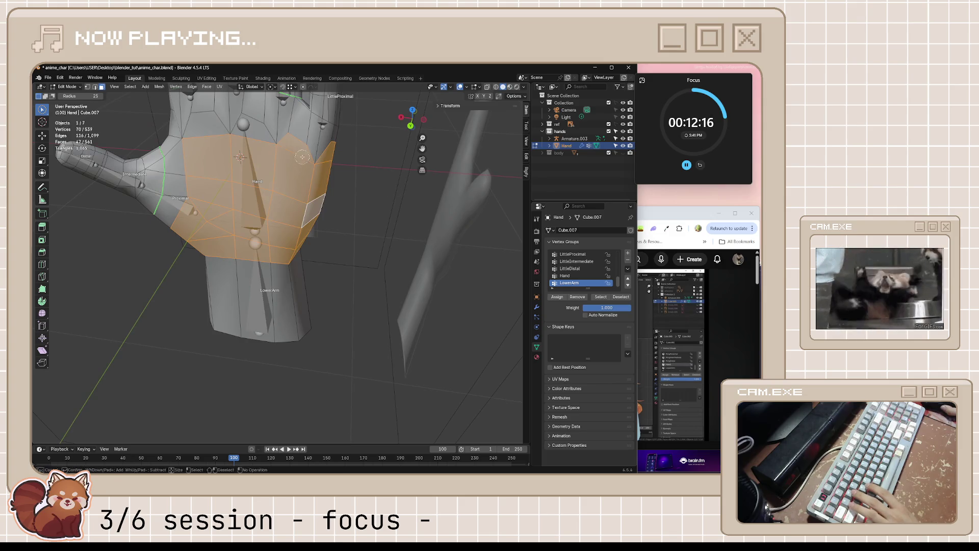
{"action": "left_click", "coordinate": [216, 130]}
{"action": "middle_click_drag", "start_coordinate": [216, 131], "coordinate": [316, 135]}
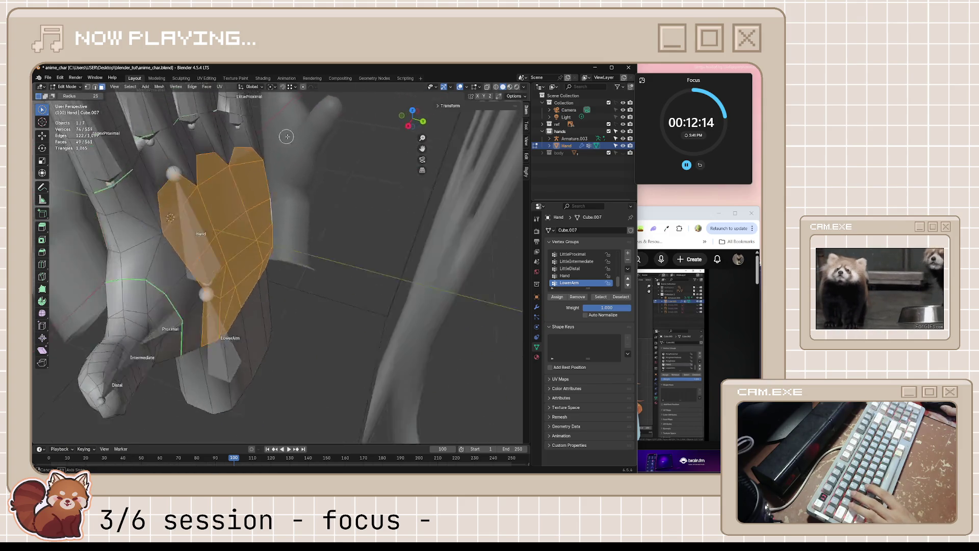
{"action": "left_click", "coordinate": [652, 213]}
{"action": "left_click", "coordinate": [562, 357]}
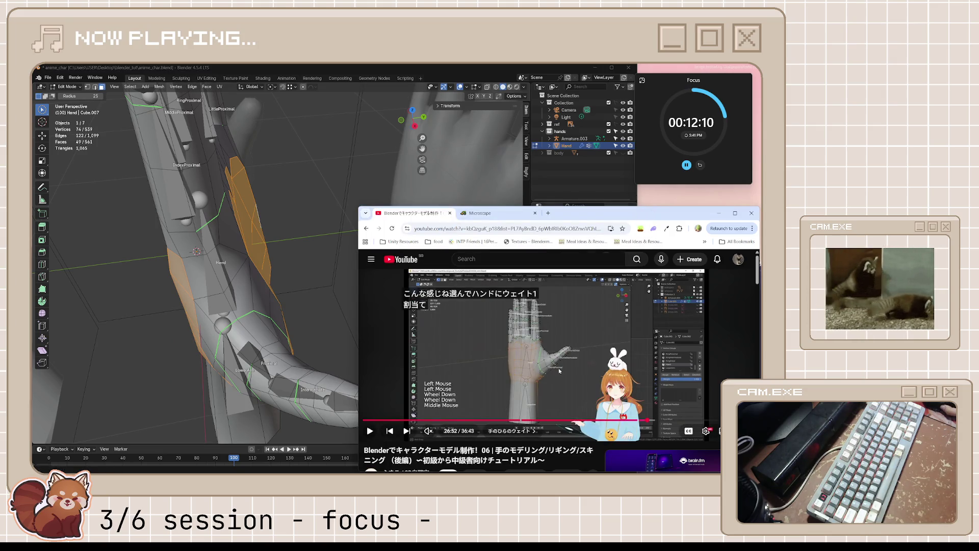
Step: Follow the tutorial while viewing the back of the hand and the bent finger
{"action": "left_click", "coordinate": [562, 357]}
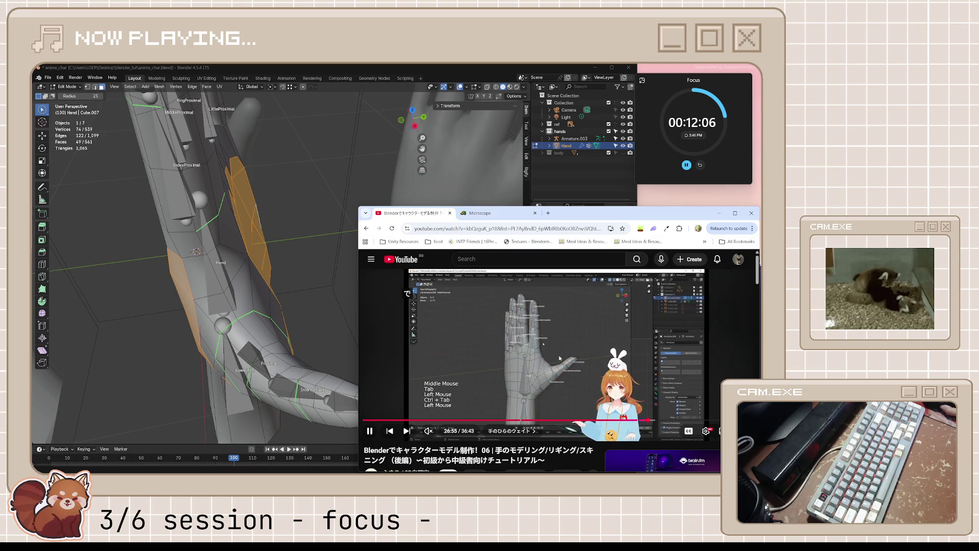
{"action": "key", "text": "space"}
{"action": "key", "text": "j"}
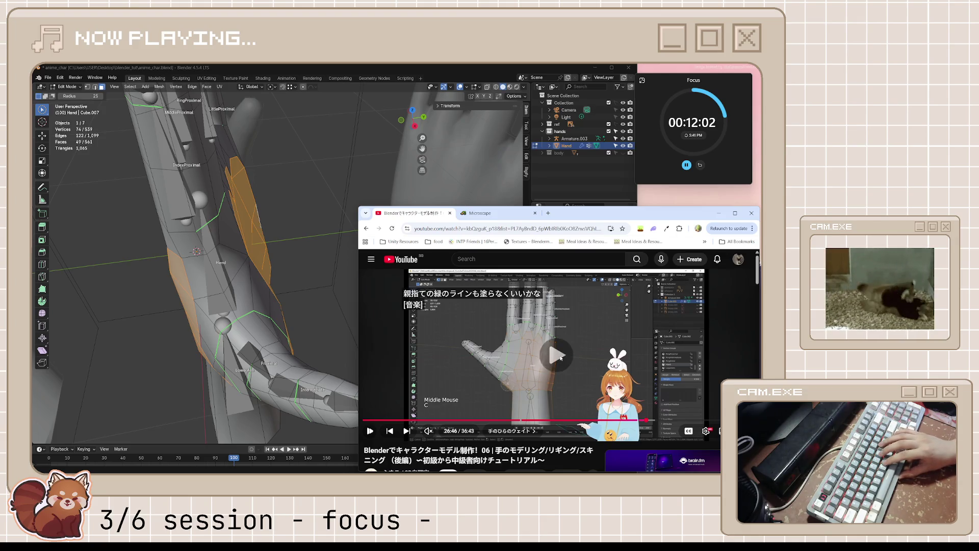
{"action": "key", "text": "space"}
{"action": "key", "text": "space"}
{"action": "mouse_move", "coordinate": [306, 253]}
{"action": "middle_mouse_down"}
{"action": "mouse_move", "coordinate": [269, 261]}
{"action": "mouse_move", "coordinate": [330, 244]}
{"action": "middle_mouse_up"}
{"action": "mouse_move", "coordinate": [359, 325]}
{"action": "middle_mouse_down"}
{"action": "mouse_move", "coordinate": [240, 335]}
{"action": "mouse_move", "coordinate": [306, 253]}
{"action": "middle_mouse_up"}
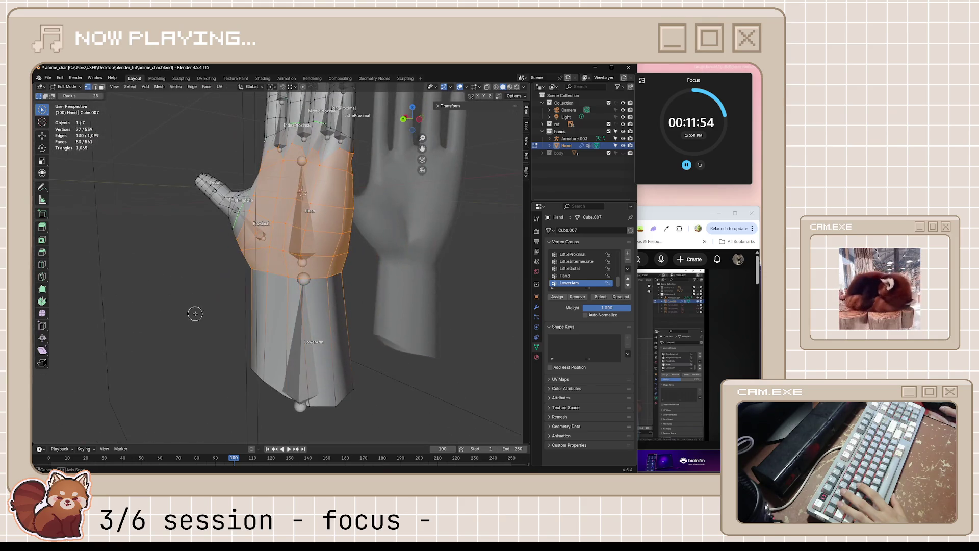
{"action": "left_click", "coordinate": [673, 345]}
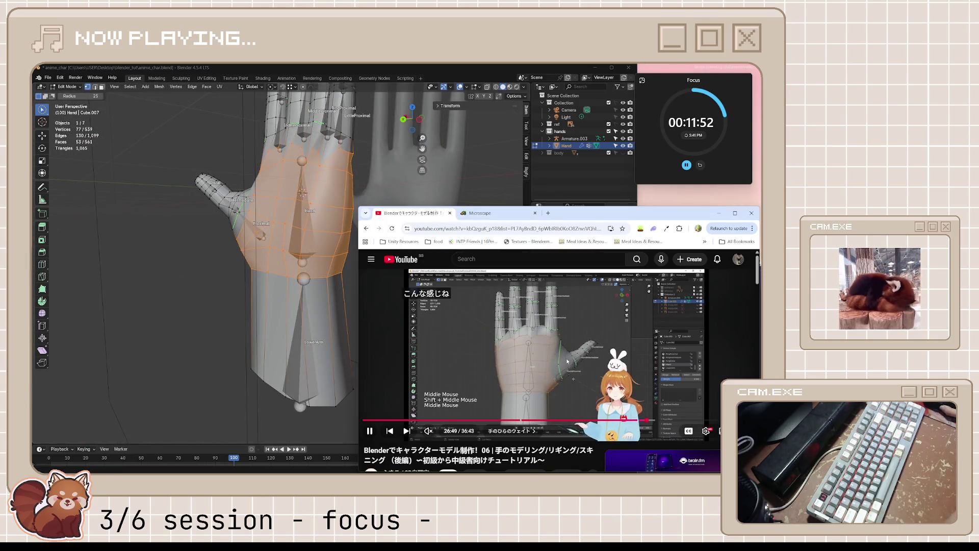
{"action": "mouse_move", "coordinate": [291, 290]}
{"action": "middle_mouse_down"}
{"action": "mouse_move", "coordinate": [318, 282]}
{"action": "mouse_move", "coordinate": [177, 189]}
{"action": "mouse_move", "coordinate": [230, 230]}
{"action": "mouse_move", "coordinate": [113, 161]}
{"action": "middle_mouse_up"}
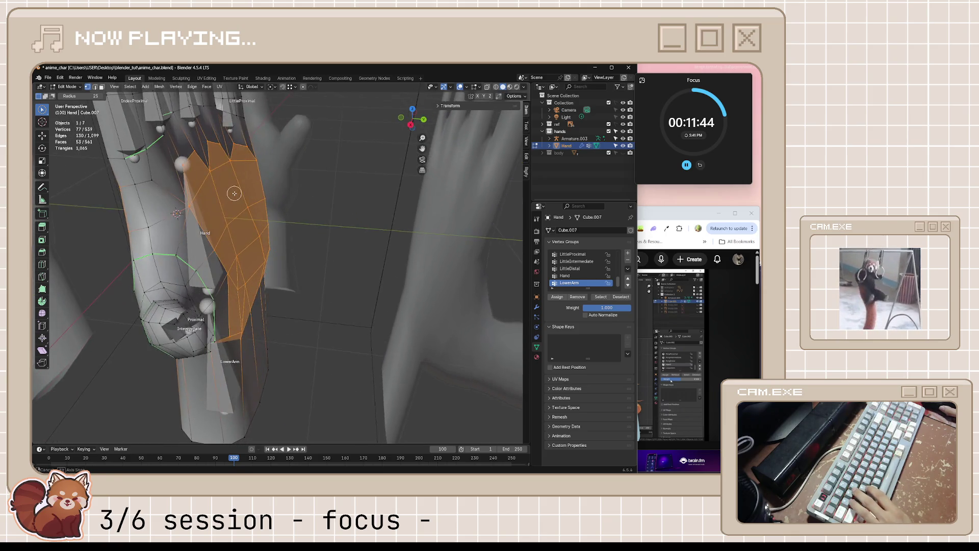
{"action": "middle_click_drag", "start_coordinate": [107, 167], "coordinate": [225, 237]}
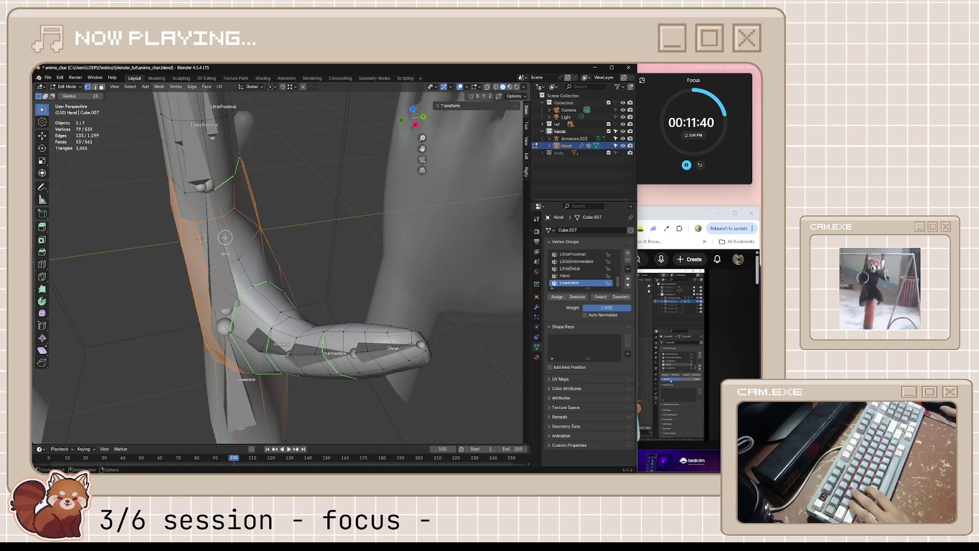
Step: Check the tutorial once more and save anime_char.blend
{"action": "key", "text": "alt+Tab"}
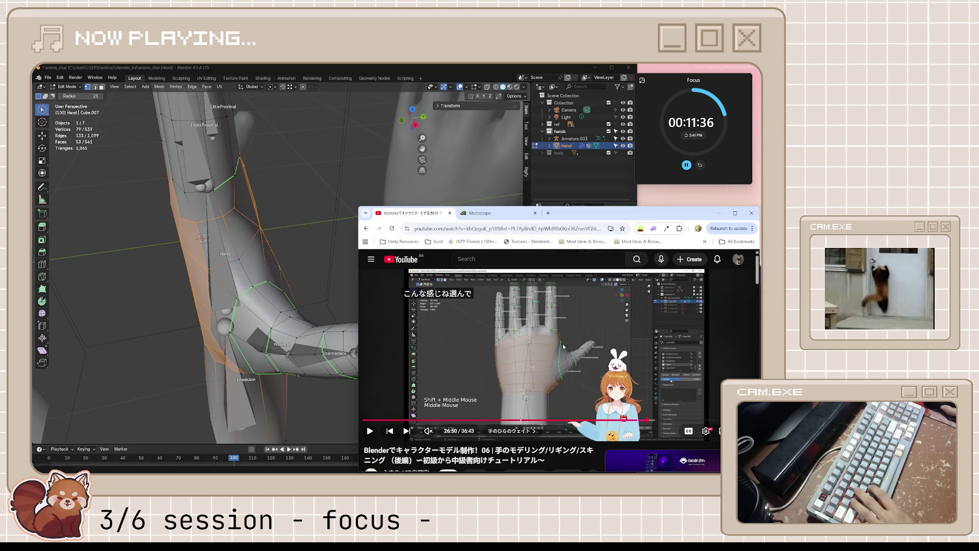
{"action": "key", "text": "space"}
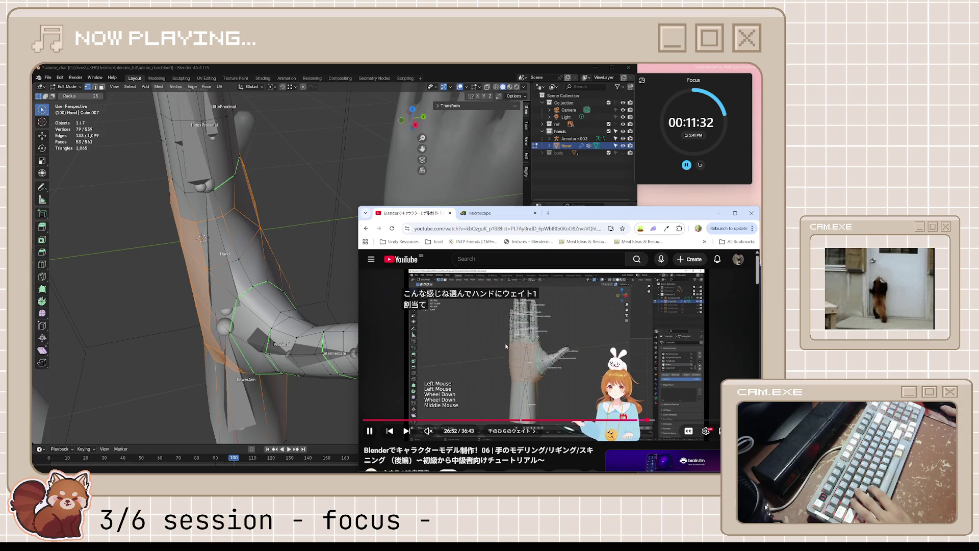
{"action": "key", "text": "space"}
{"action": "key", "text": "alt+Tab"}
{"action": "key", "text": "ctrl+s"}
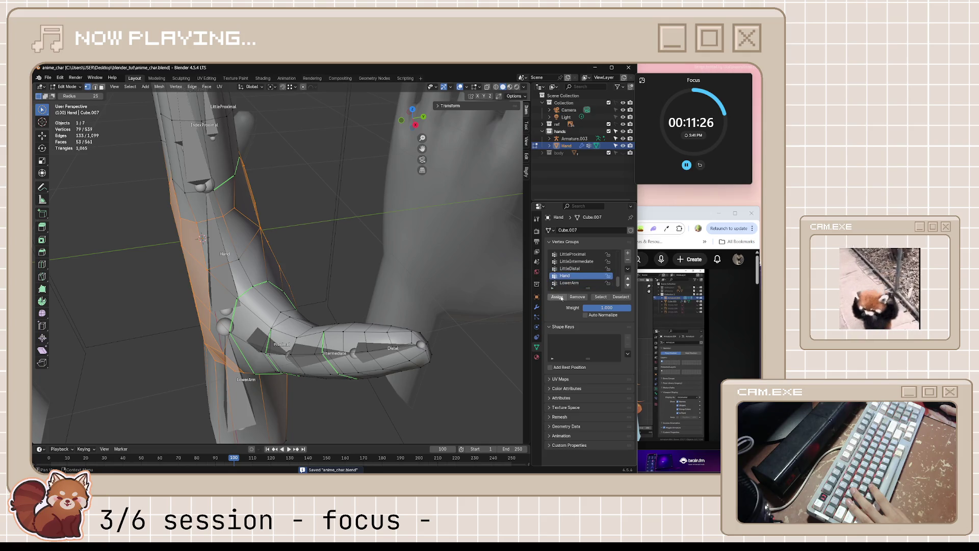
Step: Frame the palm selection, save, and inspect the Hand group's weights in Weight Paint mode
{"action": "key", "text": "KP_Decimal"}
{"action": "middle_click_drag", "start_coordinate": [440, 325], "coordinate": [135, 112]}
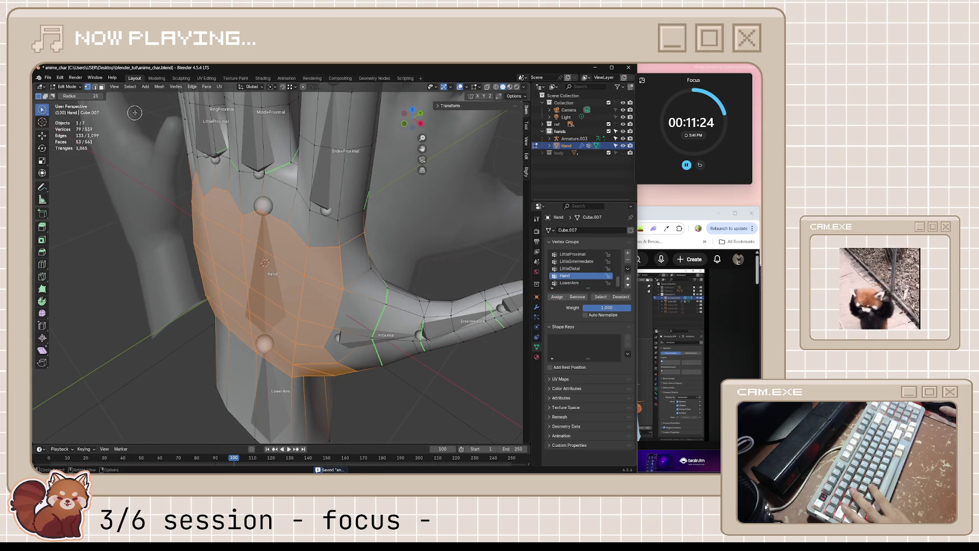
{"action": "key", "text": "ctrl+s"}
{"action": "left_click", "coordinate": [77, 87]}
{"action": "left_click", "coordinate": [73, 126]}
{"action": "mouse_move", "coordinate": [275, 230]}
{"action": "middle_mouse_down"}
{"action": "mouse_move", "coordinate": [487, 255]}
{"action": "mouse_move", "coordinate": [215, 255]}
{"action": "middle_mouse_up"}
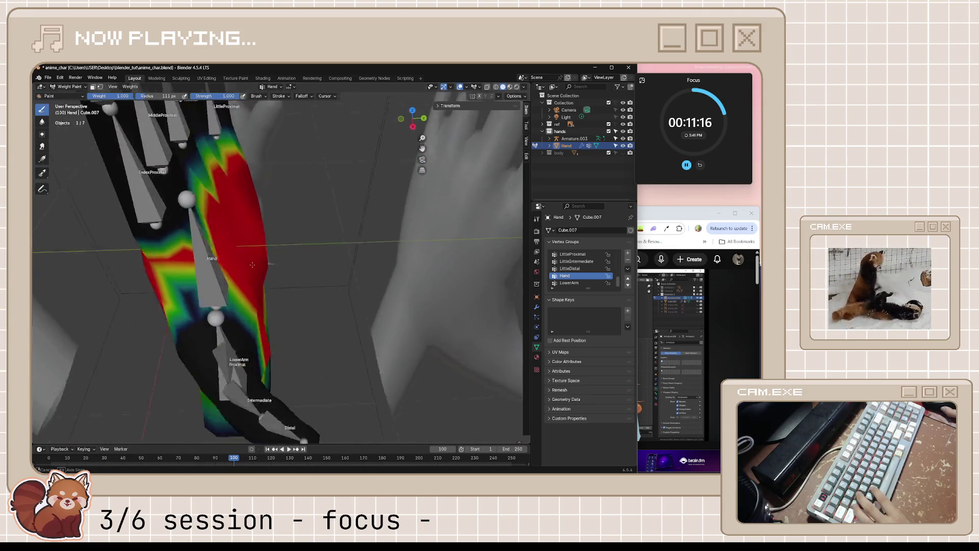
Step: Switch the hand mesh back to Edit Mode
{"action": "left_click", "coordinate": [60, 87]}
{"action": "left_click", "coordinate": [69, 102]}
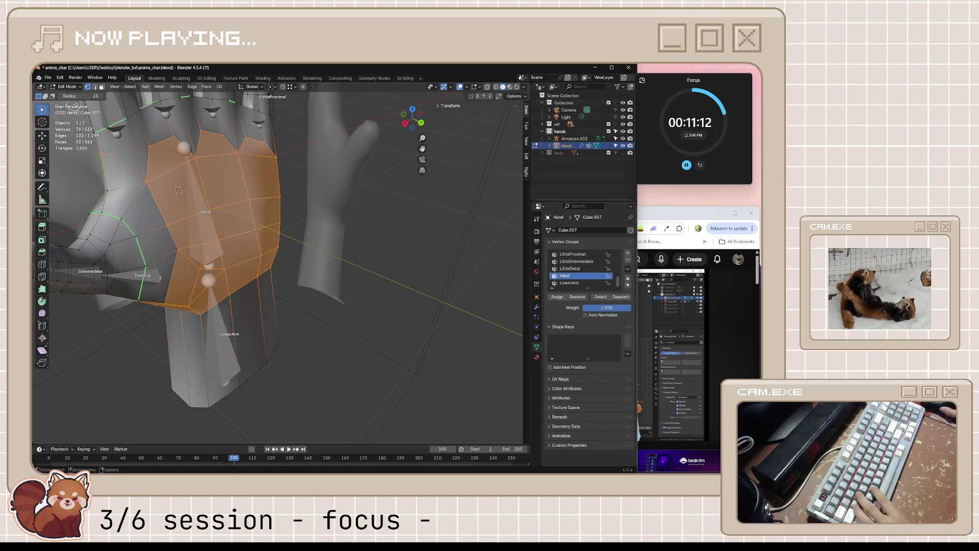
{"action": "middle_click_drag", "start_coordinate": [150, 187], "coordinate": [154, 198]}
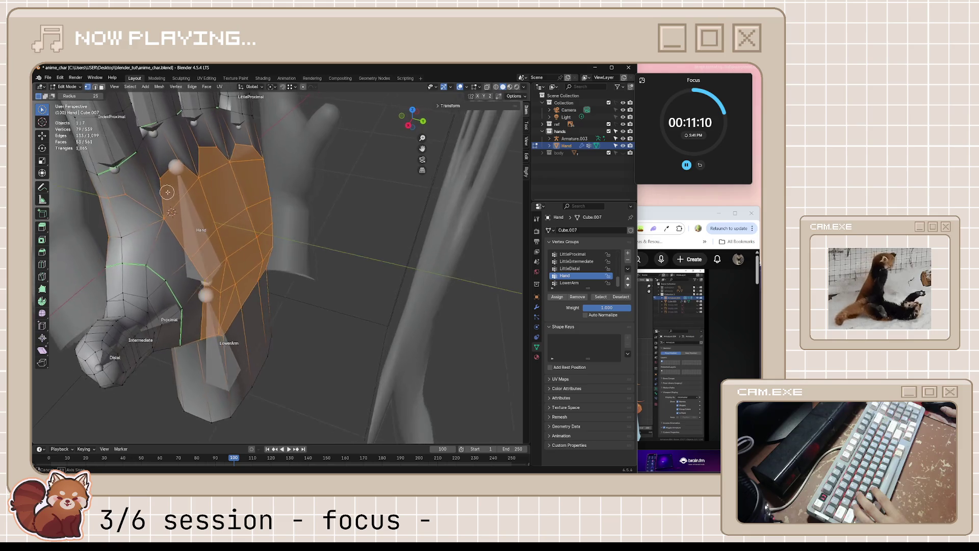
{"action": "key", "text": "Tab"}
{"action": "key", "text": "Tab"}
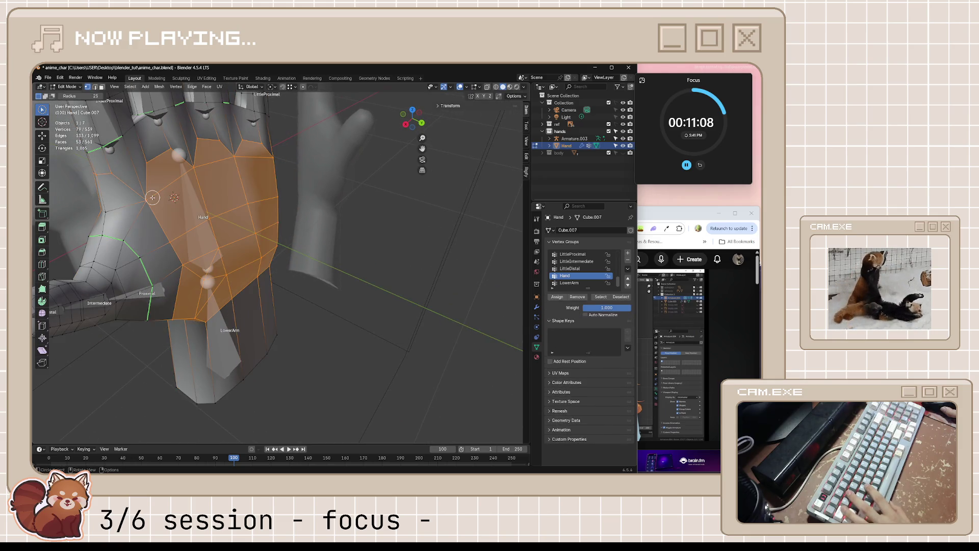
{"action": "left_click", "coordinate": [65, 86]}
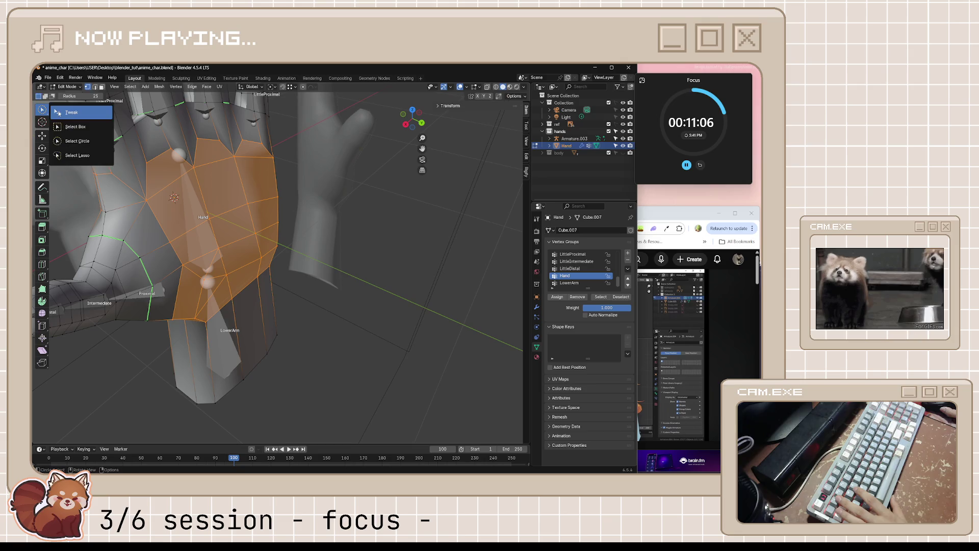
Step: Slide a single hand vertex along its edges and save the blend file
{"action": "left_click", "coordinate": [144, 199]}
{"action": "key", "text": "g"}
{"action": "key", "text": "g"}
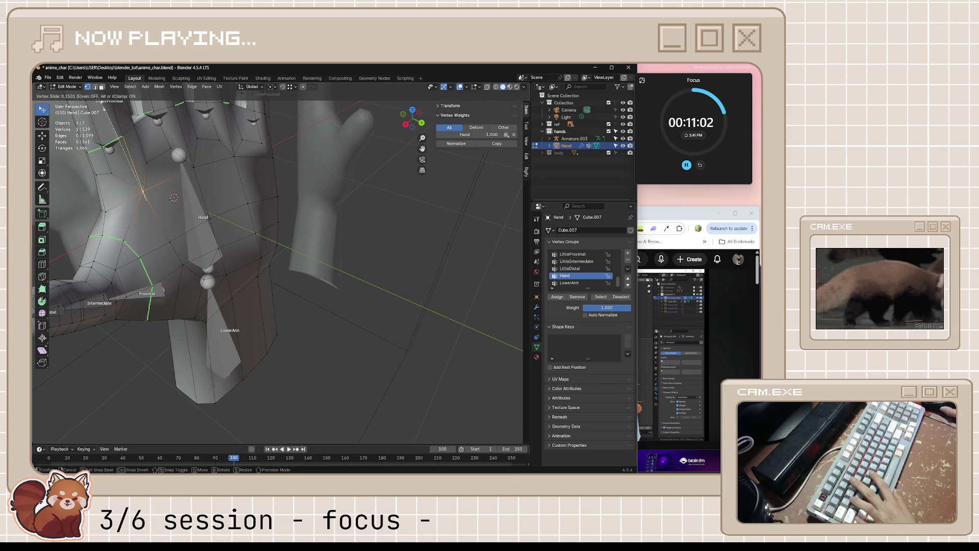
{"action": "left_click", "coordinate": [174, 198]}
{"action": "scroll", "coordinate": [174, 197], "scroll_direction": "down", "scroll_amount": 4}
{"action": "mouse_move", "coordinate": [174, 197]}
{"action": "middle_mouse_down"}
{"action": "mouse_move", "coordinate": [142, 210]}
{"action": "mouse_move", "coordinate": [281, 234]}
{"action": "middle_mouse_up"}
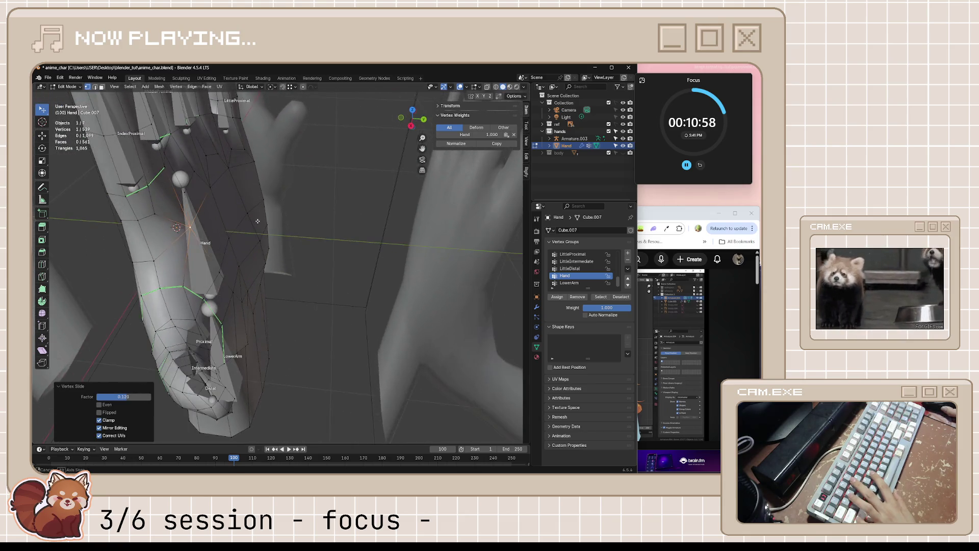
{"action": "key", "text": "ctrl+s"}
{"action": "middle_click_drag", "start_coordinate": [281, 234], "coordinate": [246, 248]}
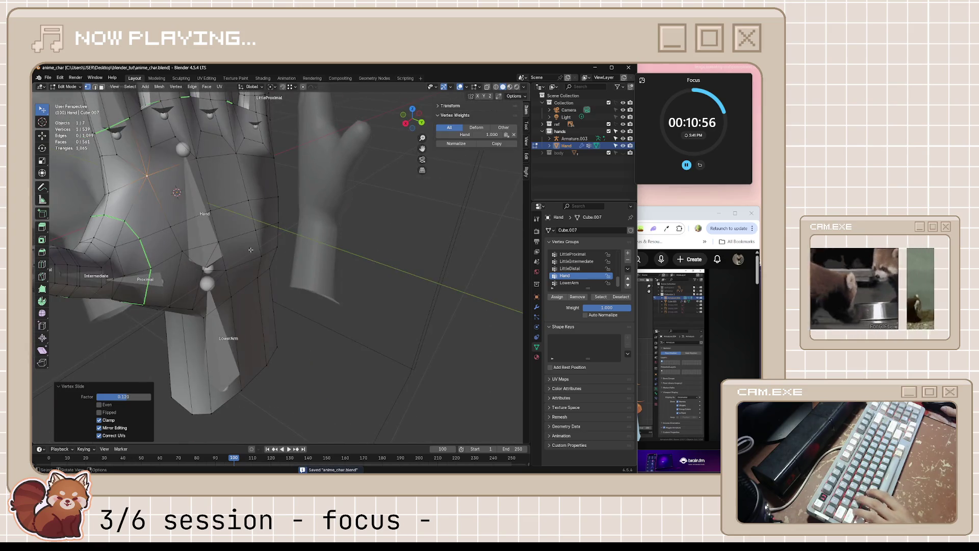
Step: Check the tutorial, leave Edit Mode for Object Mode and save again
{"action": "key", "text": "alt+Tab"}
{"action": "left_click", "coordinate": [566, 335]}
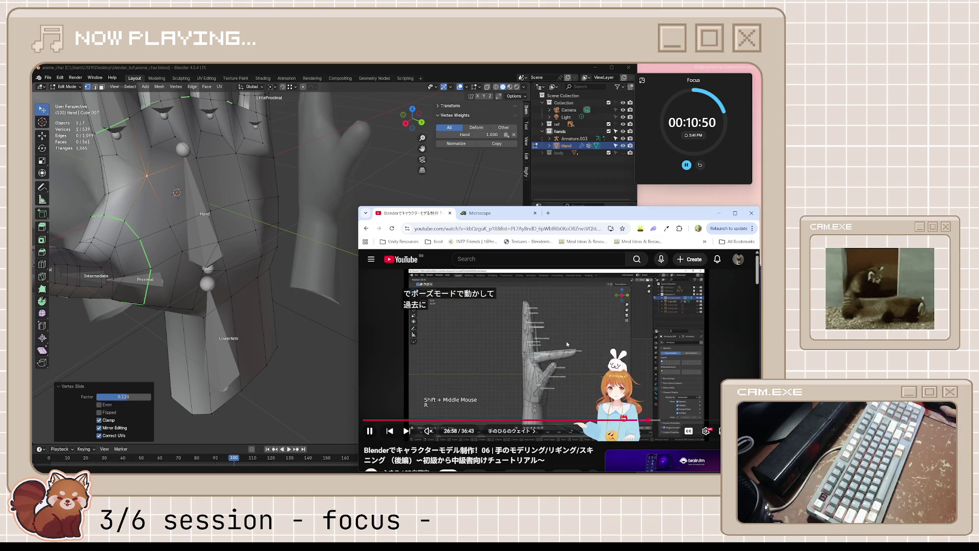
{"action": "key", "text": "space"}
{"action": "mouse_move", "coordinate": [222, 230]}
{"action": "middle_mouse_down"}
{"action": "mouse_move", "coordinate": [239, 207]}
{"action": "mouse_move", "coordinate": [253, 222]}
{"action": "middle_mouse_up"}
{"action": "scroll", "coordinate": [252, 222], "scroll_direction": "down", "scroll_amount": 5}
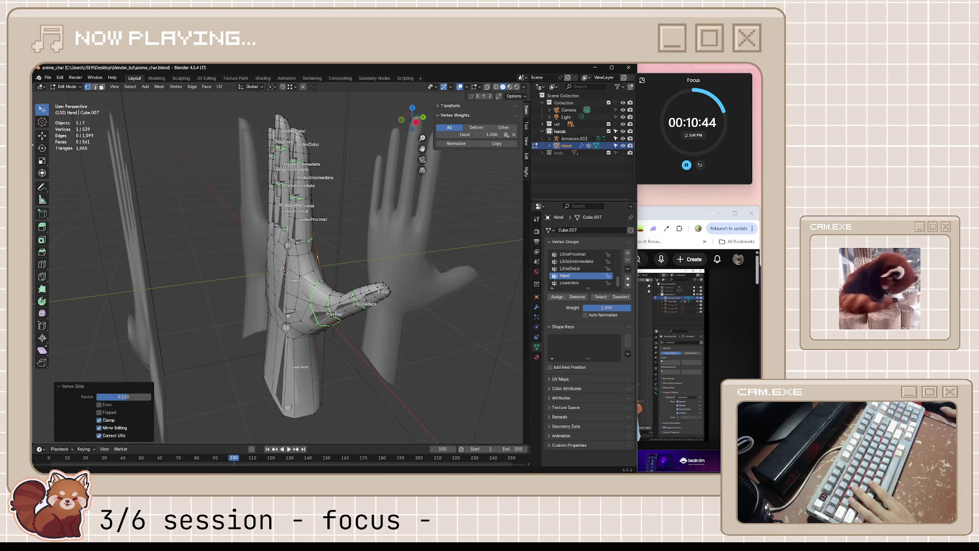
{"action": "key", "text": "Tab"}
{"action": "key", "text": "ctrl+s"}
{"action": "left_click", "coordinate": [71, 87]}
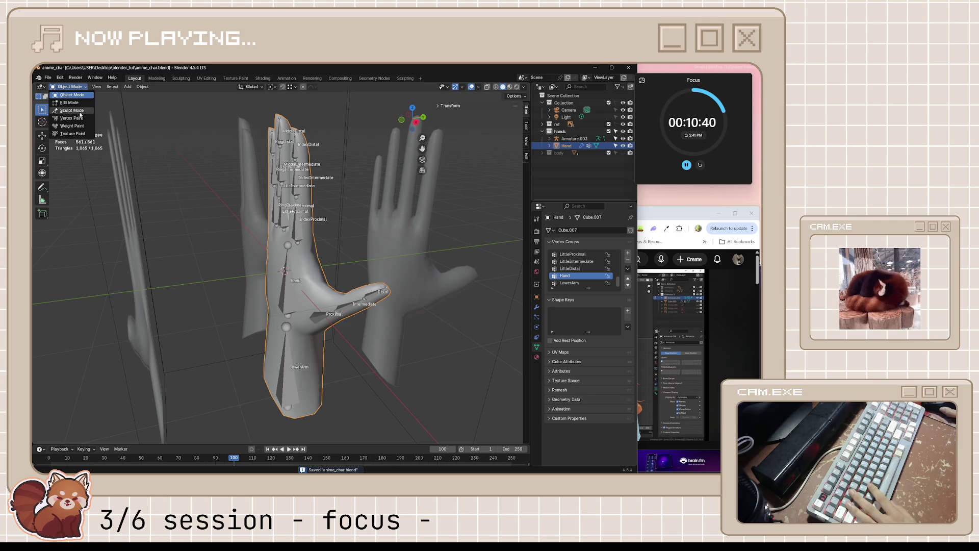
Step: Put the hand armature into Pose Mode and select the IndexProximal bone
{"action": "left_click", "coordinate": [293, 233]}
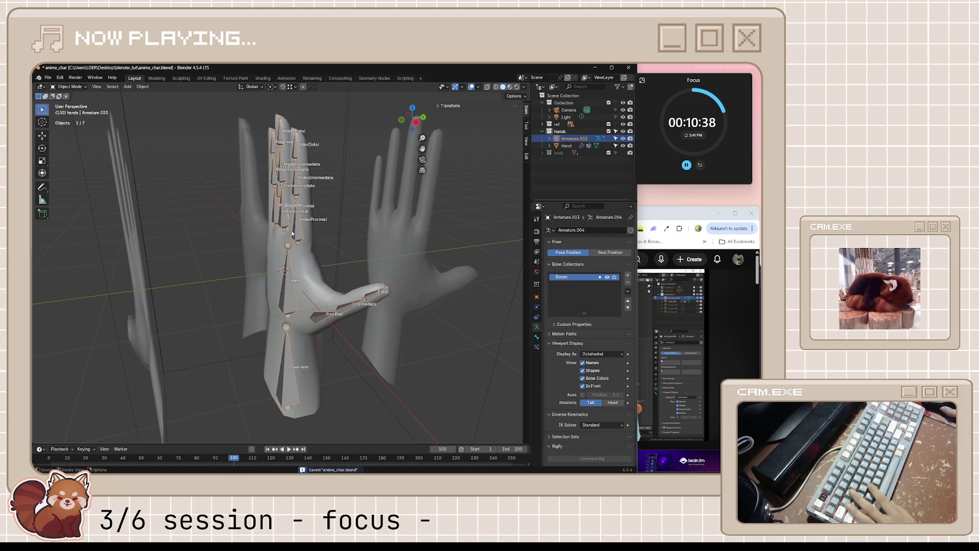
{"action": "left_click", "coordinate": [78, 86]}
{"action": "left_click", "coordinate": [79, 109]}
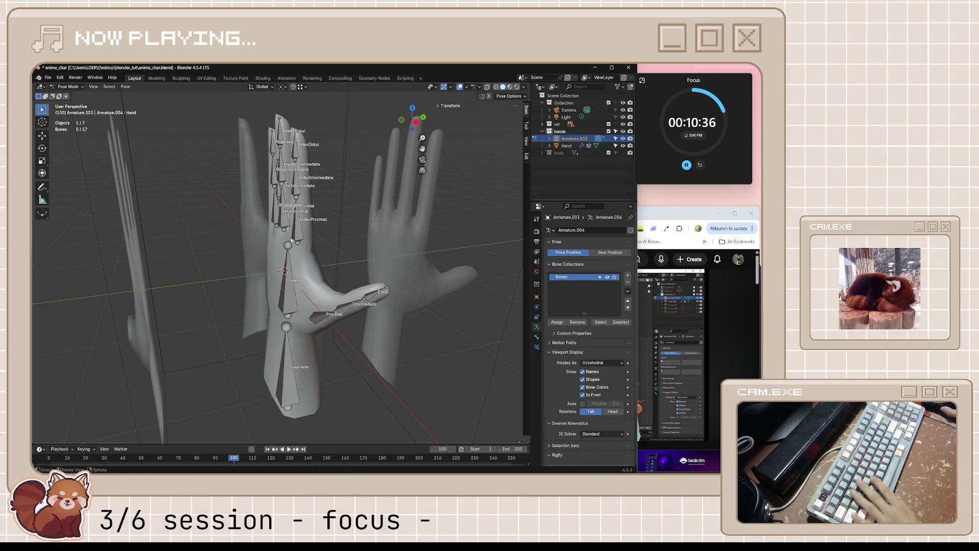
{"action": "middle_click_drag", "start_coordinate": [299, 230], "coordinate": [369, 257]}
{"action": "left_click", "coordinate": [265, 214]}
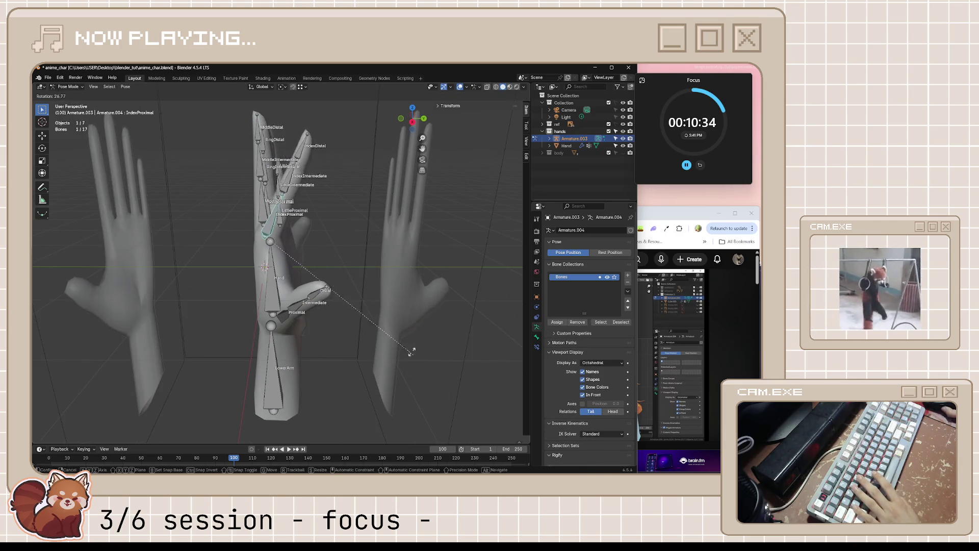
Step: Test-rotate the index finger, cancel it, save, and bring the tutorial up
{"action": "key", "text": "r"}
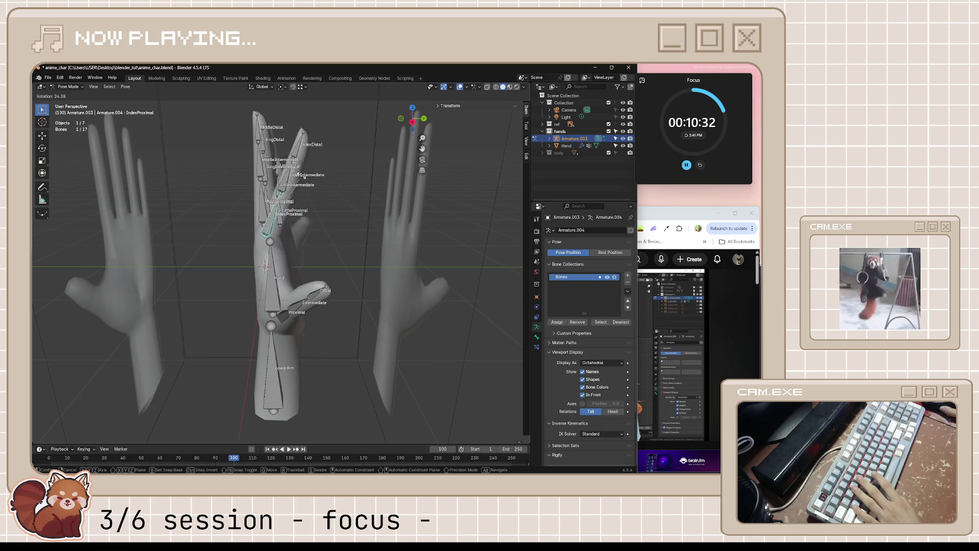
{"action": "key", "text": "Escape"}
{"action": "middle_click_drag", "start_coordinate": [316, 203], "coordinate": [428, 269]}
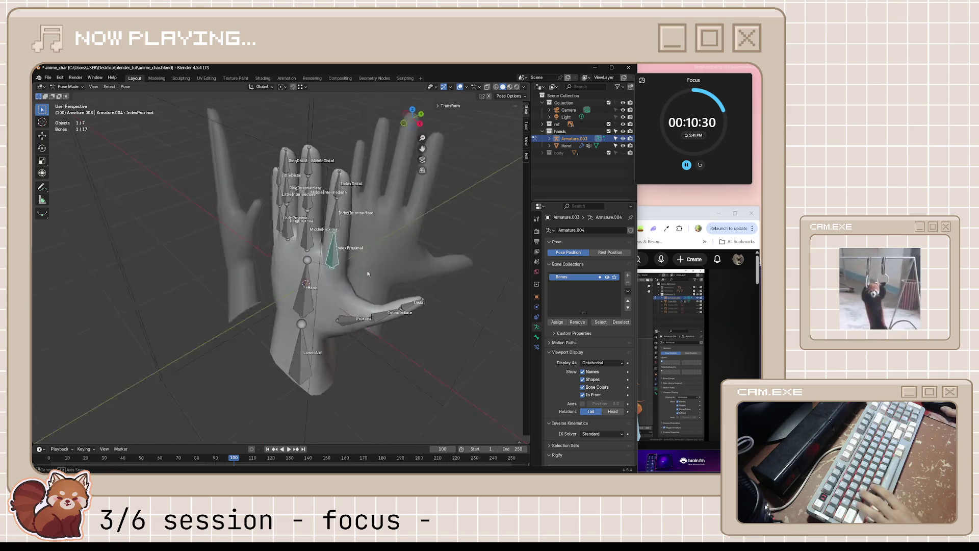
{"action": "key", "text": "ctrl+s"}
{"action": "key", "text": "alt+Tab"}
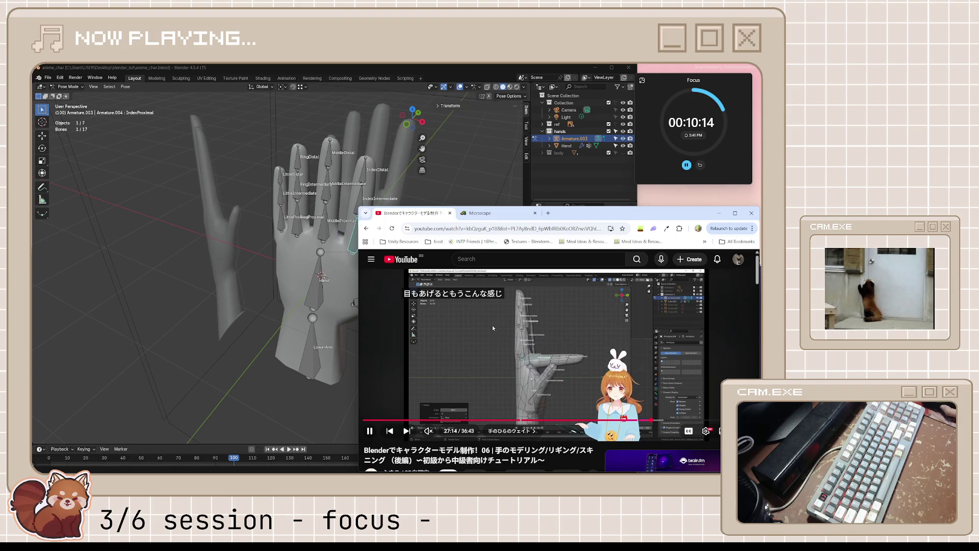
Step: Watch the tutorial in pause-resume stretches, then return to the hand rig in Blender
{"action": "left_click", "coordinate": [494, 304]}
{"action": "left_click", "coordinate": [508, 329]}
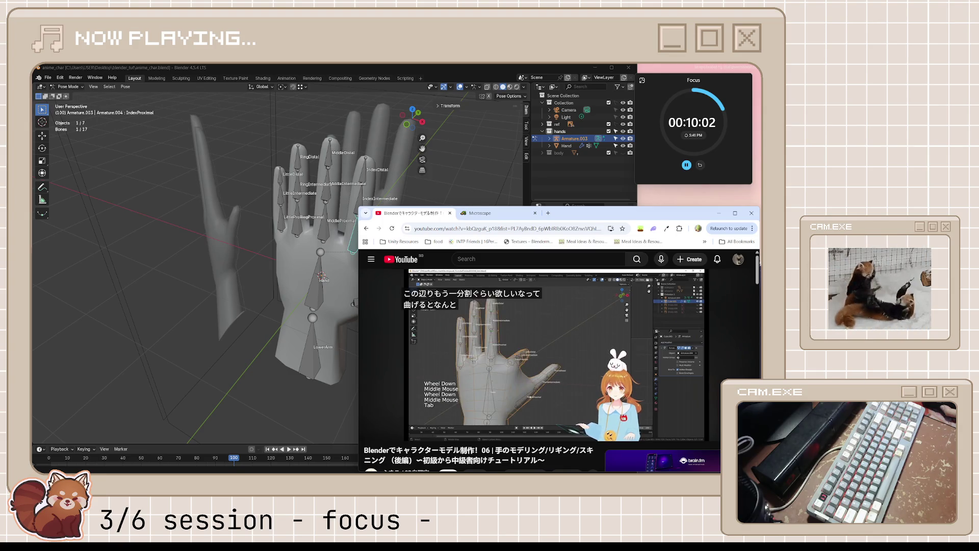
{"action": "left_click", "coordinate": [475, 335]}
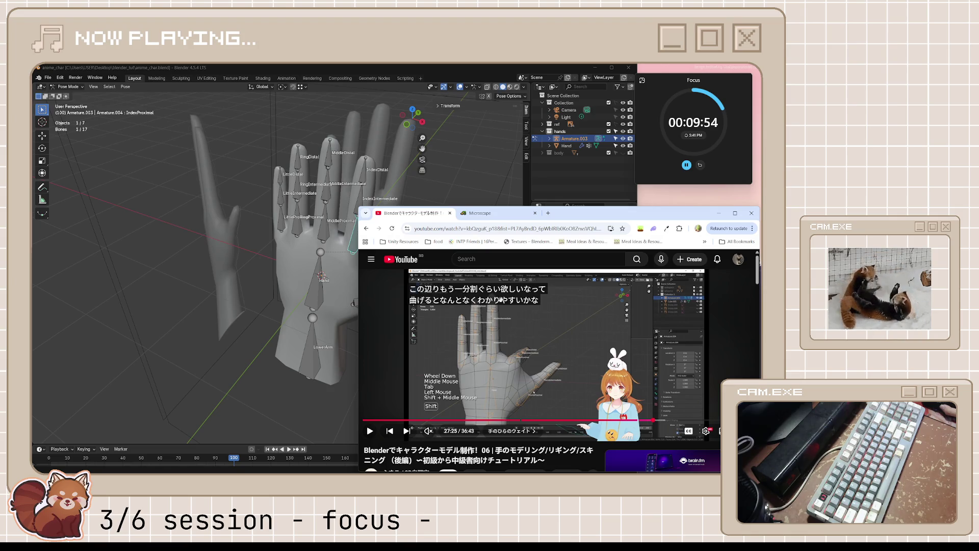
{"action": "left_click", "coordinate": [544, 326]}
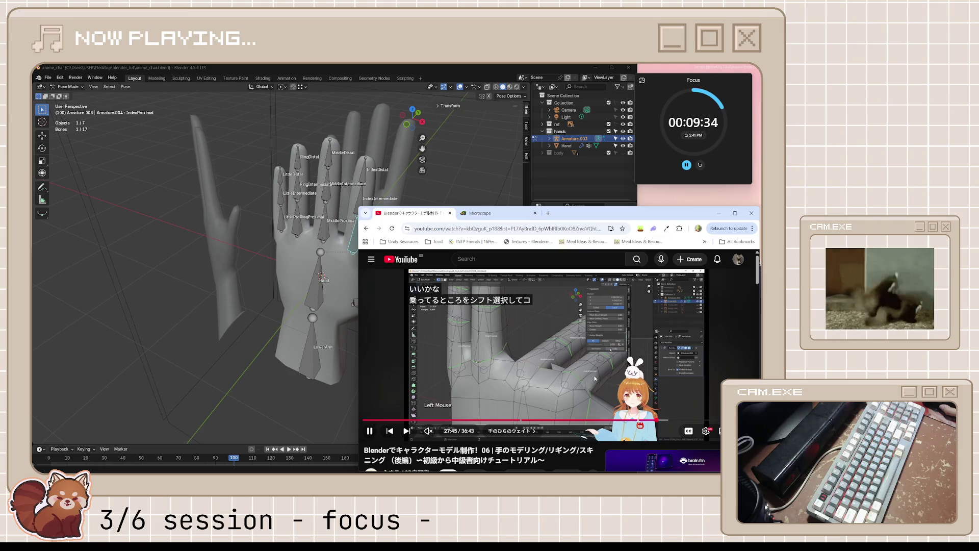
{"action": "left_click", "coordinate": [456, 328]}
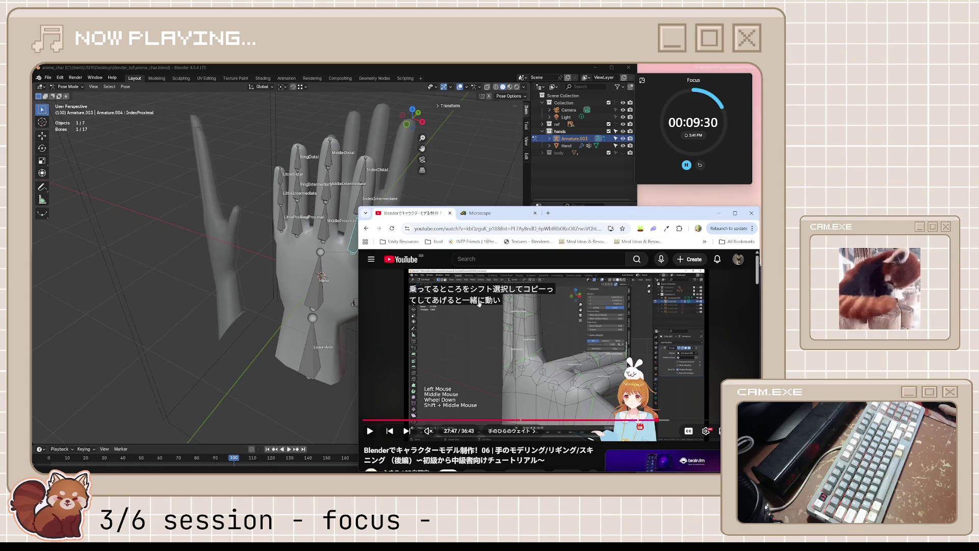
{"action": "left_click", "coordinate": [569, 370]}
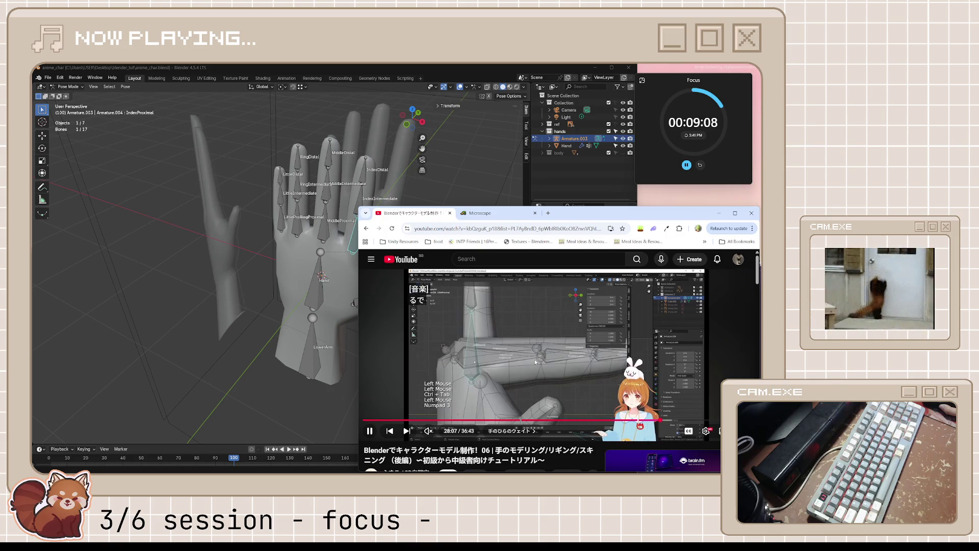
{"action": "left_click", "coordinate": [534, 361]}
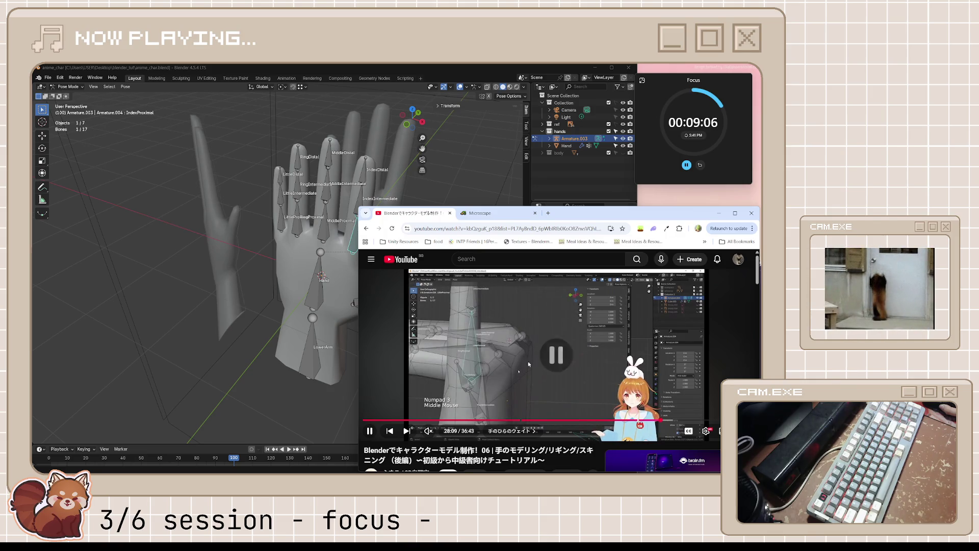
{"action": "mouse_move", "coordinate": [268, 307]}
{"action": "middle_mouse_down"}
{"action": "mouse_move", "coordinate": [321, 299]}
{"action": "mouse_move", "coordinate": [376, 267]}
{"action": "middle_mouse_up"}
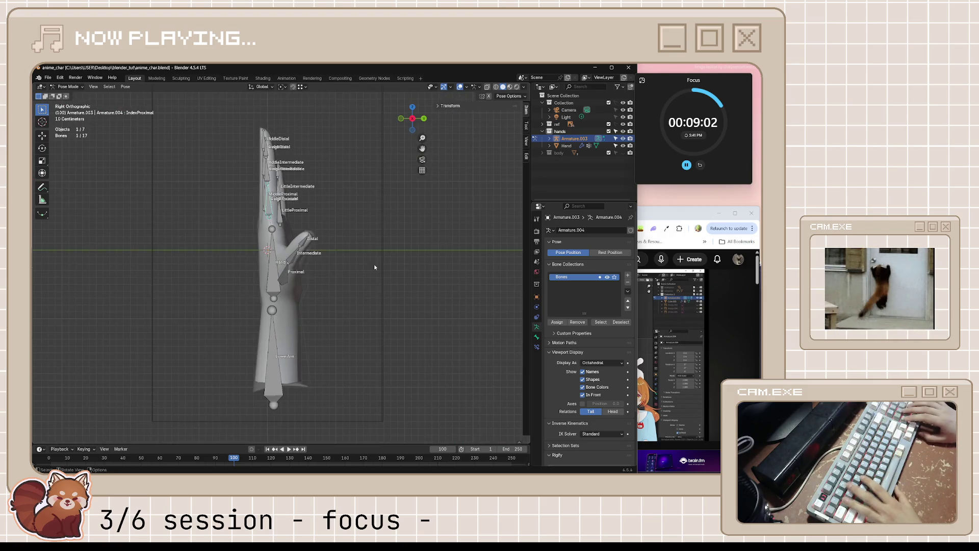
{"action": "scroll", "coordinate": [386, 232], "scroll_direction": "up", "scroll_amount": 5}
Step: Bend the IndexProximal bone down about 90°
{"action": "middle_click_drag", "start_coordinate": [308, 179], "coordinate": [388, 333], "text": "shift"}
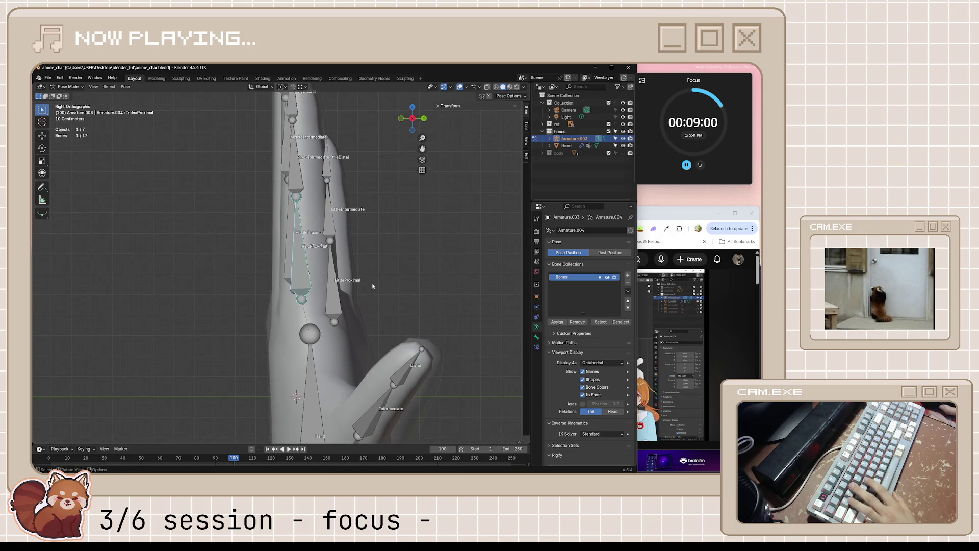
{"action": "key", "text": "r"}
{"action": "key", "text": "Escape"}
{"action": "key", "text": "r"}
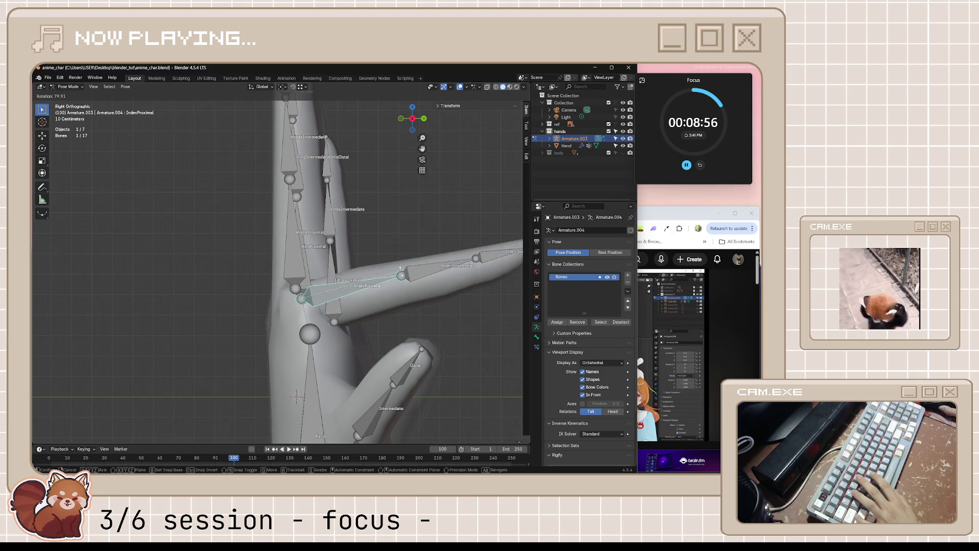
{"action": "left_click", "coordinate": [341, 306]}
{"action": "middle_click_drag", "start_coordinate": [341, 306], "coordinate": [423, 336]}
Step: Bend the MiddleProximal bone down in Right Ortho view
{"action": "left_click", "coordinate": [380, 296]}
{"action": "key", "text": "KP_1"}
{"action": "key", "text": "KP_3"}
{"action": "key", "text": "r"}
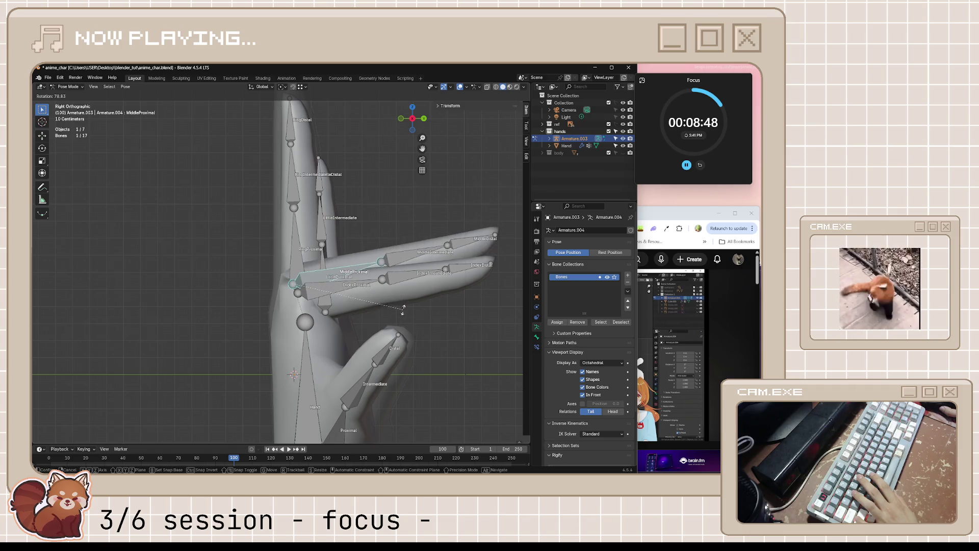
{"action": "left_click", "coordinate": [353, 320]}
{"action": "mouse_move", "coordinate": [352, 320]}
{"action": "middle_mouse_down"}
{"action": "mouse_move", "coordinate": [361, 299]}
{"action": "mouse_move", "coordinate": [349, 300]}
{"action": "mouse_move", "coordinate": [377, 325]}
{"action": "middle_mouse_up"}
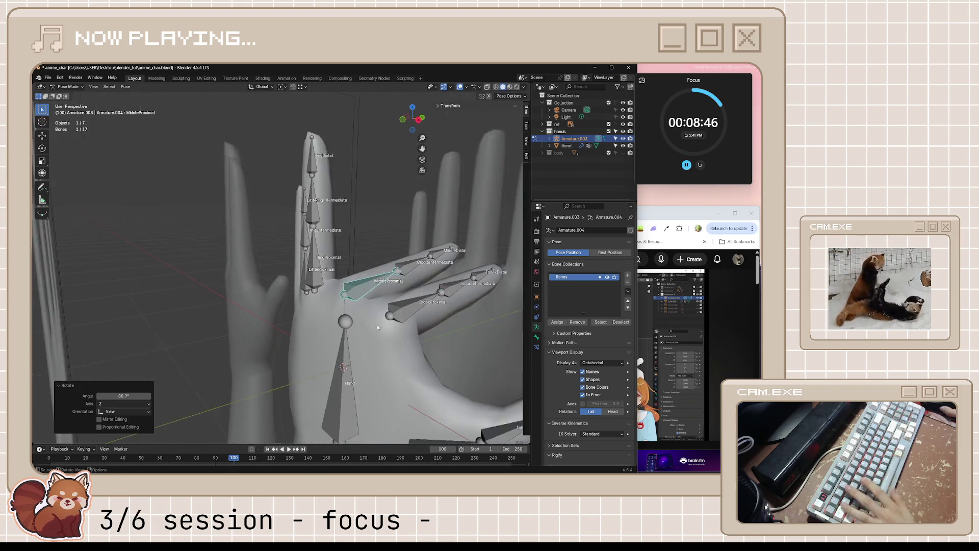
{"action": "key", "text": "Tab"}
{"action": "key", "text": "Tab"}
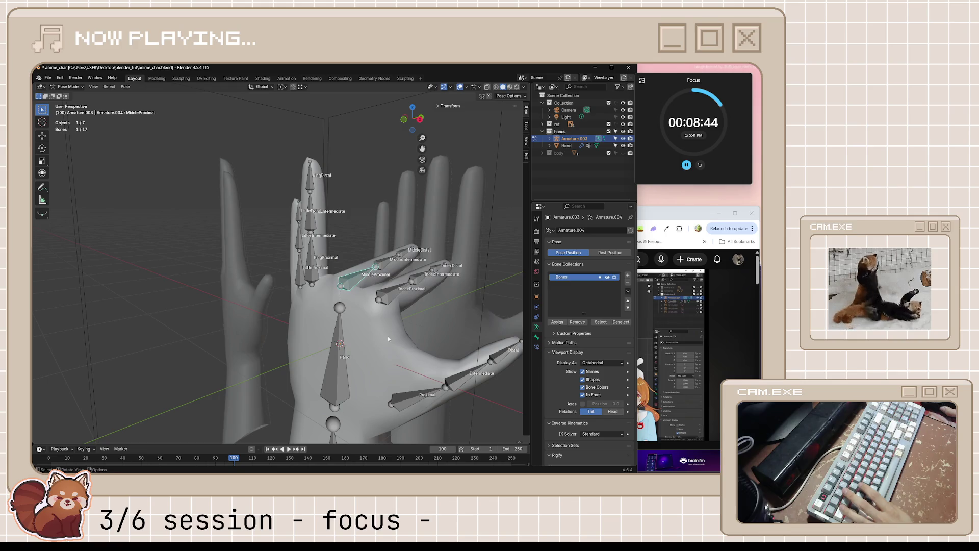
Step: Bend the RingProximal bone down in Right Ortho view
{"action": "left_click", "coordinate": [319, 279]}
{"action": "middle_click_drag", "start_coordinate": [319, 279], "coordinate": [339, 287]}
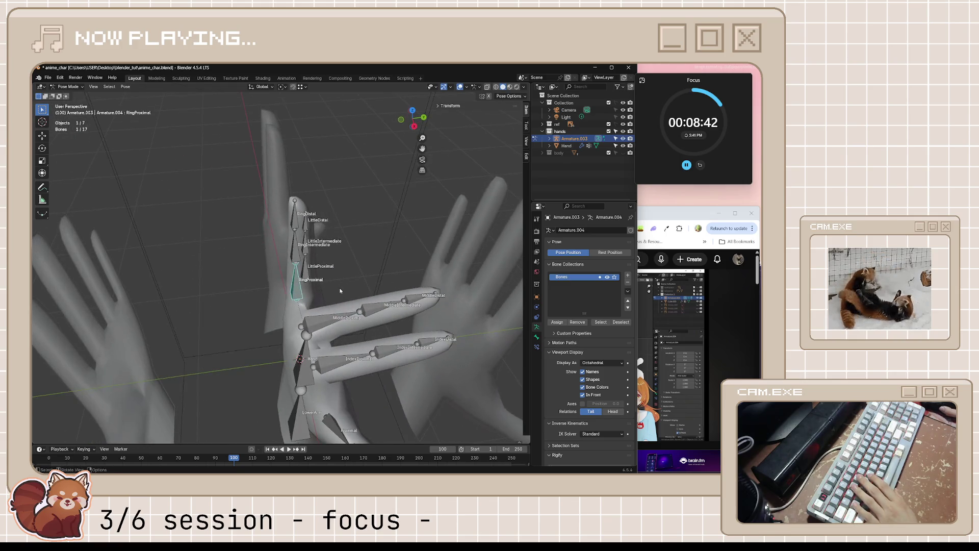
{"action": "key", "text": "KP_3"}
{"action": "key", "text": "r"}
{"action": "right_click", "coordinate": [421, 409]}
{"action": "key", "text": "r"}
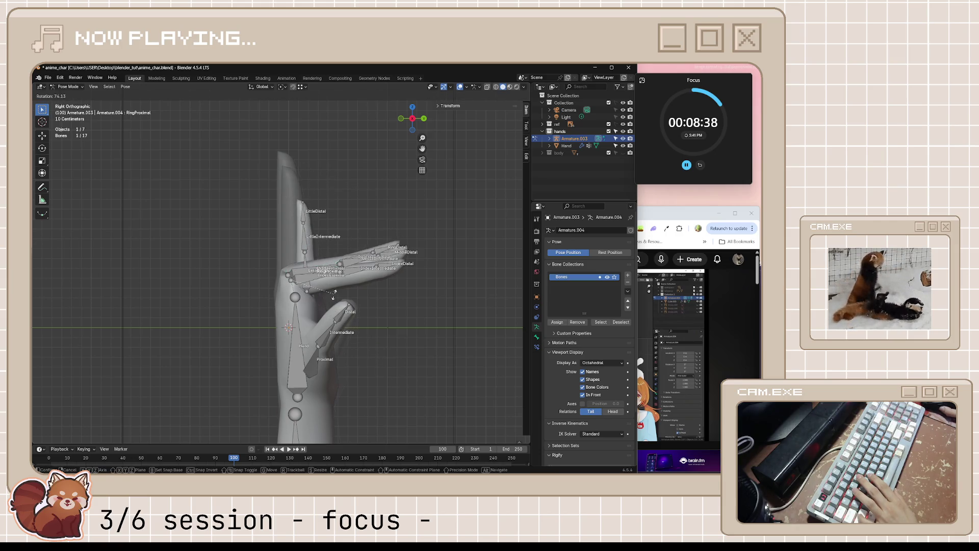
{"action": "left_click", "coordinate": [334, 291]}
{"action": "mouse_move", "coordinate": [333, 291]}
{"action": "middle_mouse_down"}
{"action": "mouse_move", "coordinate": [366, 281]}
{"action": "mouse_move", "coordinate": [329, 291]}
{"action": "middle_mouse_up"}
Step: Bend the LittleProximal bone down, then select the Hand bone
{"action": "left_click", "coordinate": [304, 269]}
{"action": "key", "text": "KP_3"}
{"action": "key", "text": "r"}
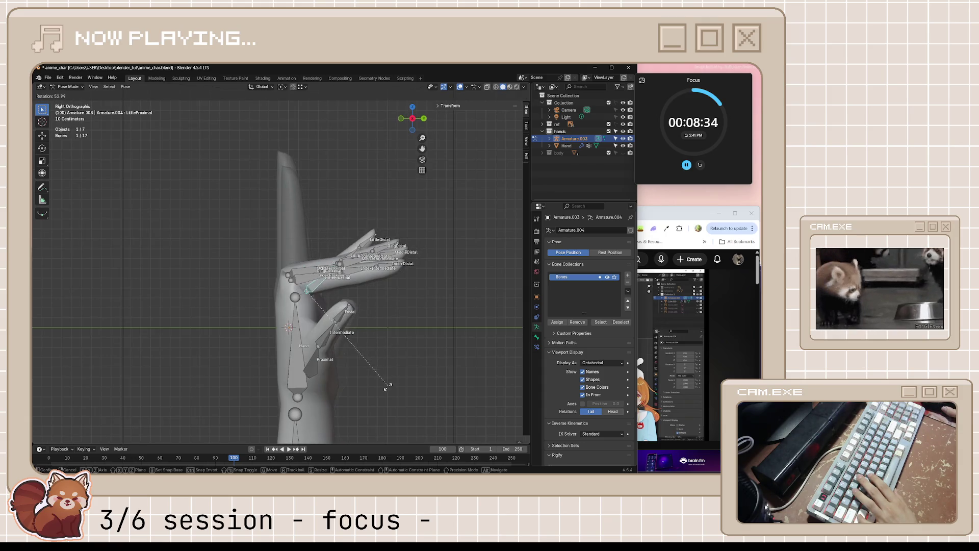
{"action": "left_click", "coordinate": [346, 416]}
{"action": "mouse_move", "coordinate": [346, 417]}
{"action": "middle_mouse_down"}
{"action": "mouse_move", "coordinate": [362, 293]}
{"action": "mouse_move", "coordinate": [275, 299]}
{"action": "mouse_move", "coordinate": [253, 264]}
{"action": "middle_mouse_up"}
{"action": "left_click", "coordinate": [278, 303]}
{"action": "key", "text": "Tab"}
{"action": "key", "text": "Tab"}
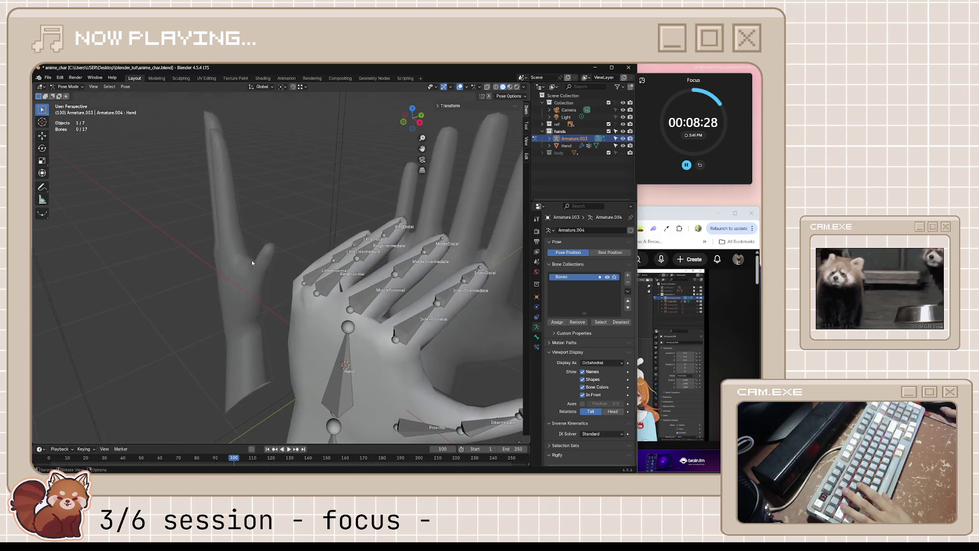
Step: Compare the bent pose with the rest pose and view the hand mesh in wireframe and solid shading
{"action": "left_click", "coordinate": [567, 146]}
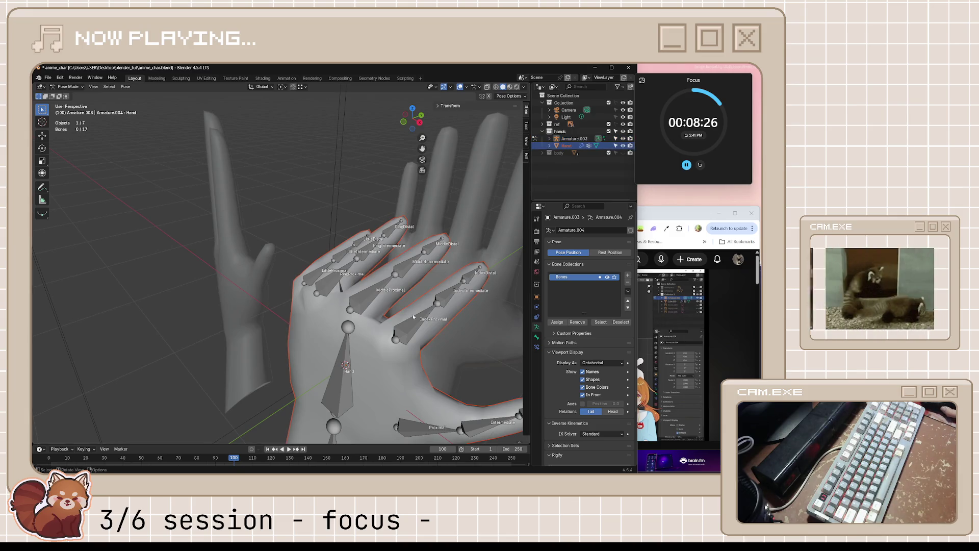
{"action": "key", "text": "alt+r"}
{"action": "key", "text": "ctrl+z"}
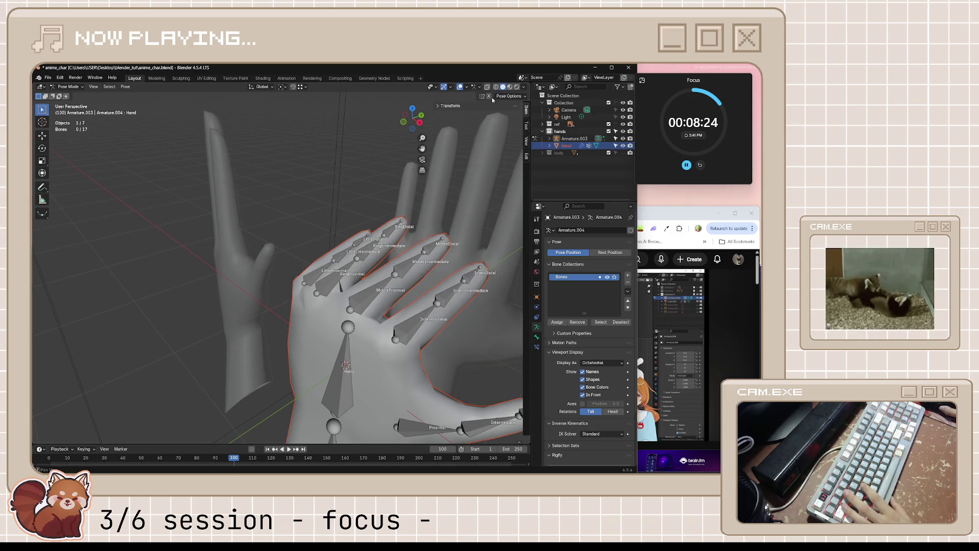
{"action": "left_click", "coordinate": [503, 86]}
{"action": "mouse_move", "coordinate": [398, 306]}
{"action": "middle_mouse_down"}
{"action": "mouse_move", "coordinate": [456, 347]}
{"action": "mouse_move", "coordinate": [413, 148]}
{"action": "middle_mouse_up"}
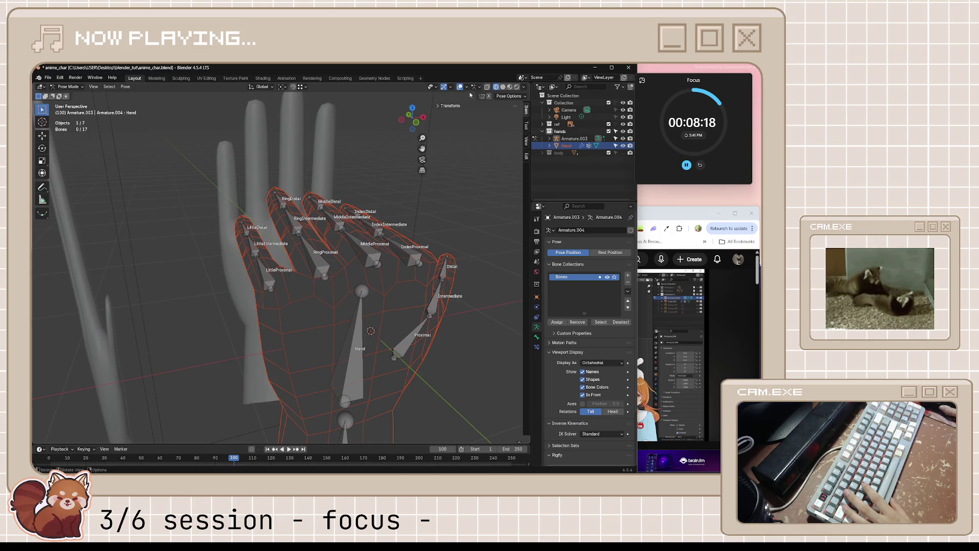
{"action": "left_click", "coordinate": [503, 86]}
{"action": "mouse_move", "coordinate": [459, 230]}
{"action": "middle_mouse_down"}
{"action": "mouse_move", "coordinate": [411, 282]}
{"action": "mouse_move", "coordinate": [446, 77]}
{"action": "middle_mouse_up"}
Step: Show the Wireframe overlay over the hand mesh and inspect it from above and the palm side
{"action": "left_click", "coordinate": [467, 88]}
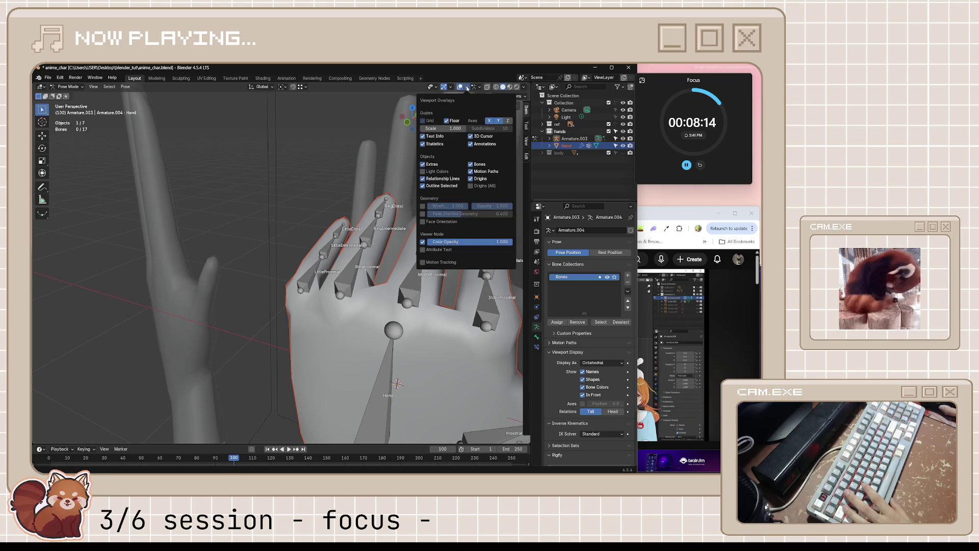
{"action": "left_click", "coordinate": [421, 207]}
{"action": "mouse_move", "coordinate": [422, 207]}
{"action": "middle_mouse_down"}
{"action": "mouse_move", "coordinate": [380, 297]}
{"action": "mouse_move", "coordinate": [415, 313]}
{"action": "mouse_move", "coordinate": [468, 313]}
{"action": "mouse_move", "coordinate": [515, 297]}
{"action": "mouse_move", "coordinate": [498, 334]}
{"action": "mouse_move", "coordinate": [333, 201]}
{"action": "mouse_move", "coordinate": [298, 186]}
{"action": "mouse_move", "coordinate": [303, 166]}
{"action": "mouse_move", "coordinate": [404, 268]}
{"action": "mouse_move", "coordinate": [418, 245]}
{"action": "mouse_move", "coordinate": [426, 295]}
{"action": "mouse_move", "coordinate": [411, 281]}
{"action": "mouse_move", "coordinate": [419, 252]}
{"action": "middle_mouse_up"}
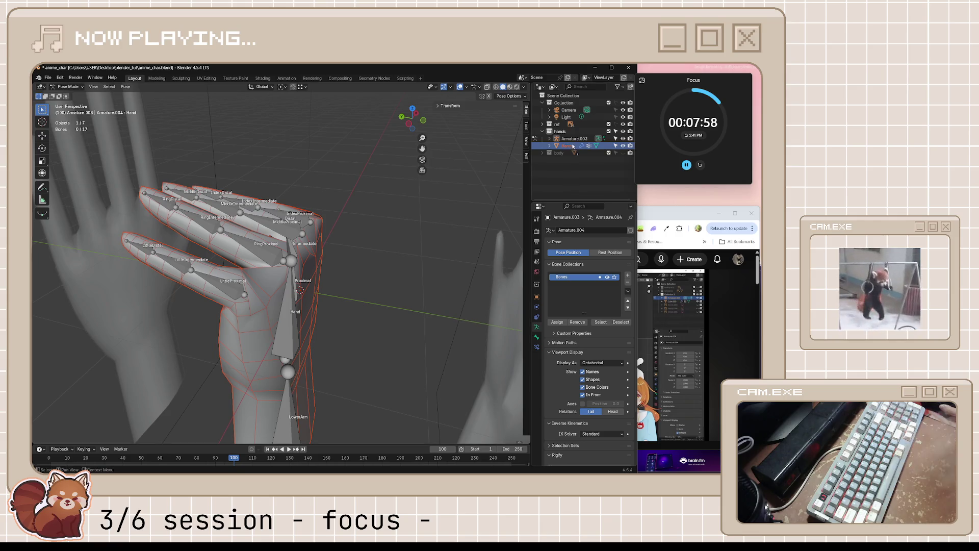
{"action": "left_click", "coordinate": [467, 89]}
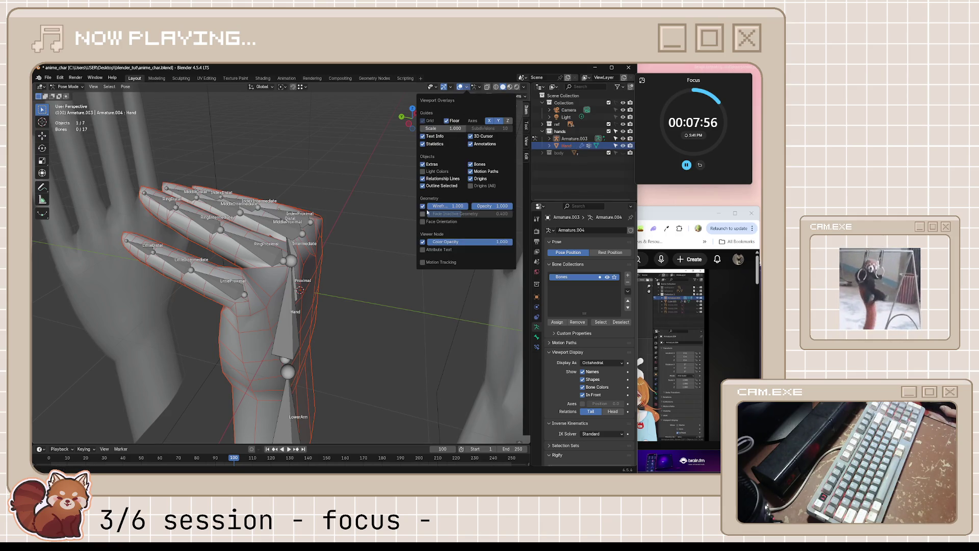
{"action": "middle_click_drag", "start_coordinate": [423, 209], "coordinate": [124, 104]}
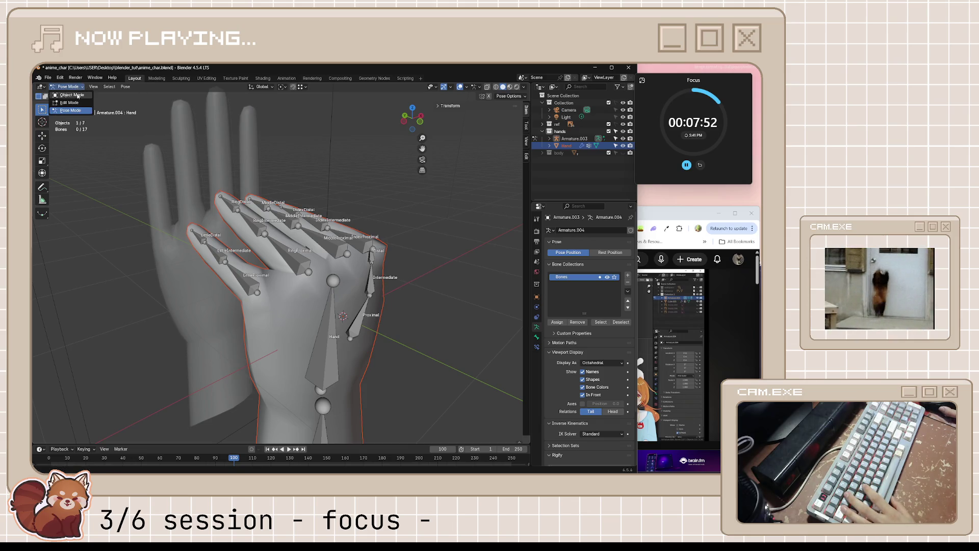
Step: Return the rig to Object Mode and bring the YouTube tutorial to the front
{"action": "left_click", "coordinate": [77, 95]}
{"action": "mouse_move", "coordinate": [340, 266]}
{"action": "middle_mouse_down"}
{"action": "mouse_move", "coordinate": [337, 288]}
{"action": "mouse_move", "coordinate": [131, 149]}
{"action": "middle_mouse_up"}
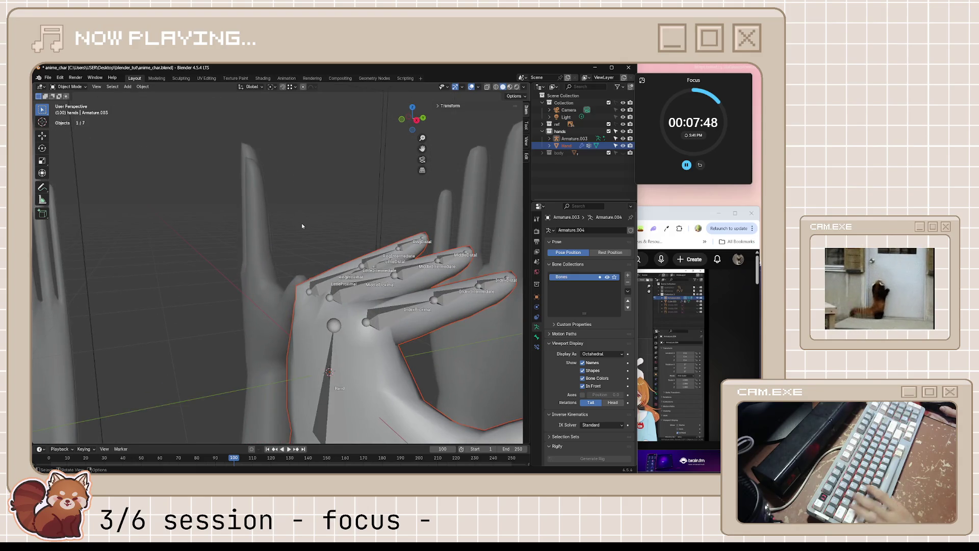
{"action": "left_click", "coordinate": [665, 210]}
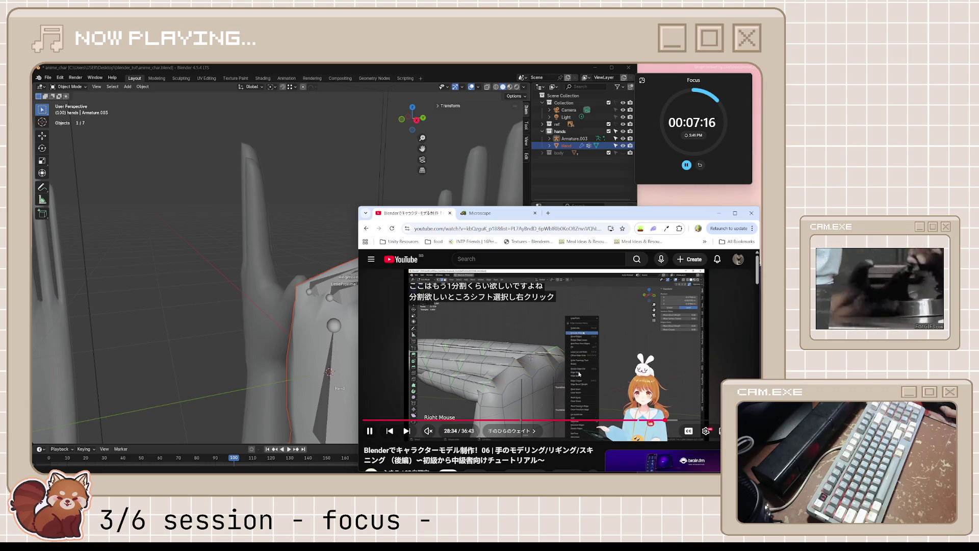
Step: Pause the tutorial and switch into Edit Mode on the Hand mesh
{"action": "key", "text": "k"}
{"action": "key", "text": "alt+Tab"}
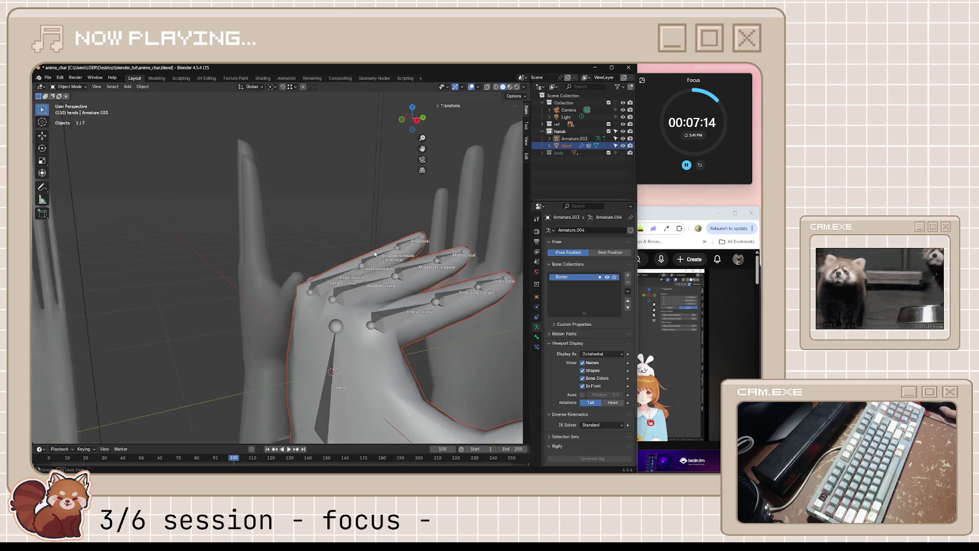
{"action": "middle_click_drag", "start_coordinate": [373, 251], "coordinate": [319, 301]}
{"action": "key", "text": "Tab"}
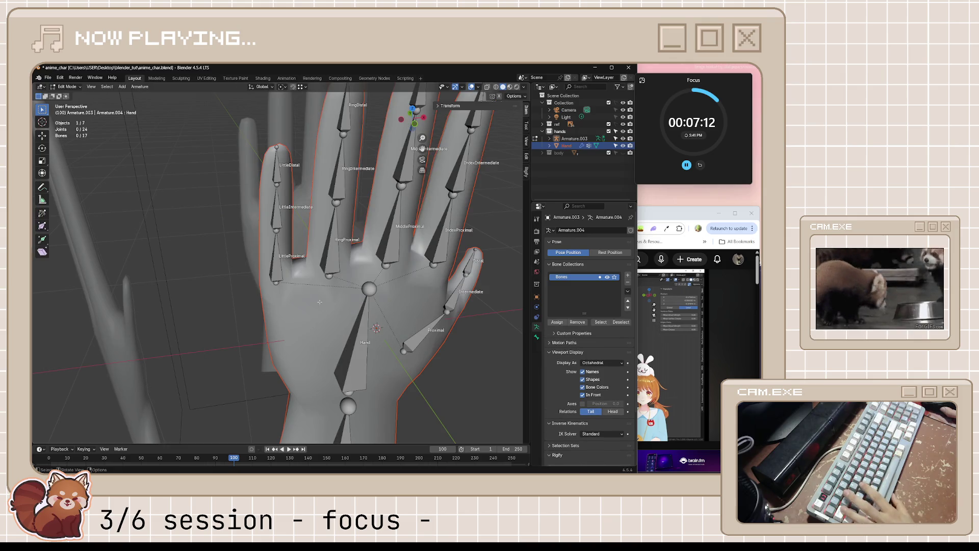
{"action": "key", "text": "alt+q"}
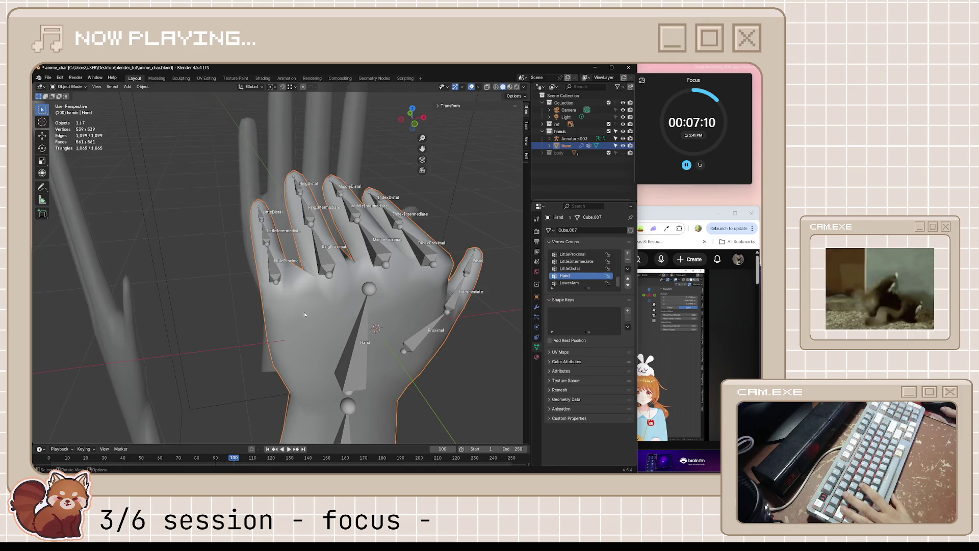
{"action": "middle_click_drag", "start_coordinate": [304, 312], "coordinate": [321, 280]}
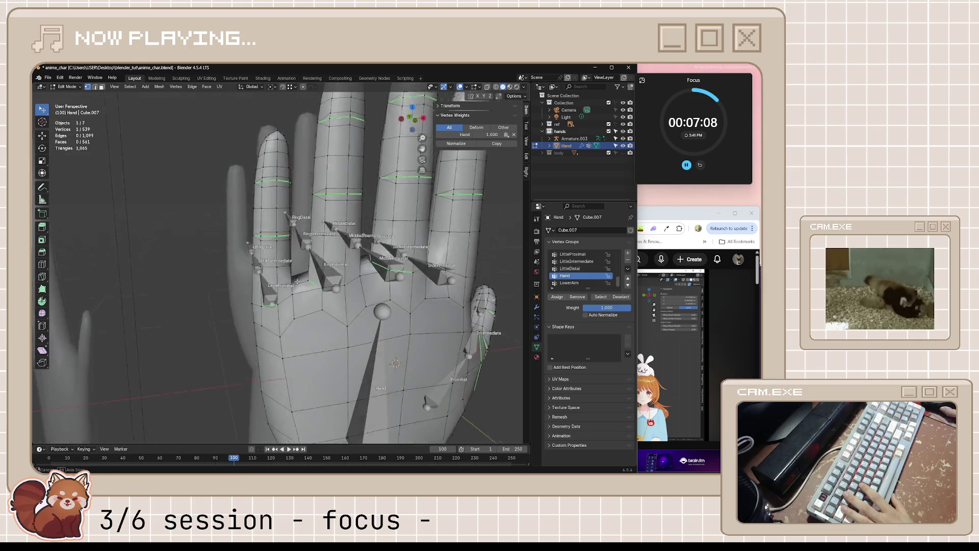
Step: Subdivide the selected edge loop across the finger joints and return to Object Mode
{"action": "left_click", "coordinate": [666, 217]}
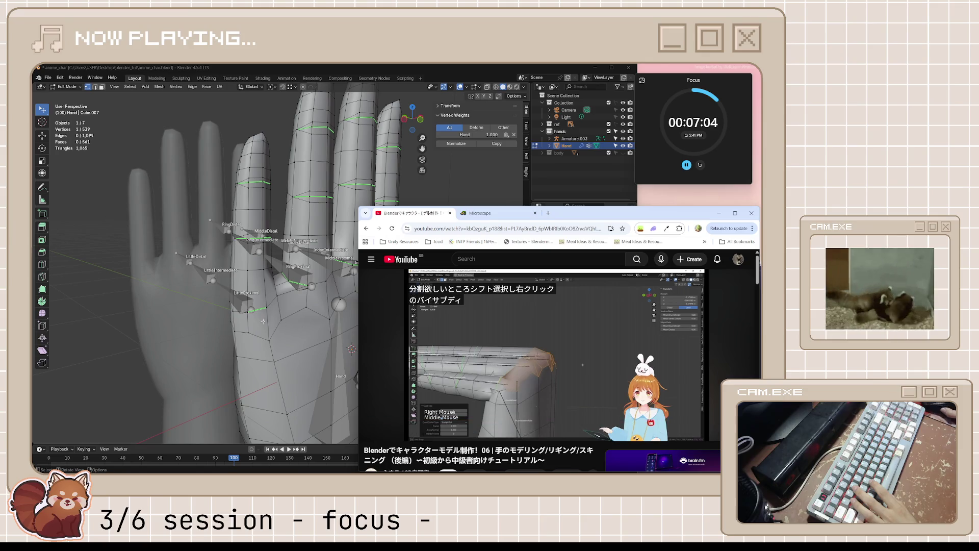
{"action": "left_click", "coordinate": [249, 322]}
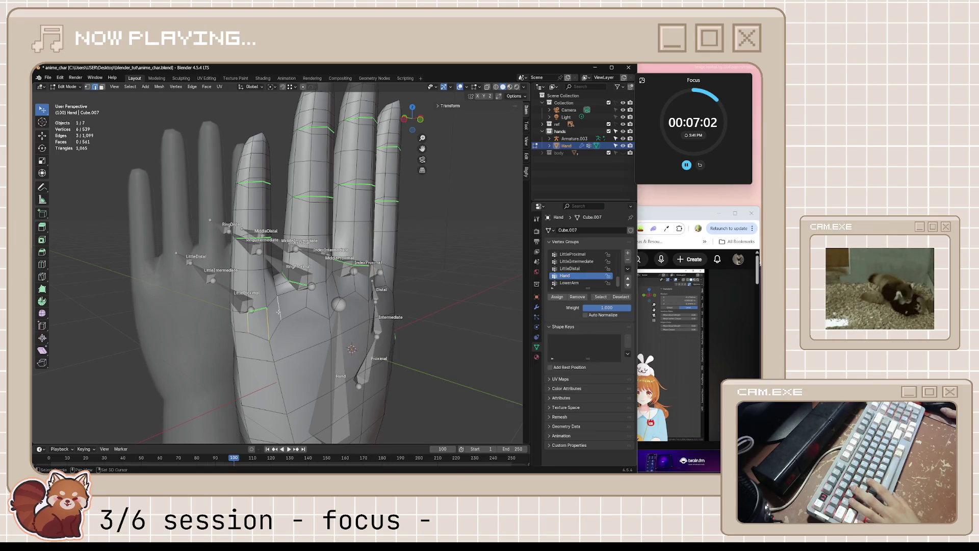
{"action": "mouse_move", "coordinate": [335, 285]}
{"action": "middle_mouse_down"}
{"action": "mouse_move", "coordinate": [395, 286]}
{"action": "mouse_move", "coordinate": [352, 259]}
{"action": "mouse_move", "coordinate": [367, 272]}
{"action": "middle_mouse_up"}
{"action": "mouse_move", "coordinate": [311, 297]}
{"action": "middle_mouse_down"}
{"action": "mouse_move", "coordinate": [318, 266]}
{"action": "mouse_move", "coordinate": [260, 244]}
{"action": "mouse_move", "coordinate": [325, 292]}
{"action": "mouse_move", "coordinate": [344, 284]}
{"action": "mouse_move", "coordinate": [313, 261]}
{"action": "mouse_move", "coordinate": [342, 276]}
{"action": "middle_mouse_up"}
{"action": "right_click", "coordinate": [260, 244]}
{"action": "left_click", "coordinate": [260, 249]}
{"action": "scroll", "coordinate": [295, 261], "scroll_direction": "up", "scroll_amount": 3}
{"action": "key", "text": "Tab"}
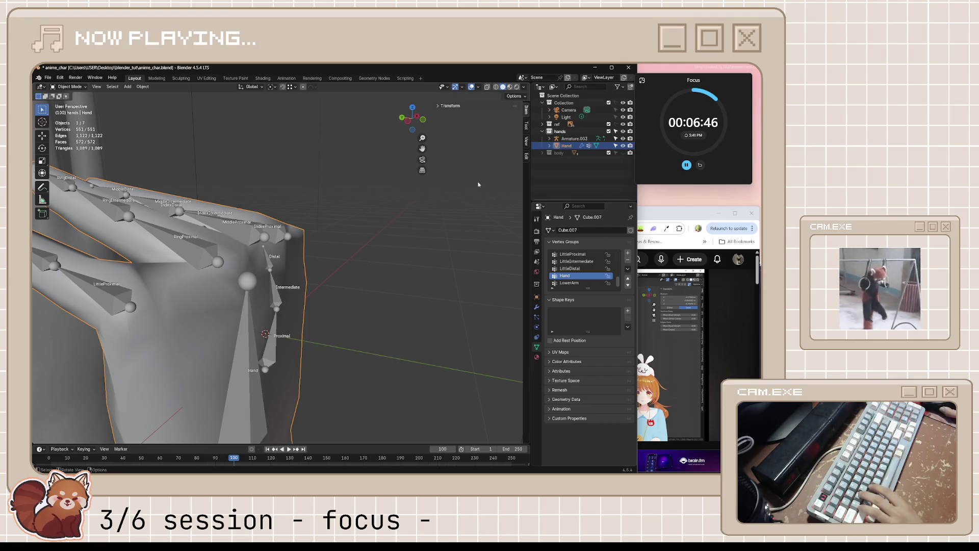
Step: Leave the hand mesh, select Armature.003 and put it in Pose Mode
{"action": "middle_click_drag", "start_coordinate": [462, 197], "coordinate": [282, 205]}
{"action": "key", "text": "Tab"}
{"action": "scroll", "coordinate": [281, 206], "scroll_direction": "up", "scroll_amount": 3}
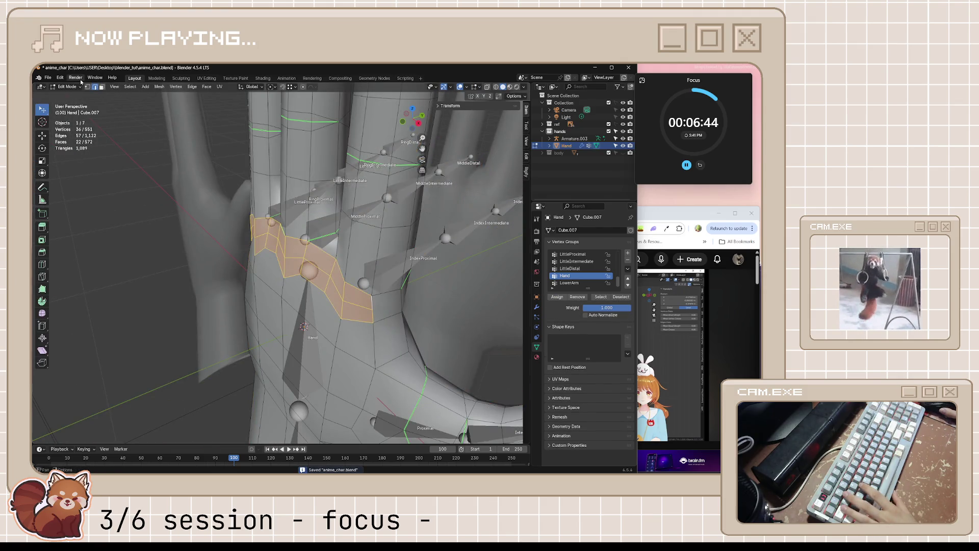
{"action": "key", "text": "Tab"}
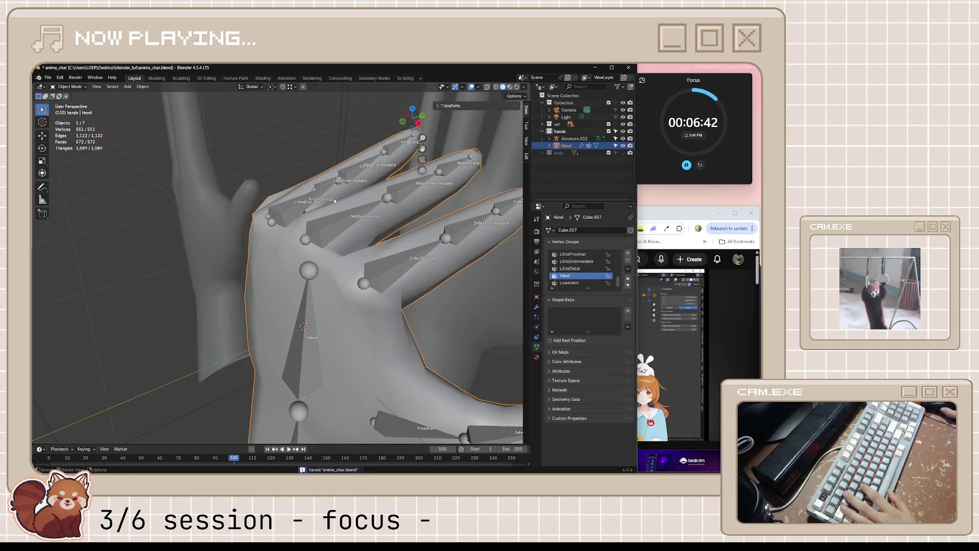
{"action": "left_click", "coordinate": [364, 264]}
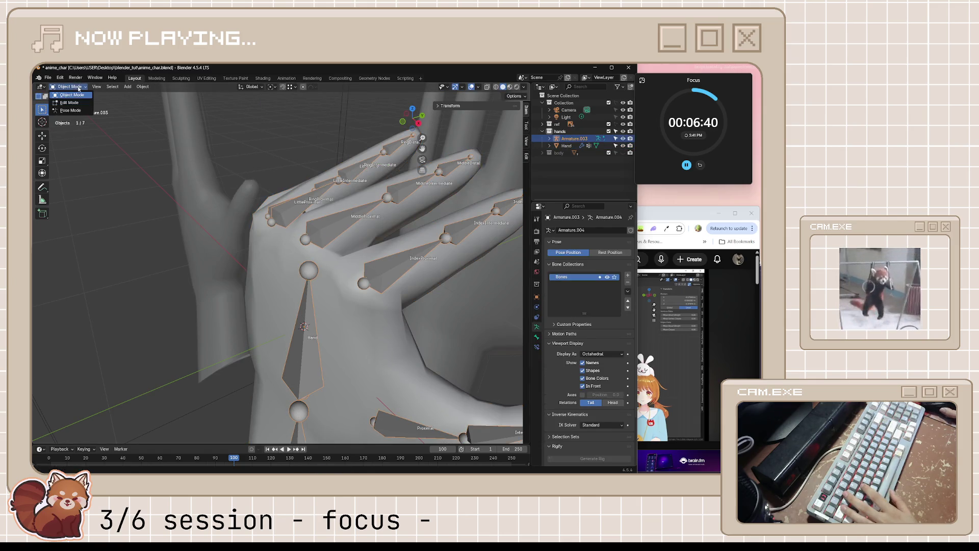
{"action": "left_click", "coordinate": [75, 110]}
Step: Switch the armature into bone Edit Mode and save anime_char.blend
{"action": "mouse_move", "coordinate": [306, 230]}
{"action": "middle_mouse_down"}
{"action": "mouse_move", "coordinate": [444, 259]}
{"action": "mouse_move", "coordinate": [309, 299]}
{"action": "middle_mouse_up"}
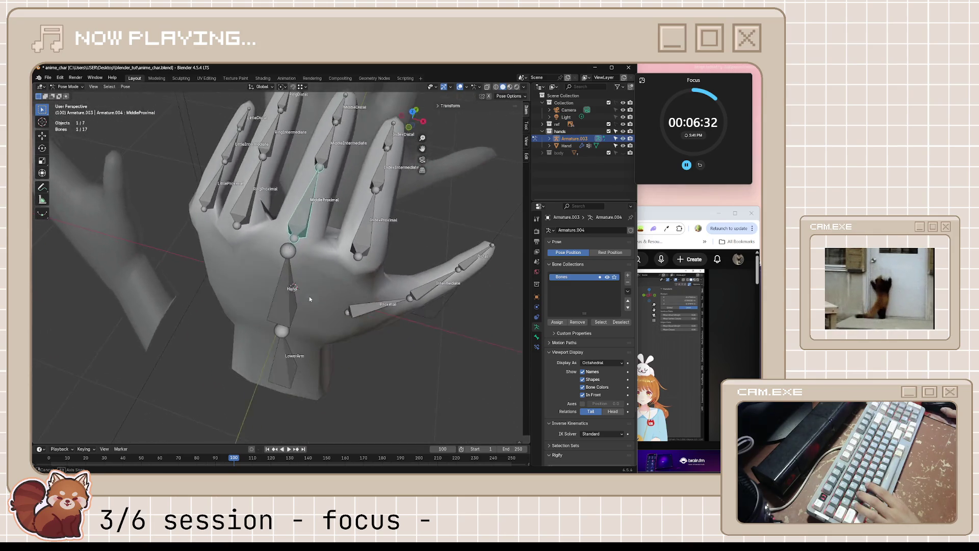
{"action": "middle_click_drag", "start_coordinate": [309, 299], "coordinate": [355, 334]}
{"action": "key", "text": "Tab"}
{"action": "mouse_move", "coordinate": [314, 308]}
{"action": "middle_mouse_down"}
{"action": "mouse_move", "coordinate": [322, 295]}
{"action": "mouse_move", "coordinate": [267, 292]}
{"action": "mouse_move", "coordinate": [280, 301]}
{"action": "middle_mouse_up"}
{"action": "key", "text": "ctrl+s"}
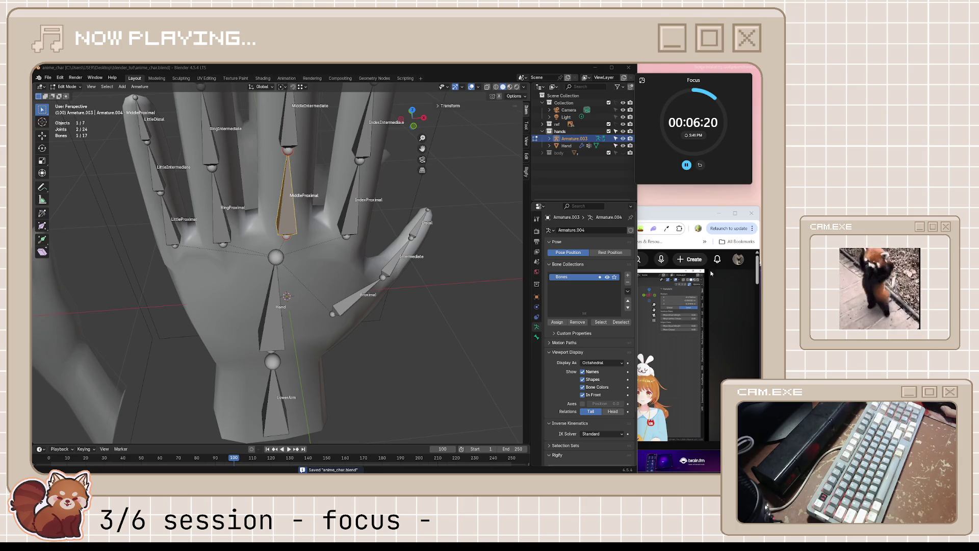
Step: Check the YouTube tutorial, pause it, and return to a side view of the hand
{"action": "middle_click_drag", "start_coordinate": [393, 309], "coordinate": [510, 249]}
{"action": "key", "text": "alt+Tab"}
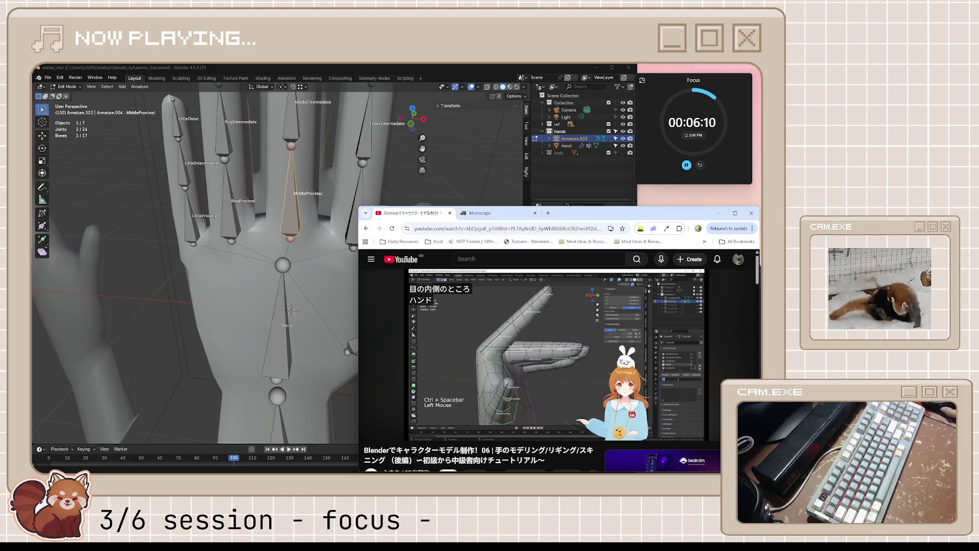
{"action": "key", "text": "space"}
{"action": "key", "text": "space"}
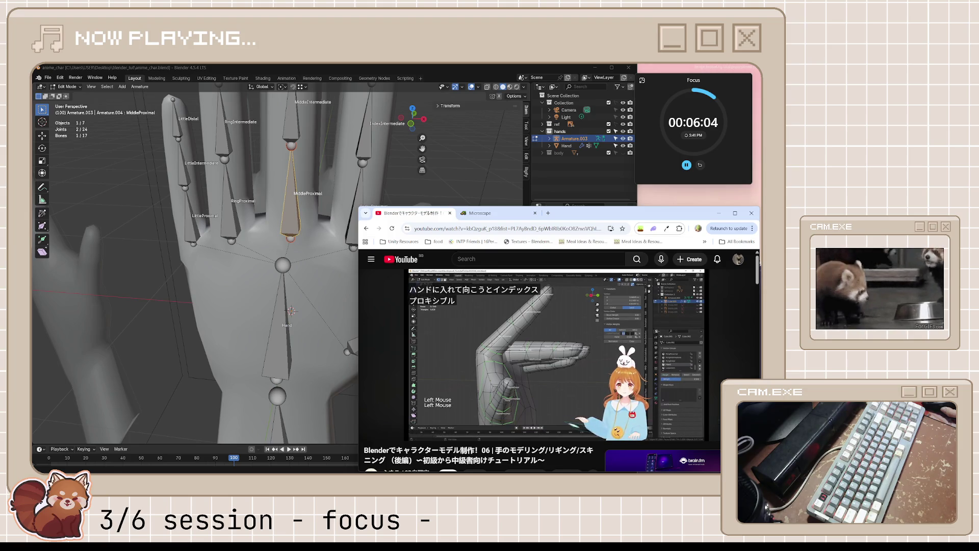
{"action": "mouse_move", "coordinate": [306, 307]}
{"action": "middle_mouse_down"}
{"action": "mouse_move", "coordinate": [225, 292]}
{"action": "mouse_move", "coordinate": [293, 327]}
{"action": "mouse_move", "coordinate": [284, 282]}
{"action": "middle_mouse_up"}
Step: Toggle the armature between Pose and Edit Mode to compare, then edit the Hand mesh
{"action": "key", "text": "ctrl+Tab"}
{"action": "key", "text": "Tab"}
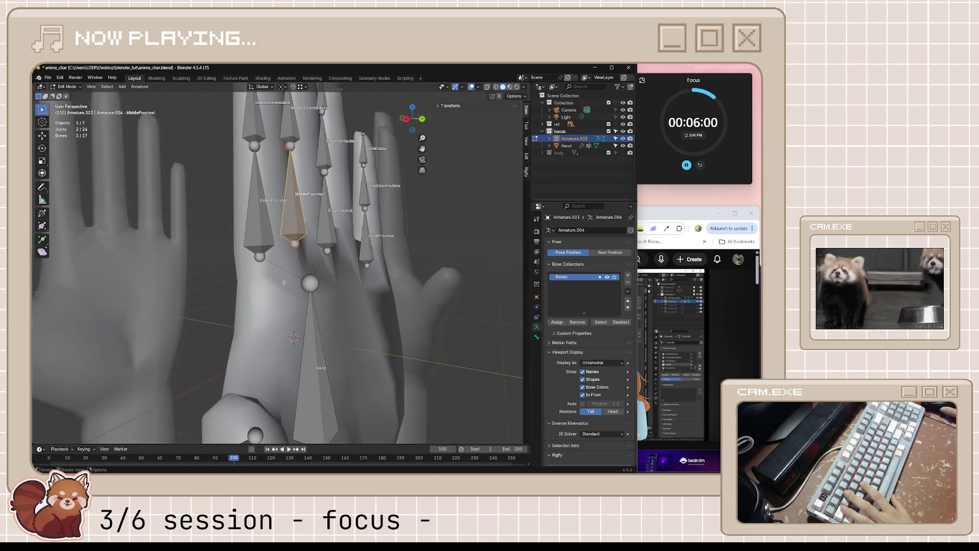
{"action": "key", "text": "ctrl+Tab"}
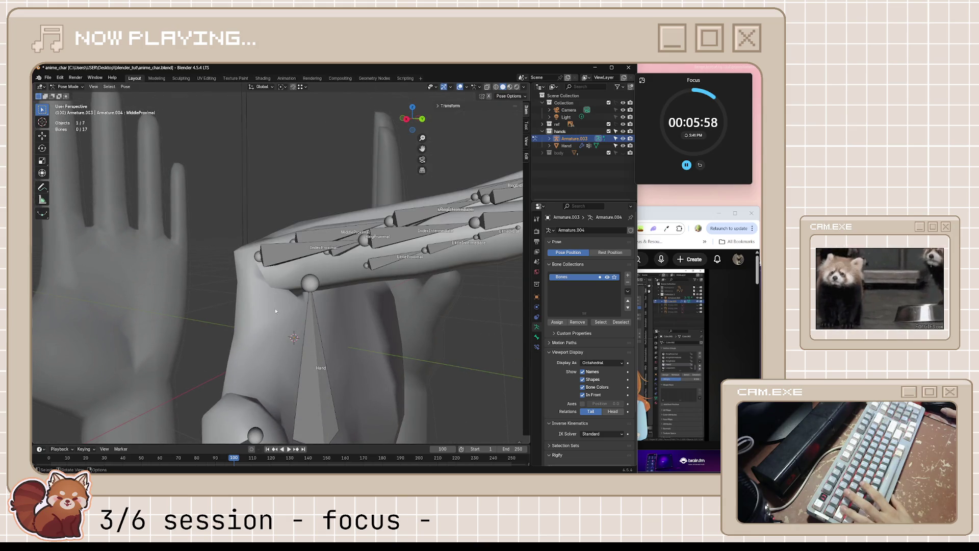
{"action": "key", "text": "ctrl+Tab"}
{"action": "left_click", "coordinate": [262, 312]}
{"action": "key", "text": "Tab"}
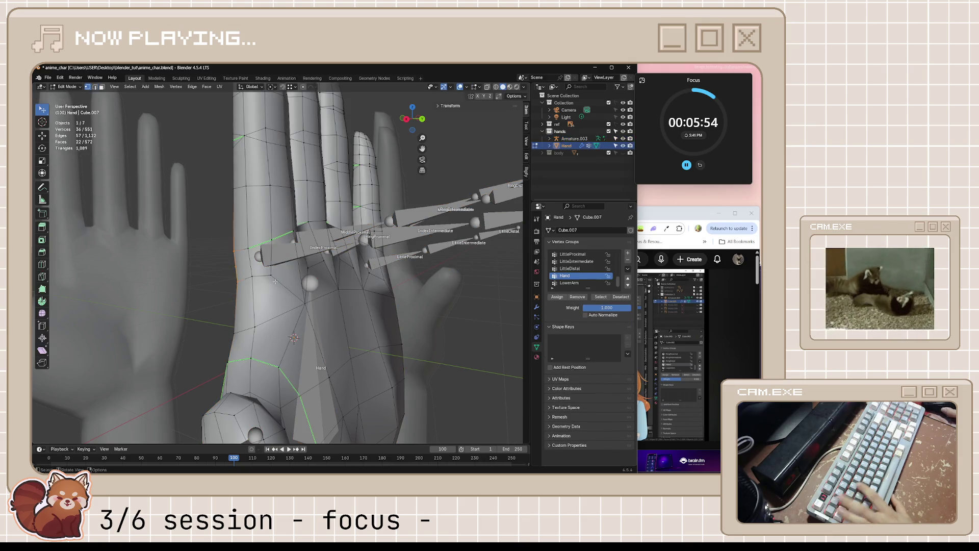
Step: Select a single hand vertex, glancing at the tutorial in between
{"action": "left_click", "coordinate": [270, 274]}
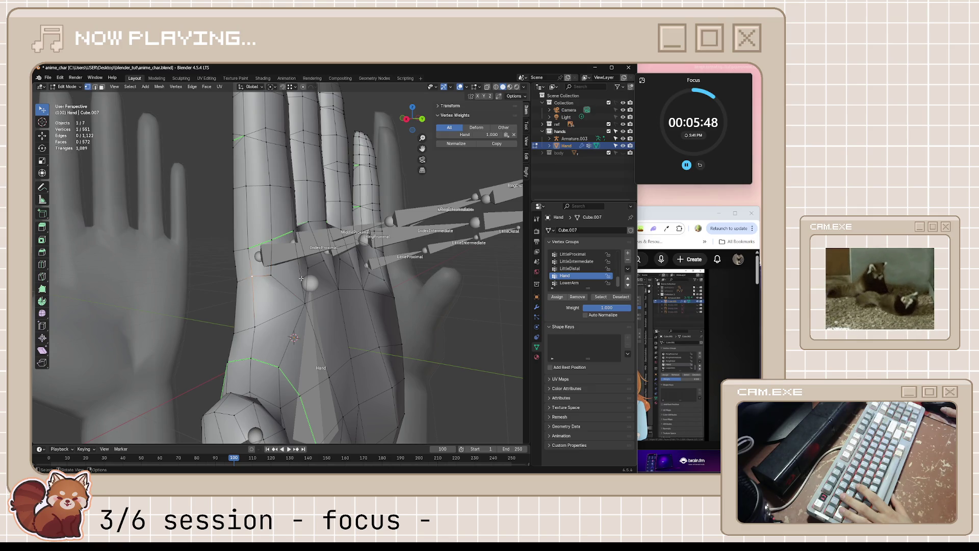
{"action": "left_click", "coordinate": [647, 217]}
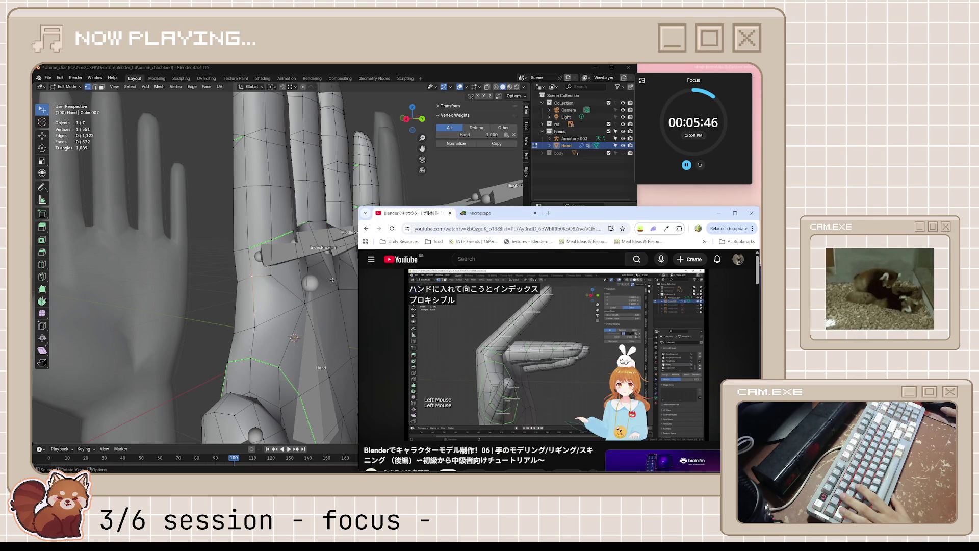
{"action": "key", "text": "alt+Tab"}
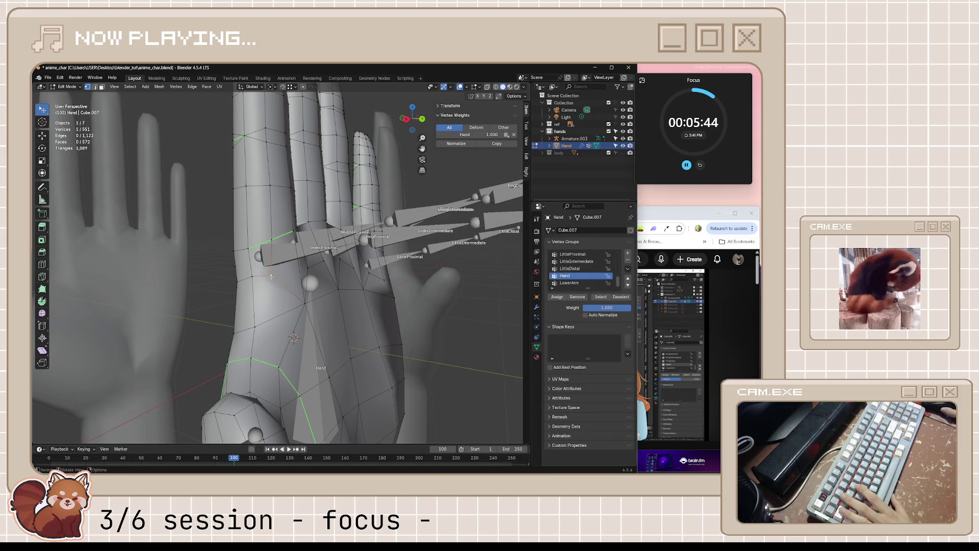
{"action": "mouse_move", "coordinate": [319, 282]}
{"action": "middle_mouse_down"}
{"action": "mouse_move", "coordinate": [243, 268]}
{"action": "mouse_move", "coordinate": [270, 289]}
{"action": "middle_mouse_up"}
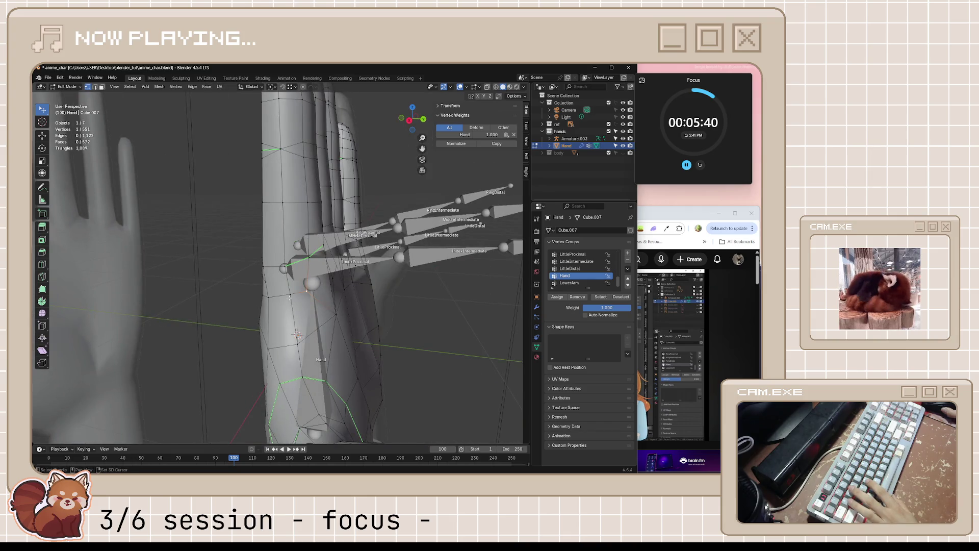
Step: Assign the vertex to the Hand group at weight 0.5, save, and return to the tutorial
{"action": "left_click", "coordinate": [599, 306]}
{"action": "type", "text": "0.5"}
{"action": "key", "text": "Return"}
{"action": "left_click", "coordinate": [557, 296]}
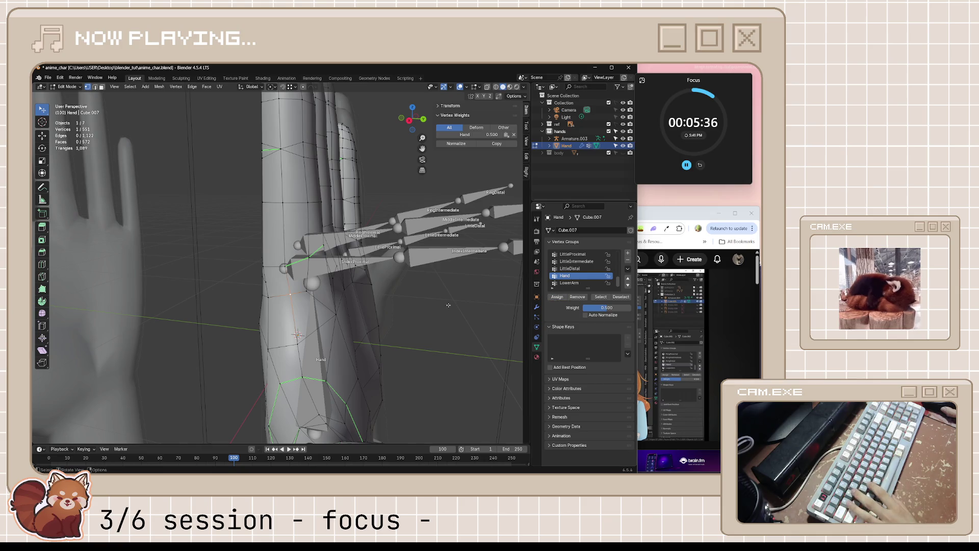
{"action": "key", "text": "KP_1"}
{"action": "key", "text": "ctrl+s"}
{"action": "key", "text": "alt+Tab"}
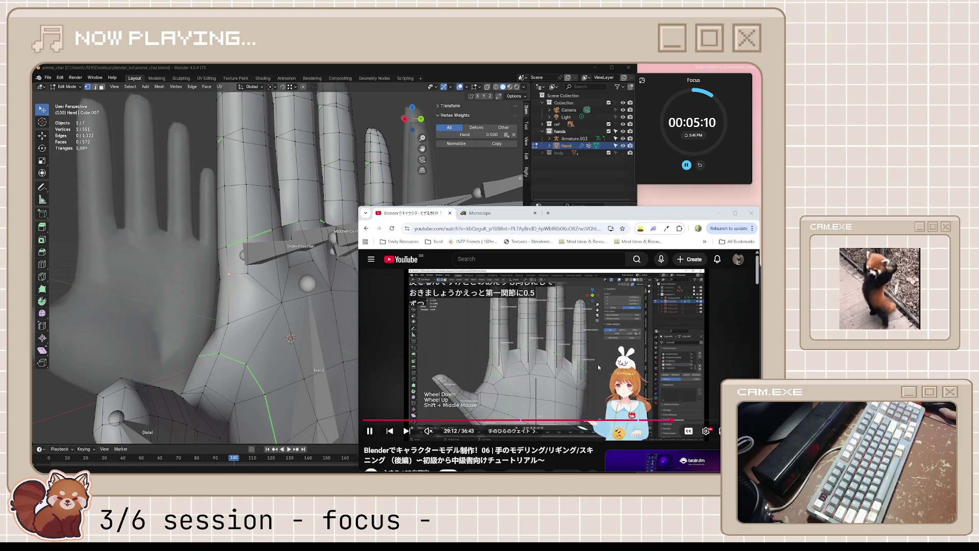
Step: Follow the tutorial, then Shift-select another finger-base vertex and inspect the fingers
{"action": "key", "text": "space"}
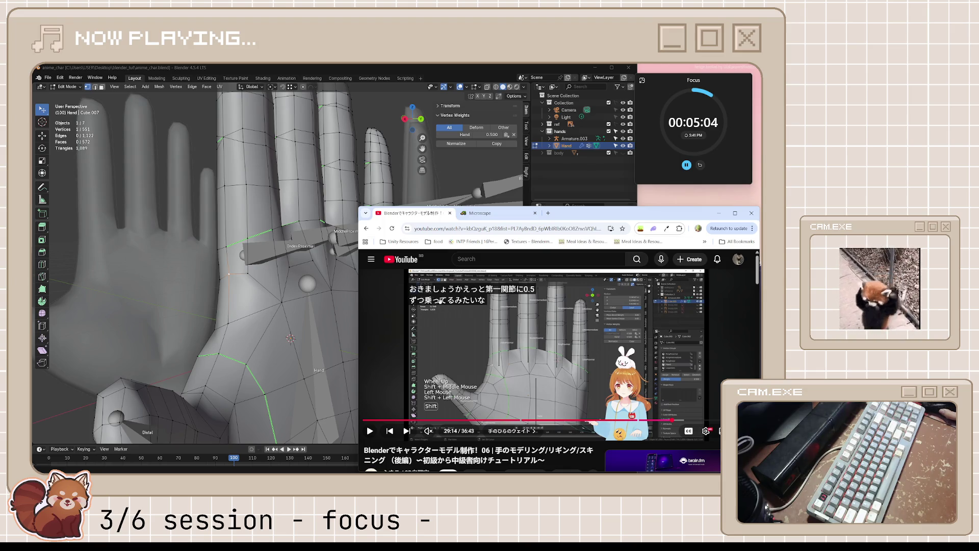
{"action": "key", "text": "space"}
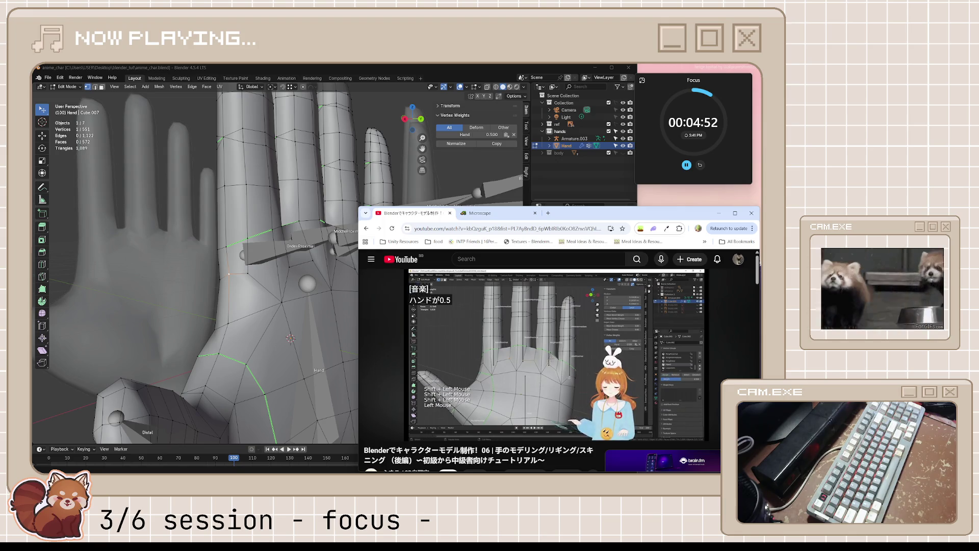
{"action": "left_click", "coordinate": [533, 338]}
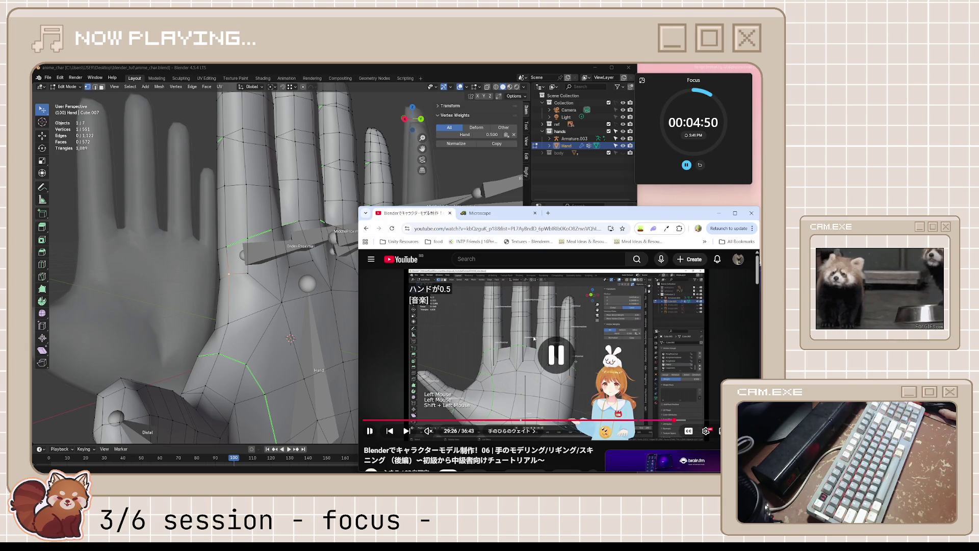
{"action": "left_click", "coordinate": [246, 279]}
{"action": "left_click", "coordinate": [246, 279], "text": "shift"}
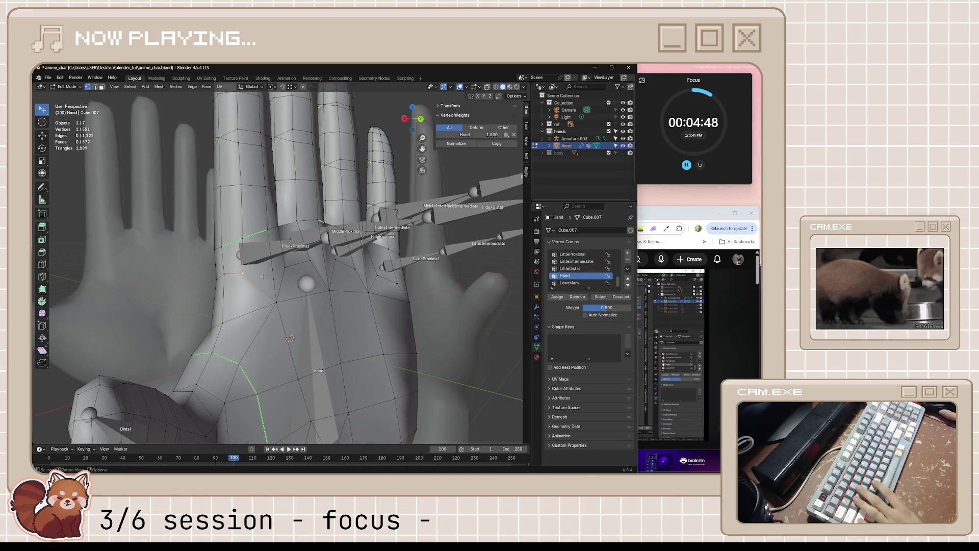
{"action": "mouse_move", "coordinate": [335, 260]}
{"action": "middle_mouse_down"}
{"action": "mouse_move", "coordinate": [347, 282]}
{"action": "mouse_move", "coordinate": [338, 286]}
{"action": "middle_mouse_up"}
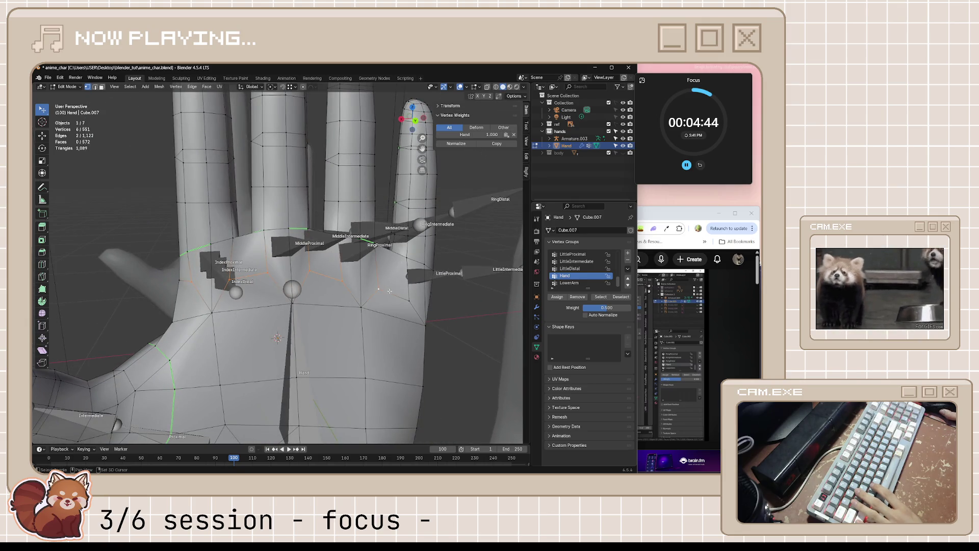
{"action": "middle_click_drag", "start_coordinate": [411, 300], "coordinate": [398, 346]}
Step: Alternate between the tutorial and close-up front views of the hand mesh
{"action": "left_click", "coordinate": [725, 214]}
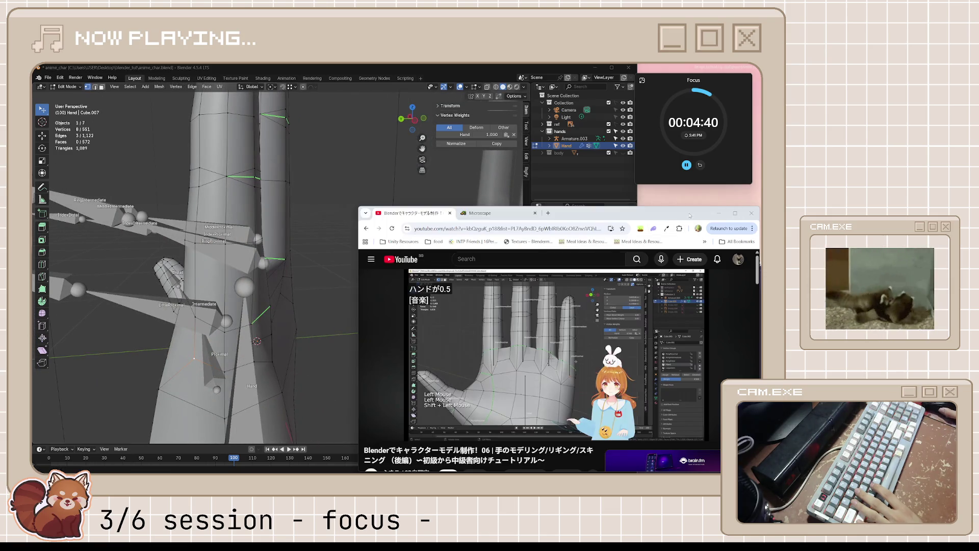
{"action": "key", "text": "space"}
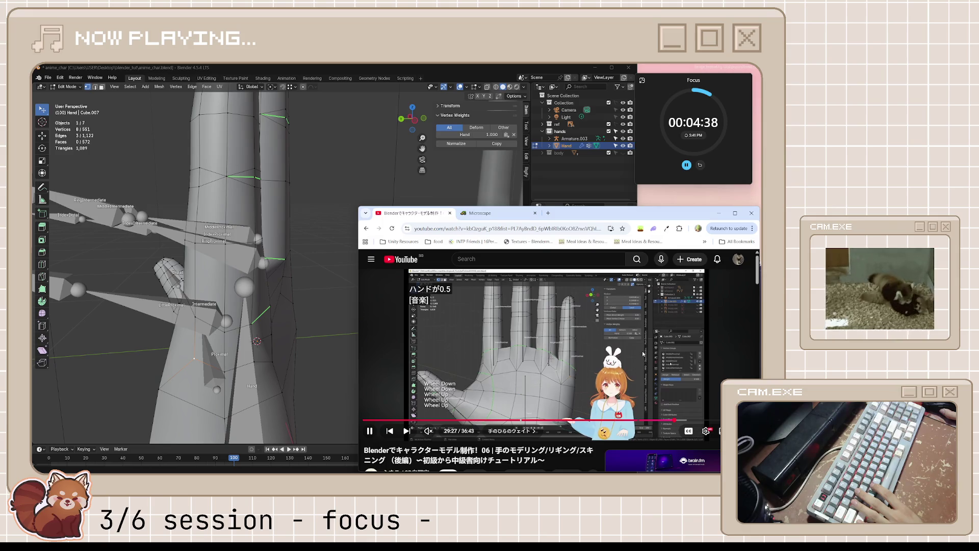
{"action": "left_click", "coordinate": [306, 306]}
{"action": "mouse_move", "coordinate": [306, 306]}
{"action": "middle_mouse_down"}
{"action": "mouse_move", "coordinate": [321, 295]}
{"action": "mouse_move", "coordinate": [341, 354]}
{"action": "mouse_move", "coordinate": [391, 334]}
{"action": "mouse_move", "coordinate": [329, 332]}
{"action": "mouse_move", "coordinate": [397, 325]}
{"action": "mouse_move", "coordinate": [366, 331]}
{"action": "mouse_move", "coordinate": [462, 294]}
{"action": "middle_mouse_up"}
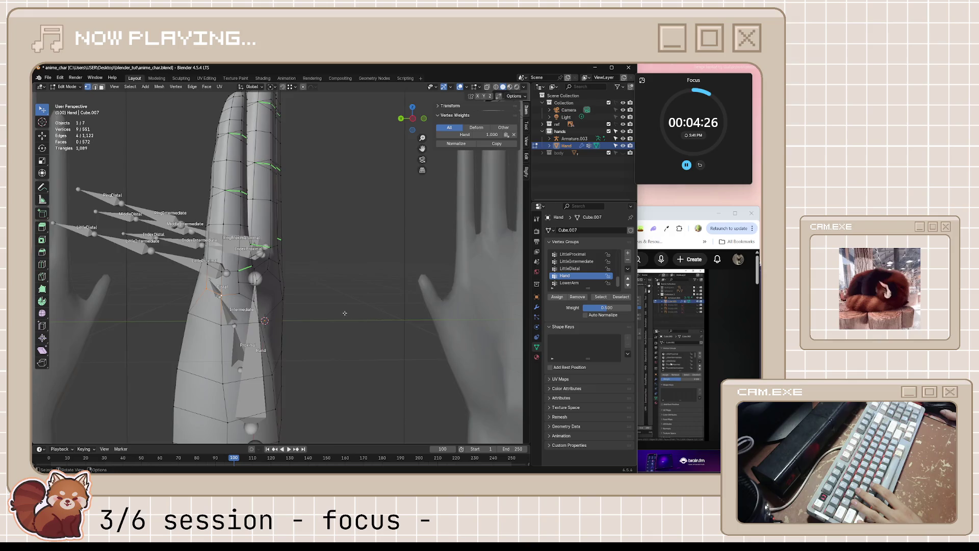
{"action": "middle_click_drag", "start_coordinate": [392, 326], "coordinate": [428, 337]}
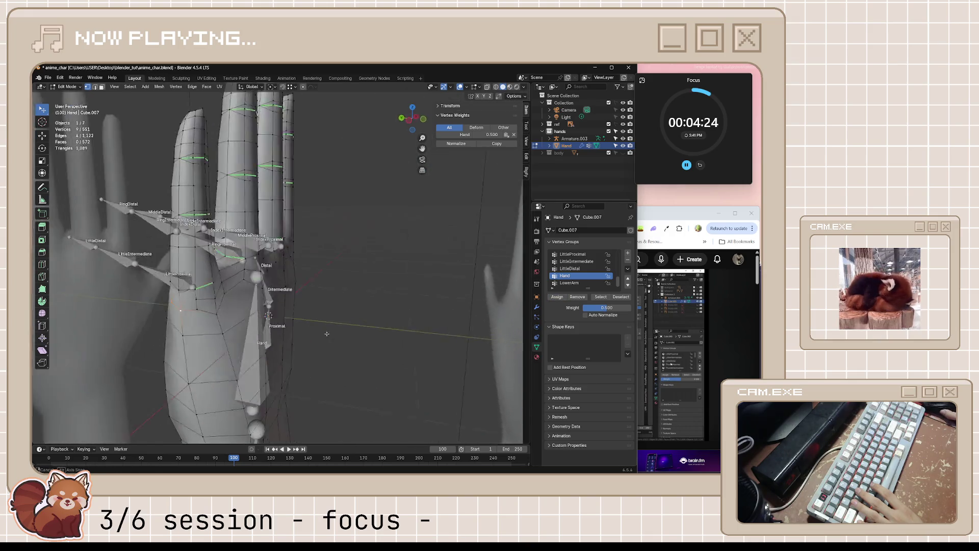
{"action": "left_click", "coordinate": [671, 353]}
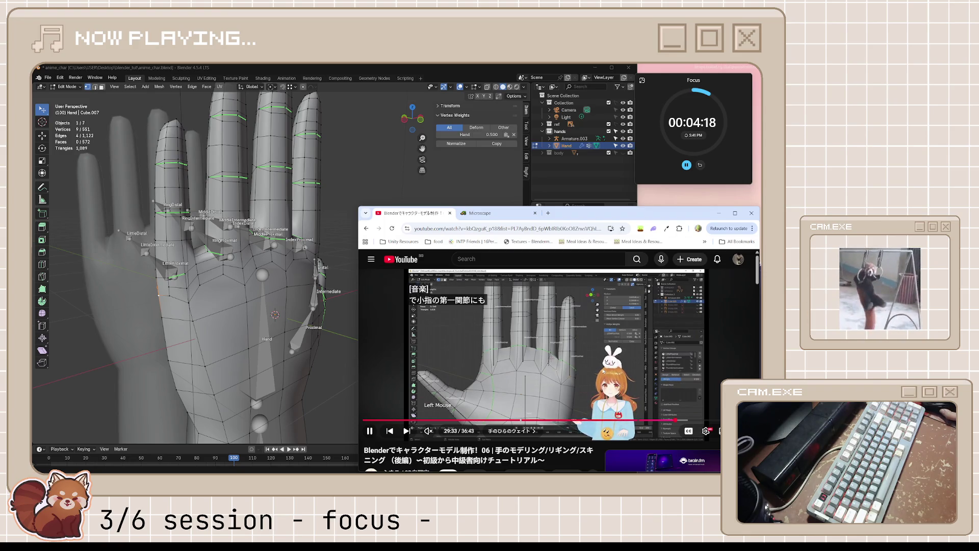
Step: Play and pause the tutorial to about the 30-minute mark, then return to Blender
{"action": "left_click", "coordinate": [667, 362]}
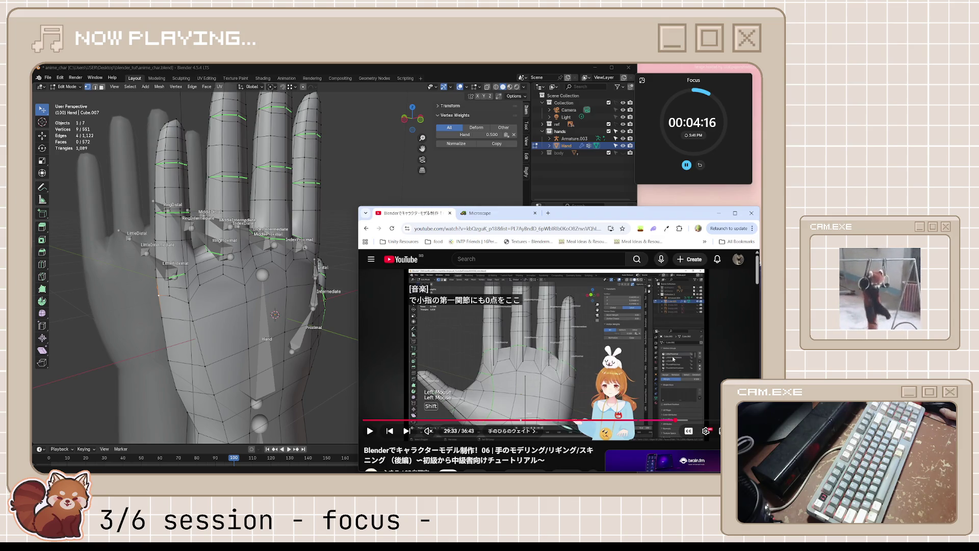
{"action": "key", "text": "space"}
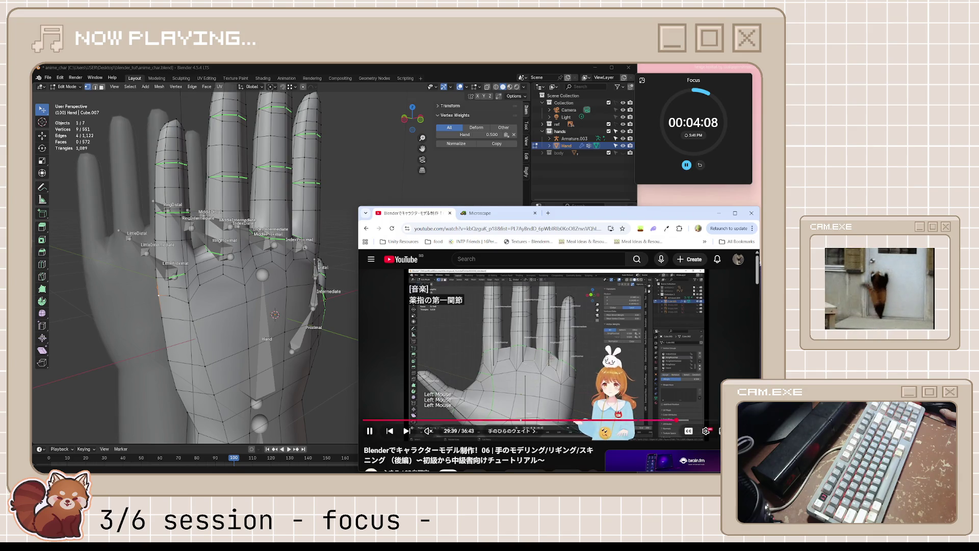
{"action": "left_click", "coordinate": [645, 374]}
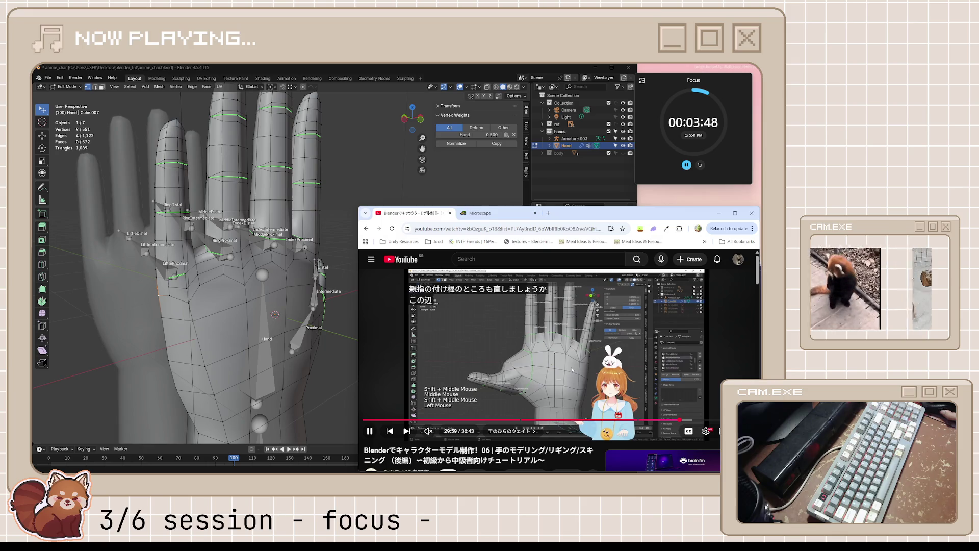
{"action": "key", "text": "space"}
{"action": "key", "text": "space"}
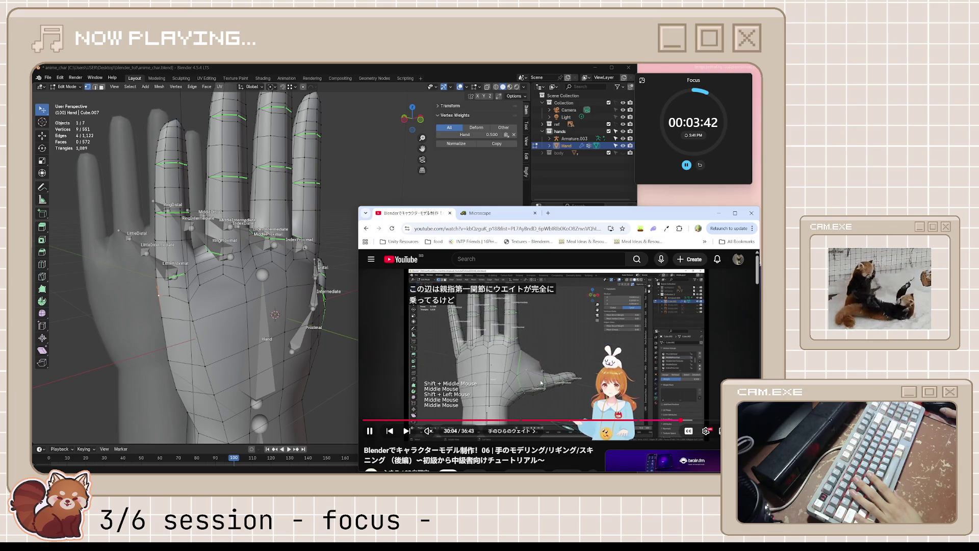
{"action": "key", "text": "space"}
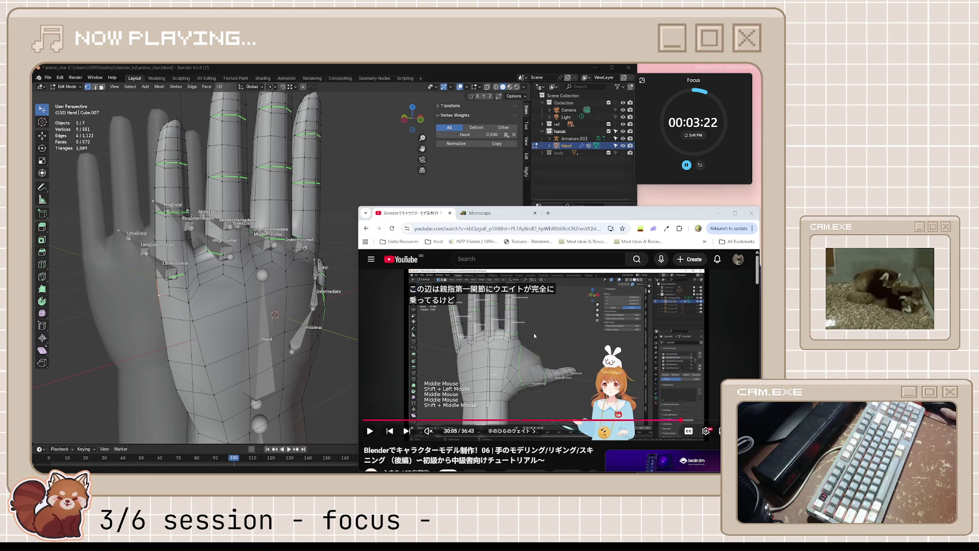
{"action": "key", "text": "alt+Tab"}
Step: Leave mesh editing, save, select the armature and enter Pose Mode
{"action": "mouse_move", "coordinate": [533, 333]}
{"action": "middle_mouse_down"}
{"action": "mouse_move", "coordinate": [373, 259]}
{"action": "mouse_move", "coordinate": [352, 424]}
{"action": "middle_mouse_up"}
{"action": "left_click", "coordinate": [669, 211]}
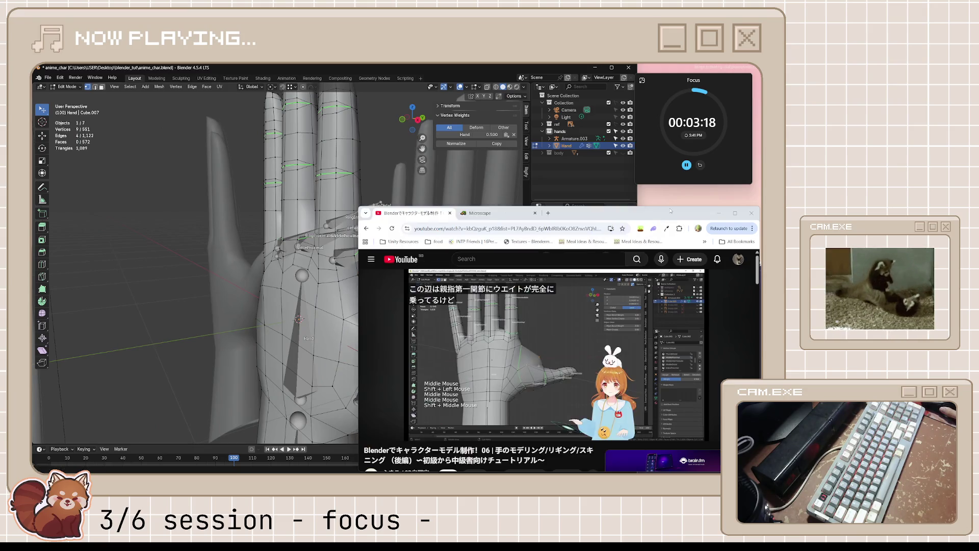
{"action": "left_click", "coordinate": [231, 291]}
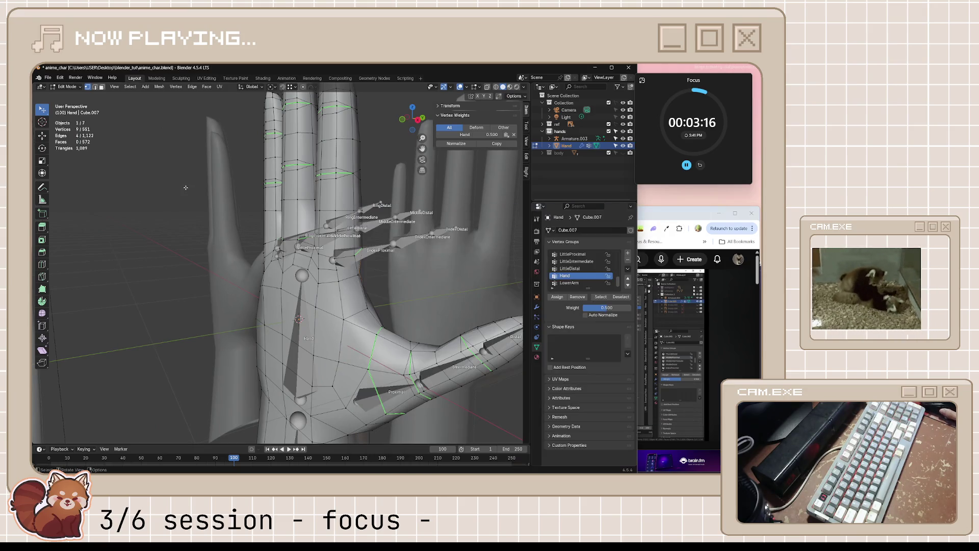
{"action": "key", "text": "Tab"}
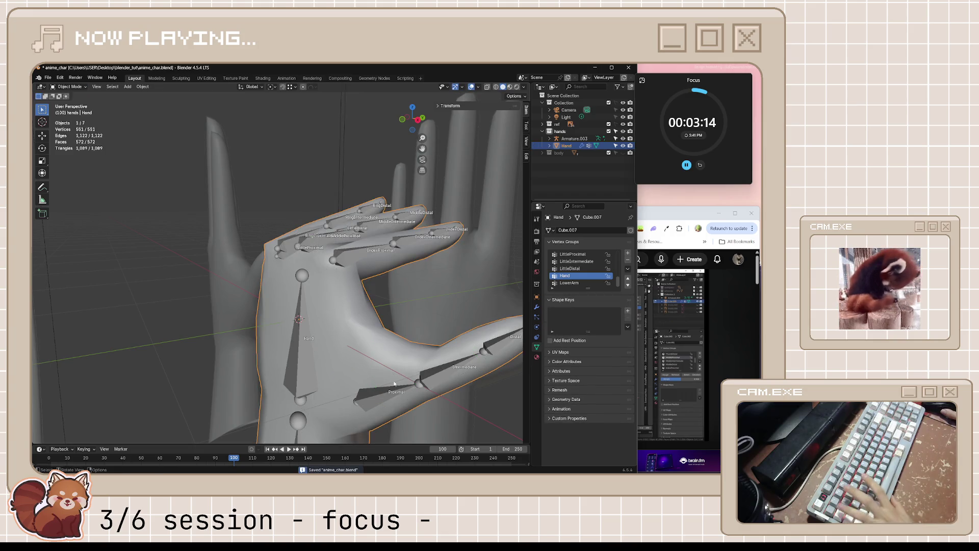
{"action": "left_click", "coordinate": [382, 394]}
{"action": "key", "text": "ctrl+s"}
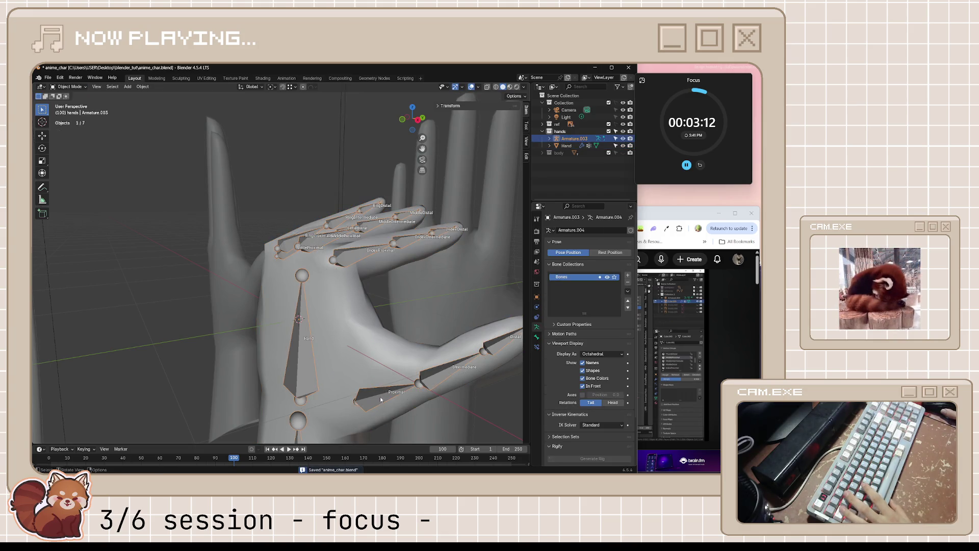
{"action": "left_click", "coordinate": [70, 86]}
Step: Rotate the thumb's Proximal bone into a bent test pose and save
{"action": "left_click", "coordinate": [69, 109]}
{"action": "left_click", "coordinate": [386, 394]}
{"action": "middle_click_drag", "start_coordinate": [386, 394], "coordinate": [406, 383]}
{"action": "key", "text": "r"}
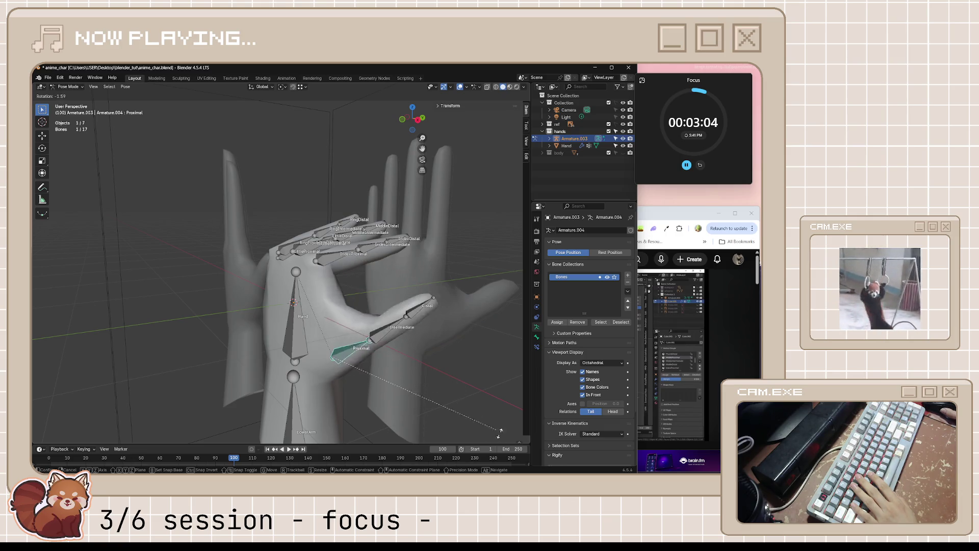
{"action": "left_click", "coordinate": [406, 253]}
{"action": "mouse_move", "coordinate": [405, 252]}
{"action": "middle_mouse_down"}
{"action": "mouse_move", "coordinate": [434, 251]}
{"action": "mouse_move", "coordinate": [419, 245]}
{"action": "middle_mouse_up"}
{"action": "key", "text": "ctrl+s"}
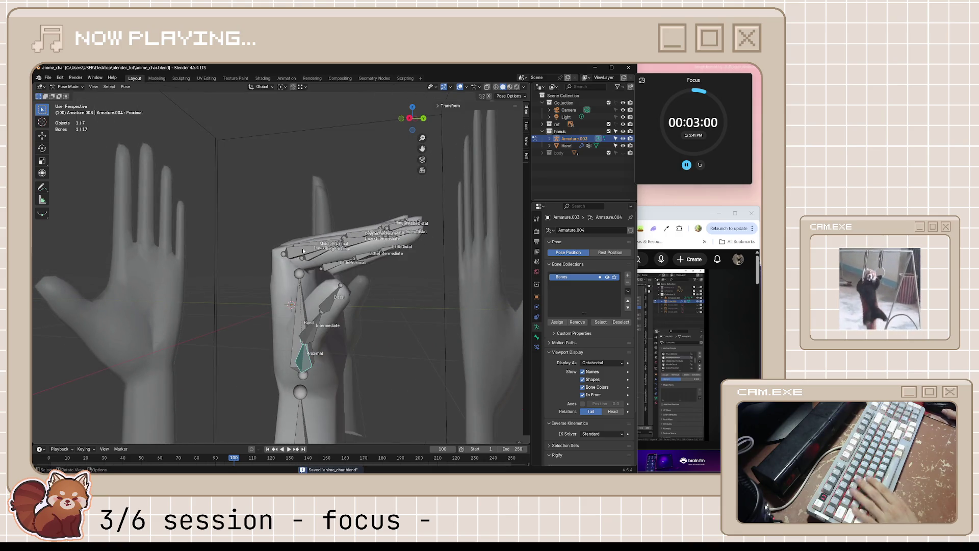
Step: Select the four finger proximal bones and rotate them to bend the fingers
{"action": "left_click", "coordinate": [300, 250]}
{"action": "middle_click_drag", "start_coordinate": [299, 250], "coordinate": [352, 285]}
{"action": "left_click", "coordinate": [313, 239], "text": "shift"}
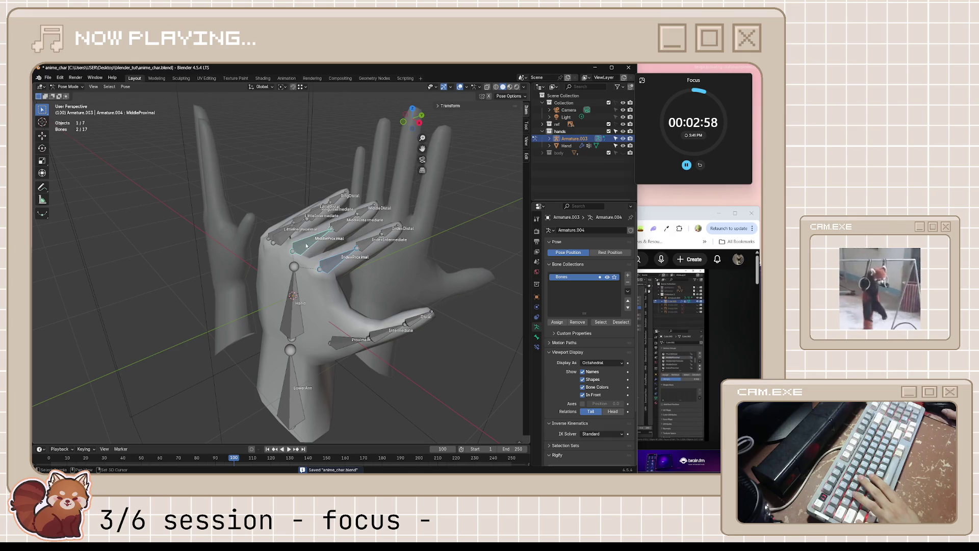
{"action": "left_click", "coordinate": [282, 235], "text": "shift"}
{"action": "mouse_move", "coordinate": [282, 235]}
{"action": "middle_mouse_down"}
{"action": "mouse_move", "coordinate": [317, 257]}
{"action": "mouse_move", "coordinate": [347, 210]}
{"action": "middle_mouse_up"}
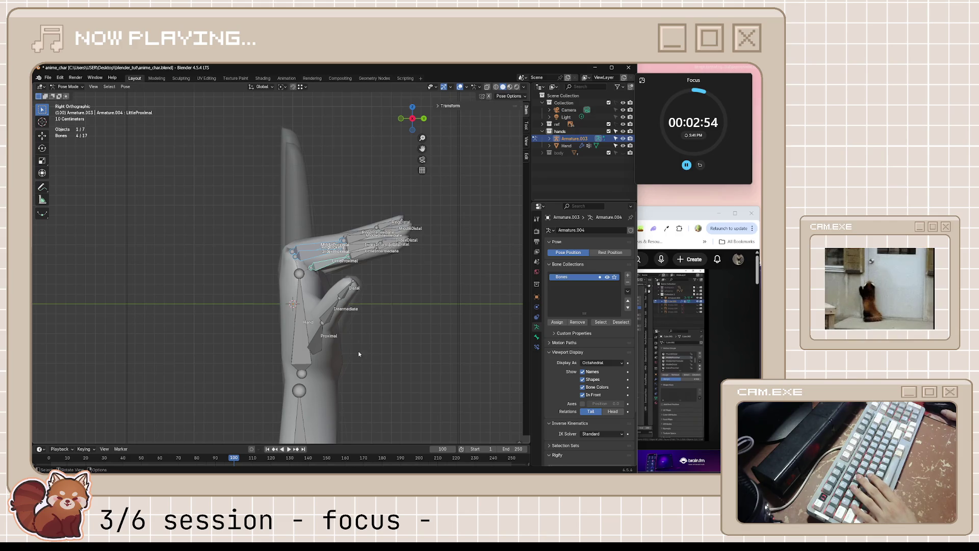
{"action": "key", "text": "r"}
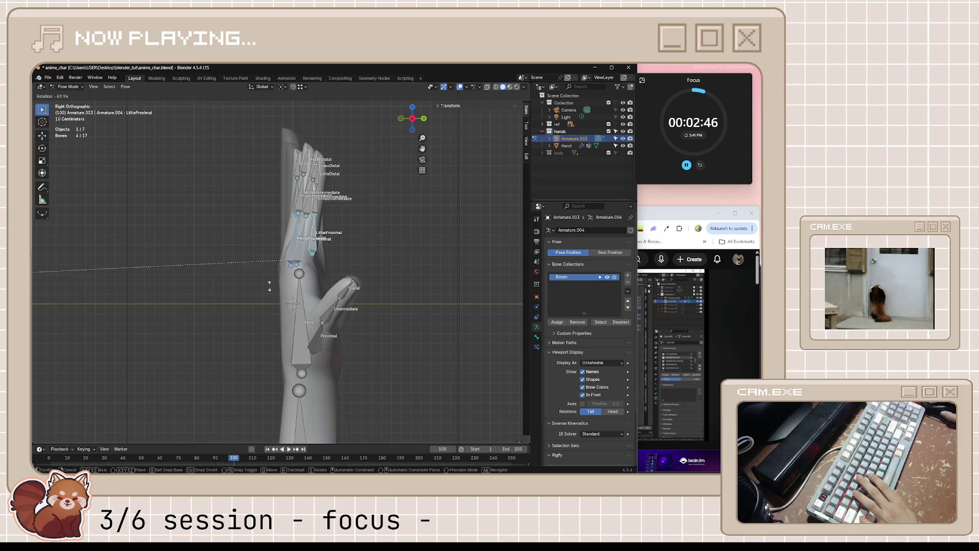
{"action": "left_click", "coordinate": [181, 339]}
Step: Exit posing back to Object Mode, select the hand mesh and save the file
{"action": "mouse_move", "coordinate": [181, 339]}
{"action": "middle_mouse_down"}
{"action": "mouse_move", "coordinate": [393, 293]}
{"action": "mouse_move", "coordinate": [253, 299]}
{"action": "middle_mouse_up"}
{"action": "key", "text": "Tab"}
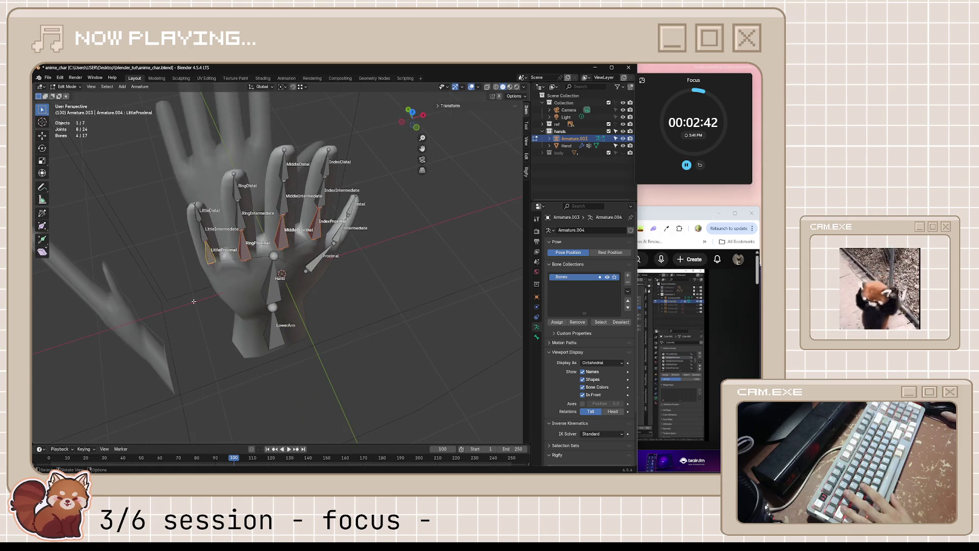
{"action": "key", "text": "Tab"}
{"action": "mouse_move", "coordinate": [229, 186]}
{"action": "middle_mouse_down"}
{"action": "mouse_move", "coordinate": [303, 243]}
{"action": "mouse_move", "coordinate": [301, 288]}
{"action": "mouse_move", "coordinate": [406, 251]}
{"action": "mouse_move", "coordinate": [264, 293]}
{"action": "mouse_move", "coordinate": [249, 258]}
{"action": "middle_mouse_up"}
{"action": "left_click", "coordinate": [301, 288]}
{"action": "key", "text": "ctrl+s"}
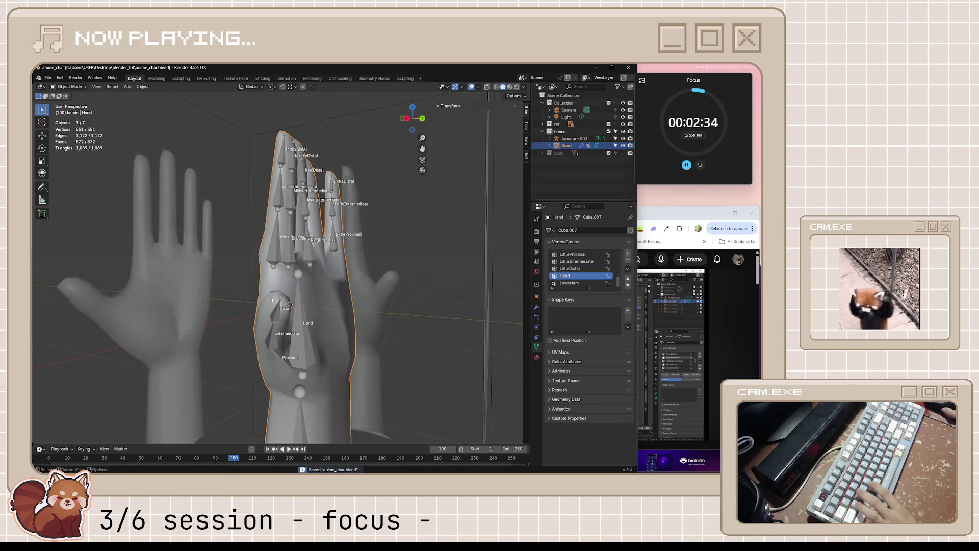
{"action": "scroll", "coordinate": [273, 300], "scroll_direction": "down", "scroll_amount": 2}
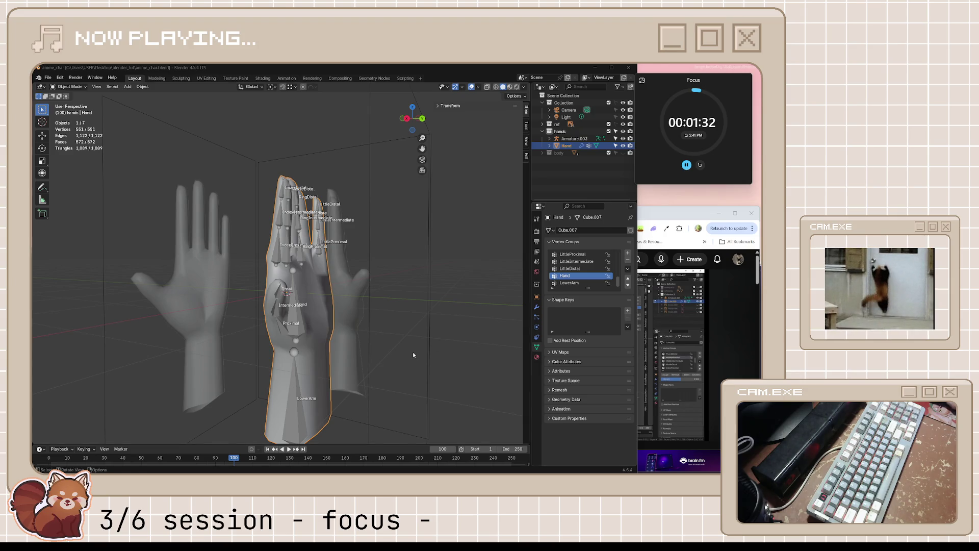
Step: Orbit to a front palm view, then resume the YouTube rigging tutorial
{"action": "mouse_move", "coordinate": [414, 352]}
{"action": "middle_mouse_down"}
{"action": "mouse_move", "coordinate": [409, 279]}
{"action": "mouse_move", "coordinate": [436, 281]}
{"action": "mouse_move", "coordinate": [398, 287]}
{"action": "middle_mouse_up"}
{"action": "left_click", "coordinate": [663, 212]}
{"action": "left_click", "coordinate": [628, 337]}
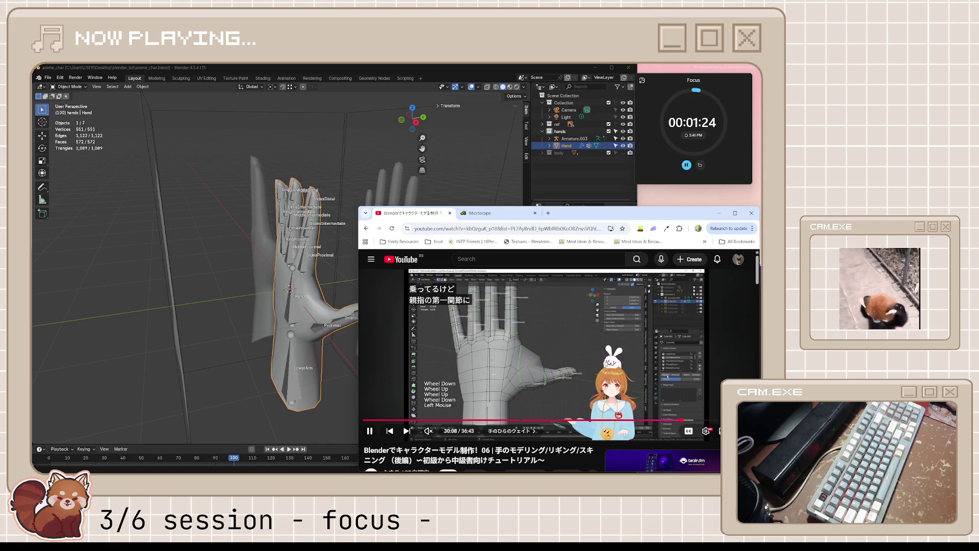
Step: Pause the tutorial, enter Edit Mode on the hand and select the thumb-base vertex
{"action": "left_click", "coordinate": [639, 391]}
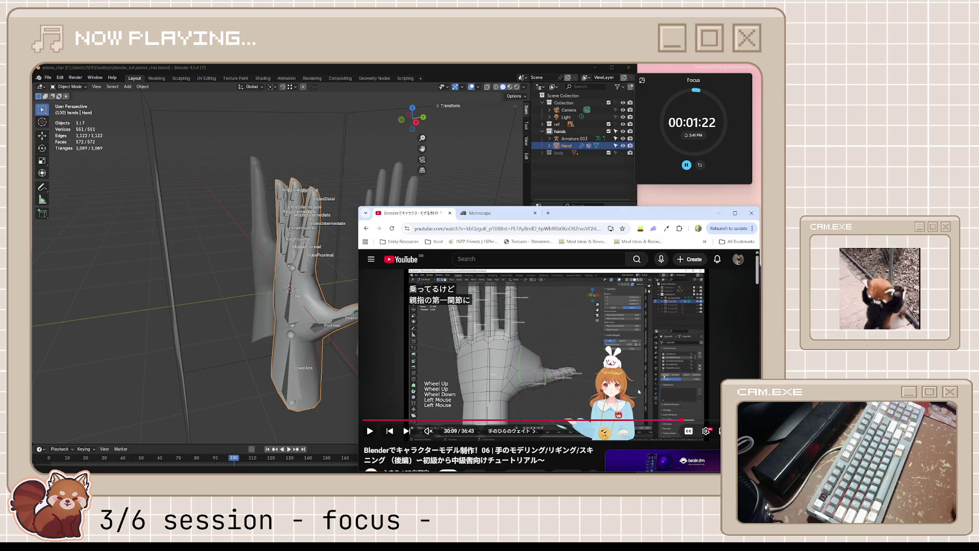
{"action": "scroll", "coordinate": [326, 306], "scroll_direction": "up", "scroll_amount": 3}
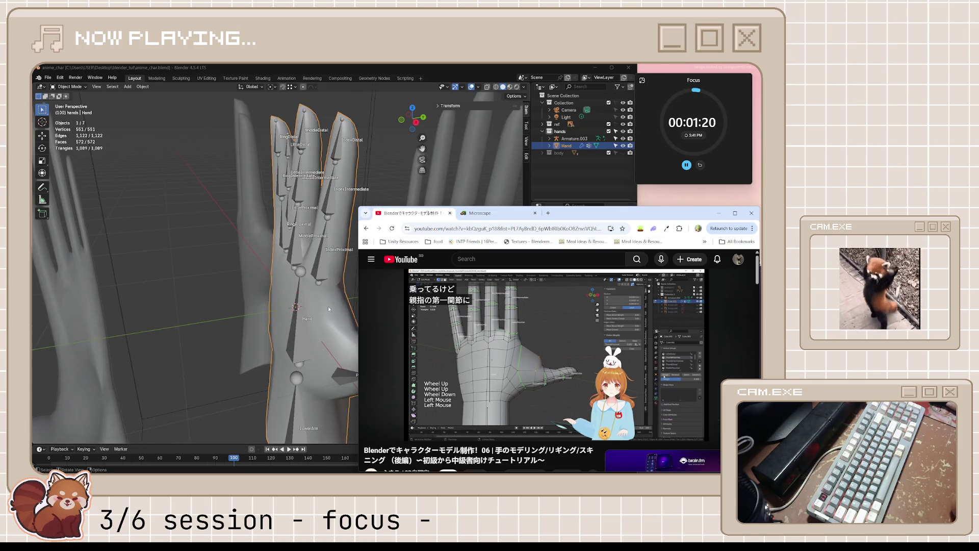
{"action": "left_click", "coordinate": [329, 310]}
{"action": "key", "text": "Tab"}
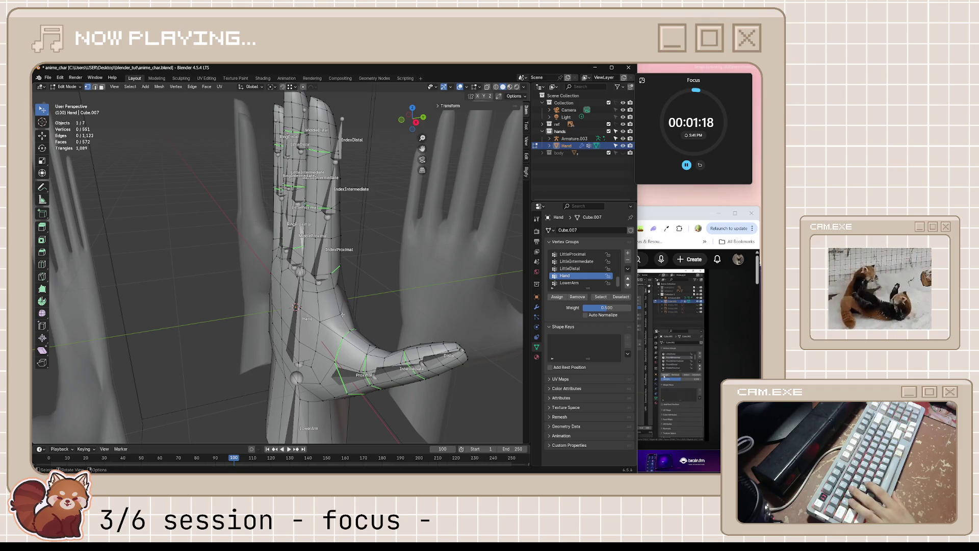
{"action": "left_click", "coordinate": [321, 322], "text": "shift"}
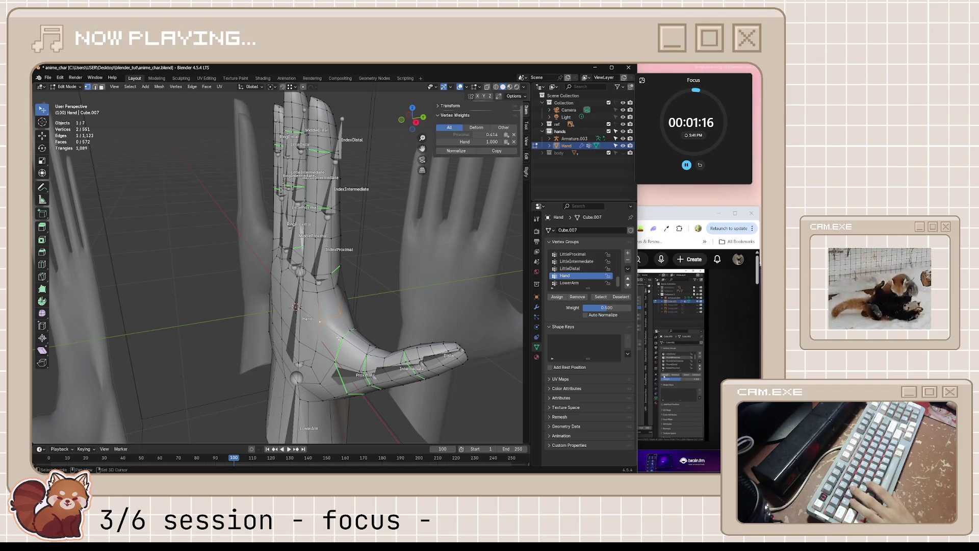
{"action": "scroll", "coordinate": [587, 275], "scroll_direction": "up", "scroll_amount": 5}
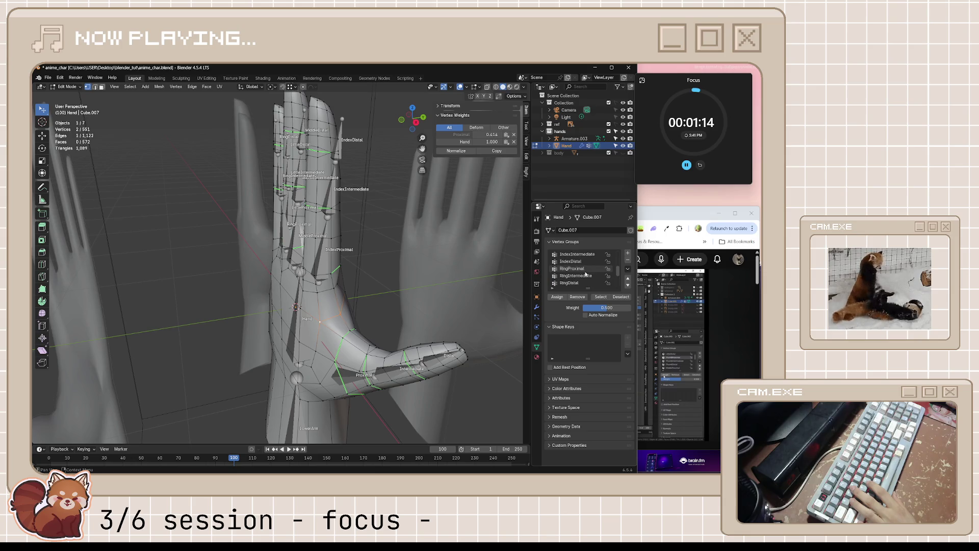
{"action": "scroll", "coordinate": [586, 275], "scroll_direction": "up", "scroll_amount": 3}
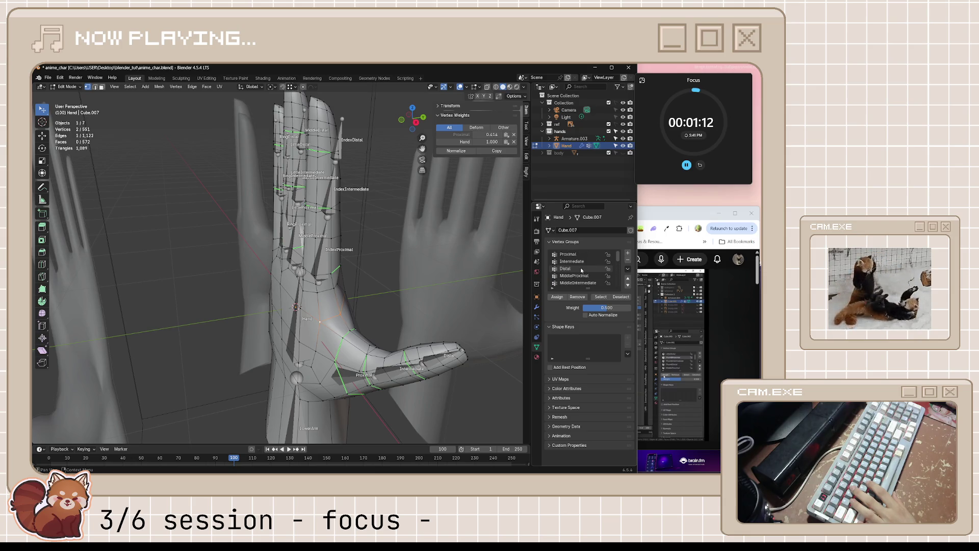
Step: Assign the vertex to the Proximal group at weight 0.5 and save the file
{"action": "left_click", "coordinate": [570, 254]}
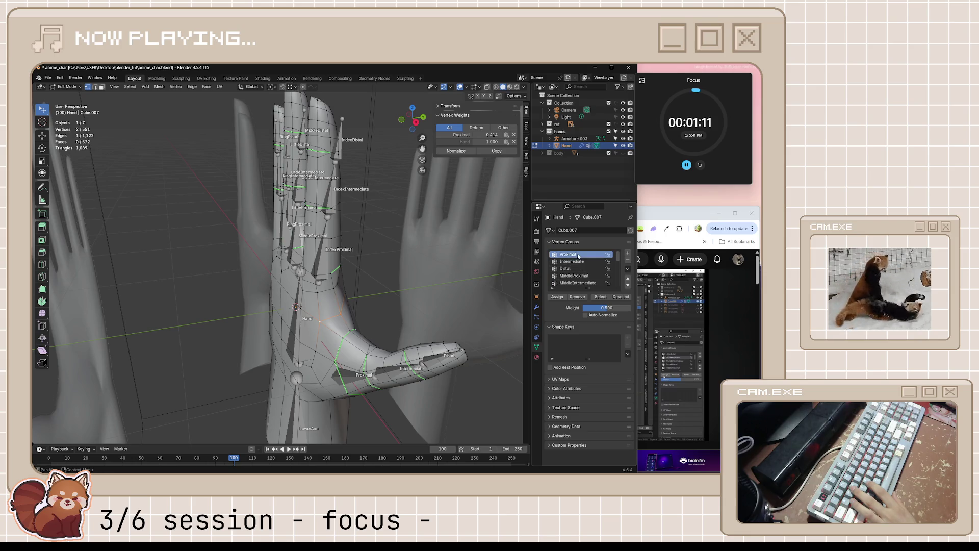
{"action": "left_click", "coordinate": [557, 297]}
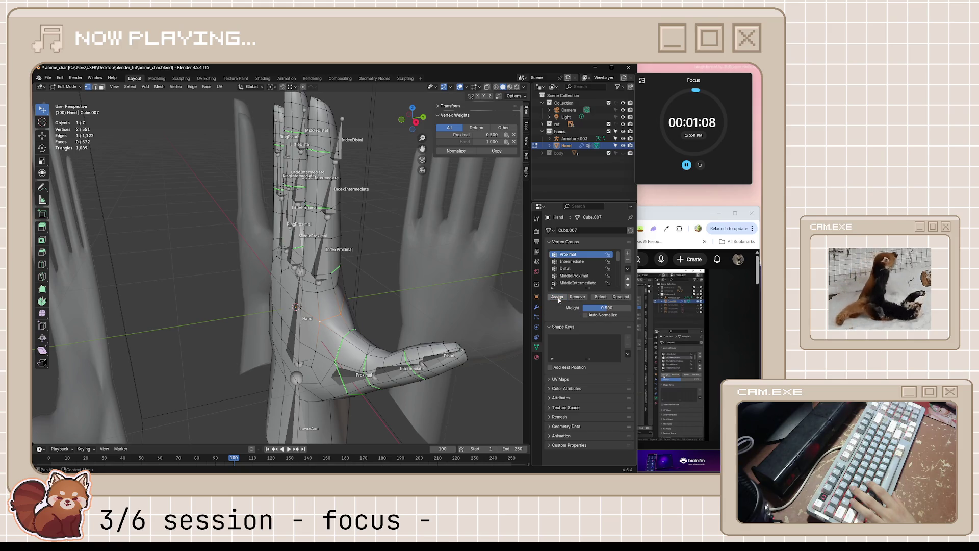
{"action": "mouse_move", "coordinate": [428, 313]}
{"action": "middle_mouse_down"}
{"action": "mouse_move", "coordinate": [359, 316]}
{"action": "mouse_move", "coordinate": [652, 255]}
{"action": "middle_mouse_up"}
{"action": "key", "text": "ctrl+s"}
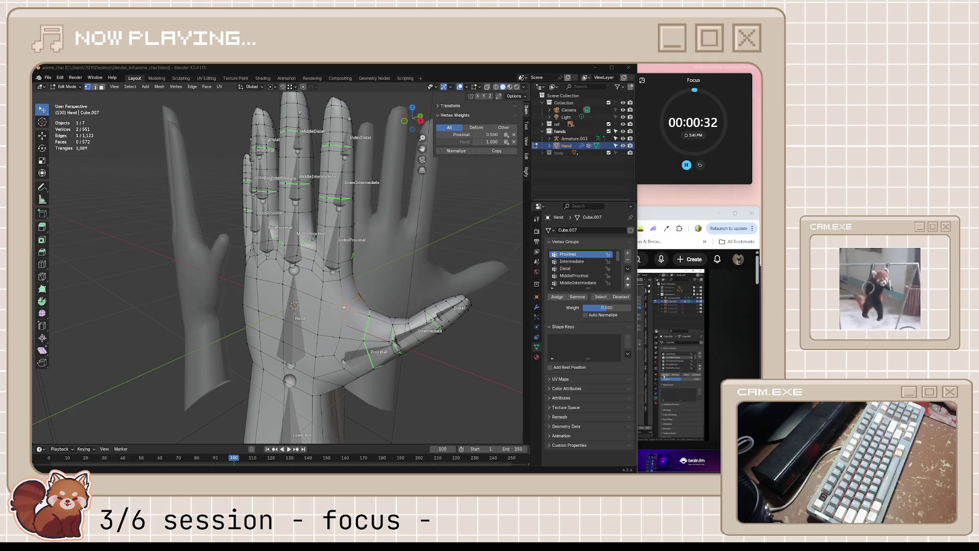
Step: Orbit around the reweighted hand, then bring the tutorial forward and resume it
{"action": "middle_click_drag", "start_coordinate": [329, 237], "coordinate": [404, 239]}
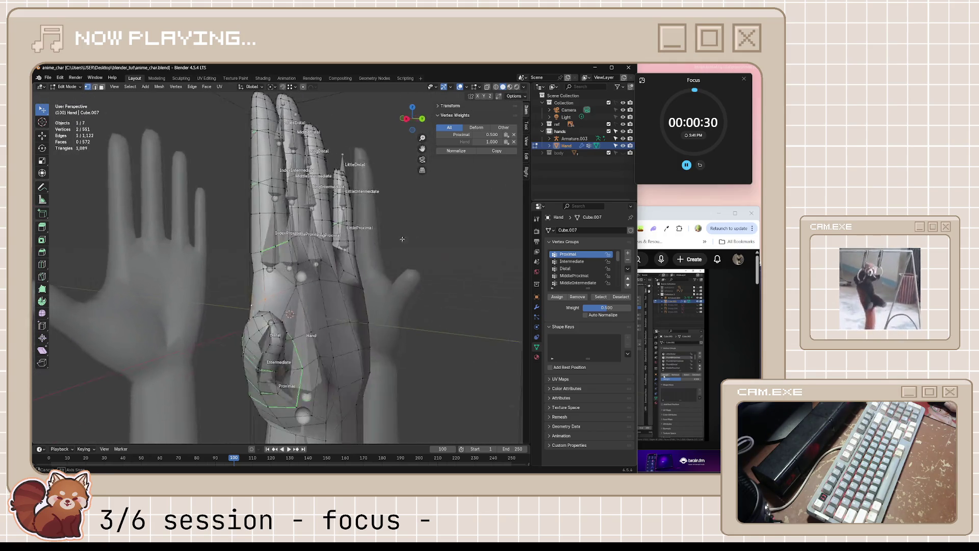
{"action": "middle_click_drag", "start_coordinate": [403, 239], "coordinate": [330, 245]}
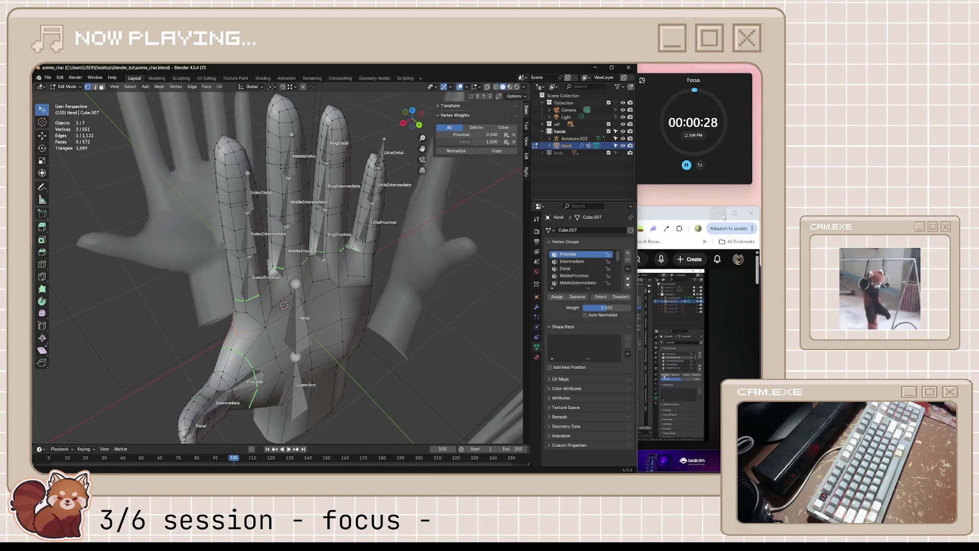
{"action": "left_click", "coordinate": [722, 217]}
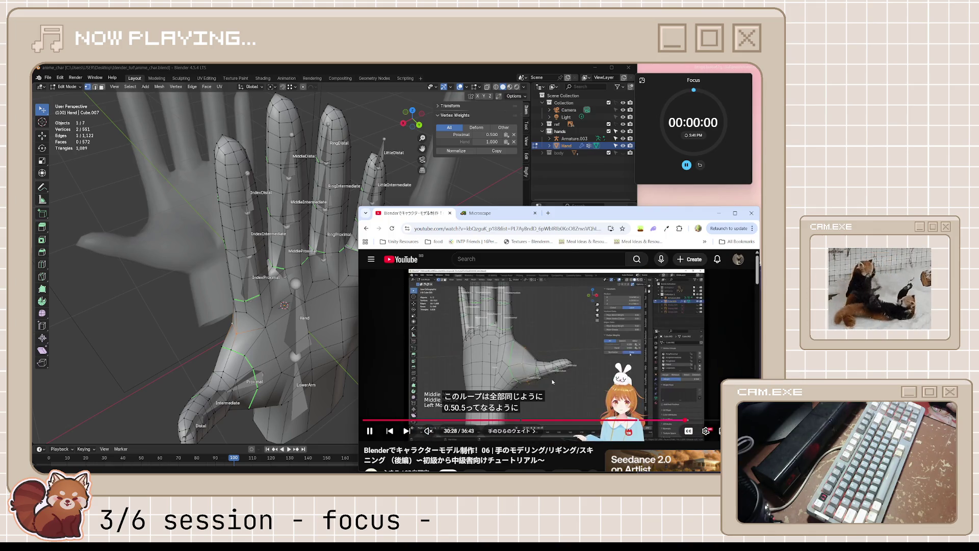
{"action": "left_click", "coordinate": [561, 375]}
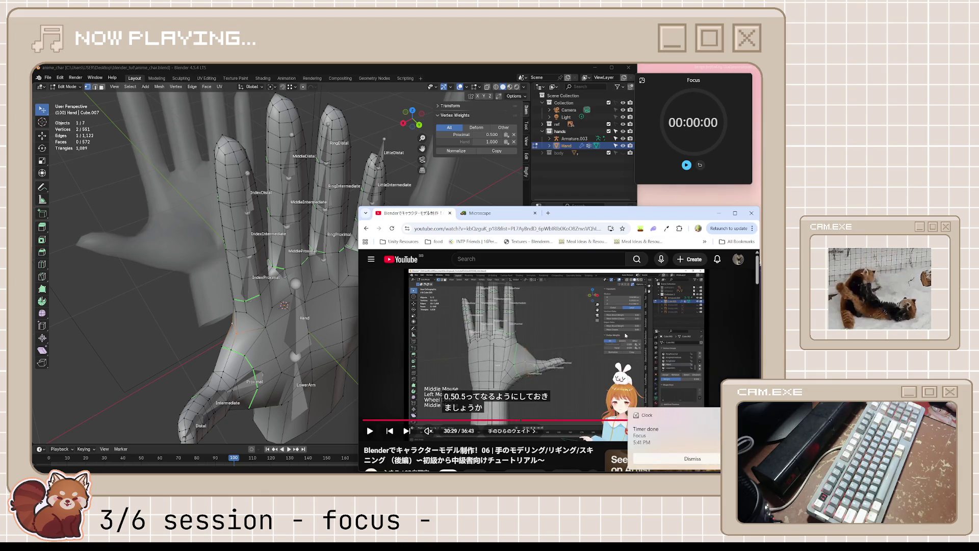
Step: Dismiss the Timer done toast and reset the Focus timer in Windows Clock
{"action": "left_click", "coordinate": [680, 458]}
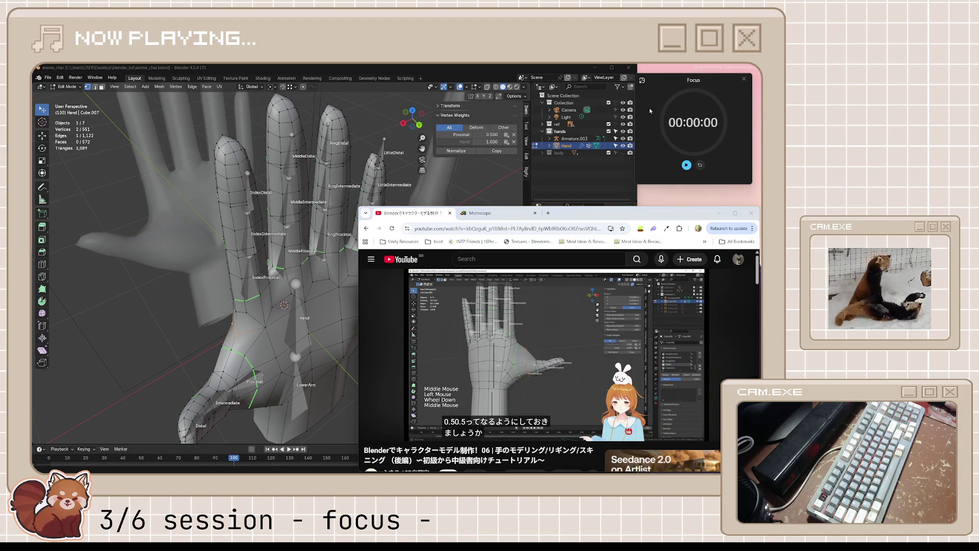
{"action": "left_click", "coordinate": [642, 81]}
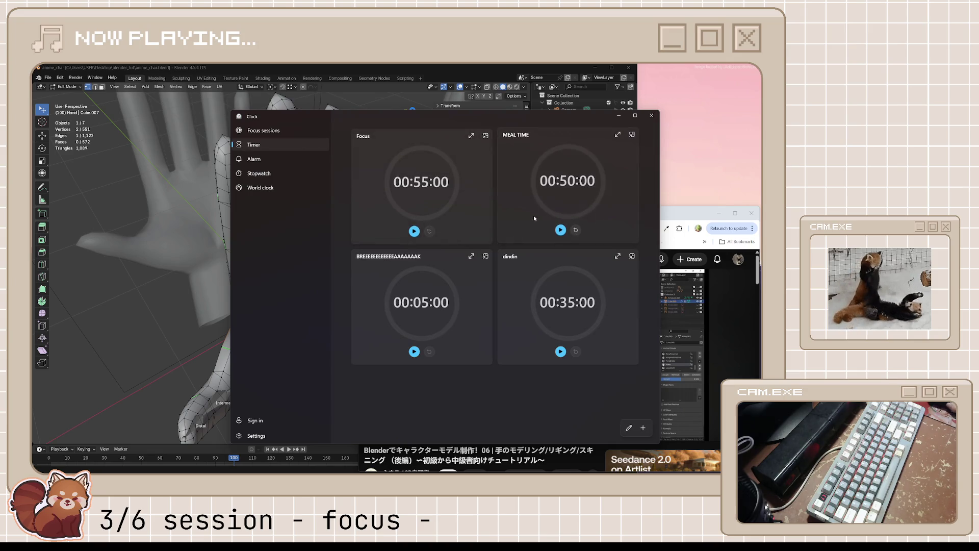
{"action": "left_click", "coordinate": [414, 230]}
{"action": "left_click", "coordinate": [484, 135]}
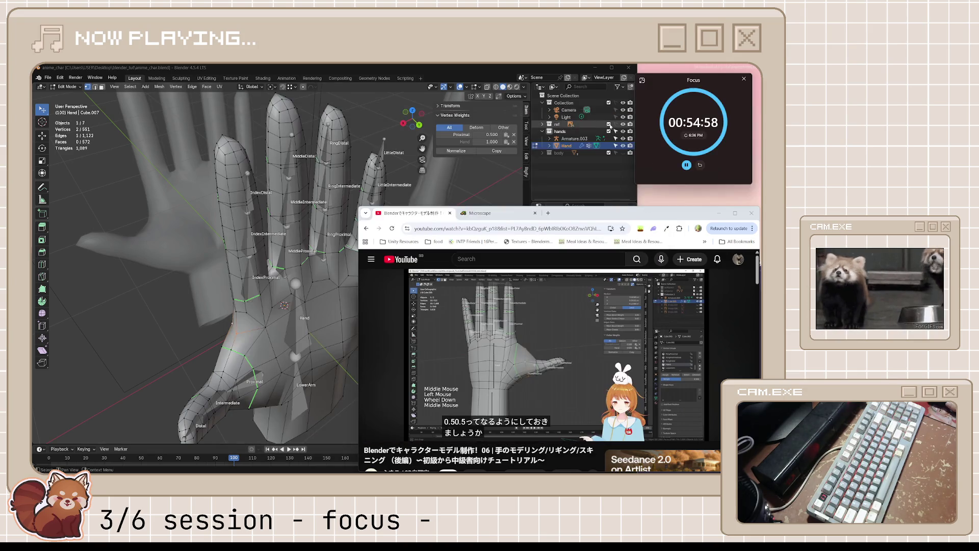
{"action": "left_click", "coordinate": [686, 165]}
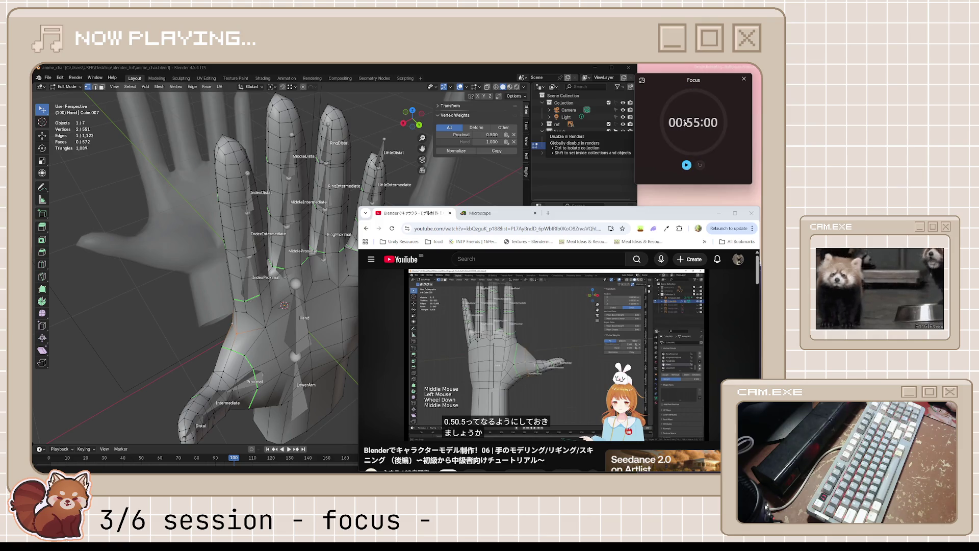
Step: Start the 5:00 break timer in compact view and switch the browser to Microscape
{"action": "left_click", "coordinate": [643, 81]}
{"action": "left_click", "coordinate": [414, 349]}
{"action": "left_click", "coordinate": [485, 254]}
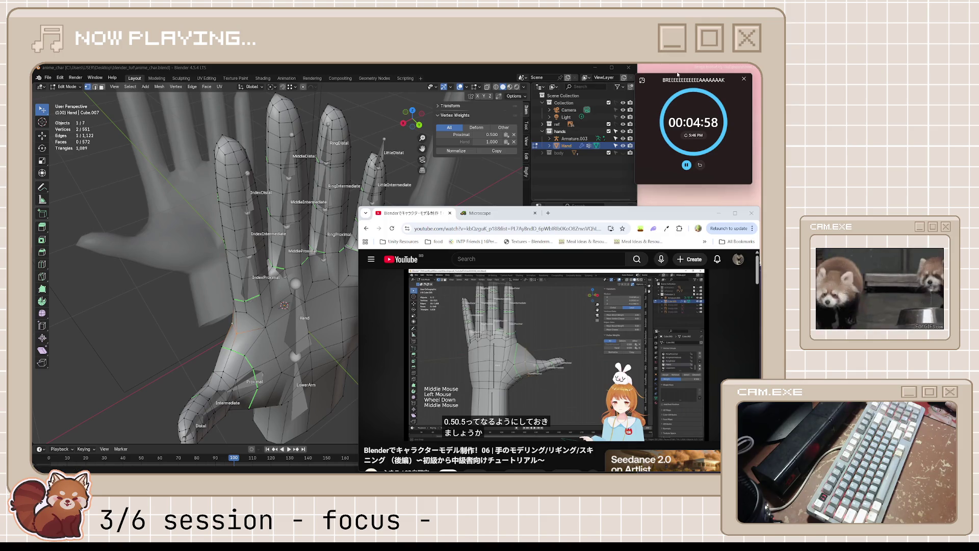
{"action": "left_click_drag", "start_coordinate": [660, 82], "coordinate": [653, 98]}
{"action": "left_click", "coordinate": [482, 213]}
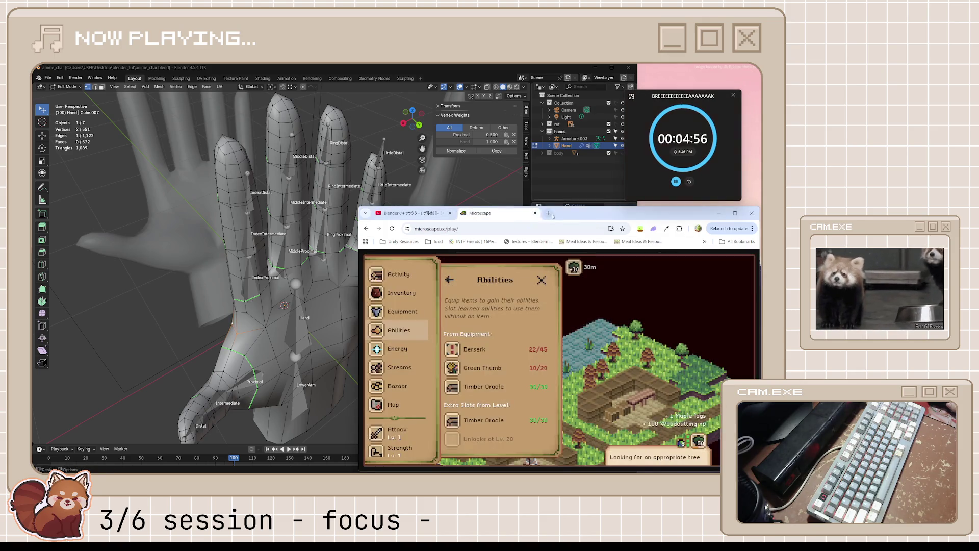
Step: Maximize the browser for the break, then start the 55-minute Focus countdown in compact view
{"action": "double_click", "coordinate": [591, 213]}
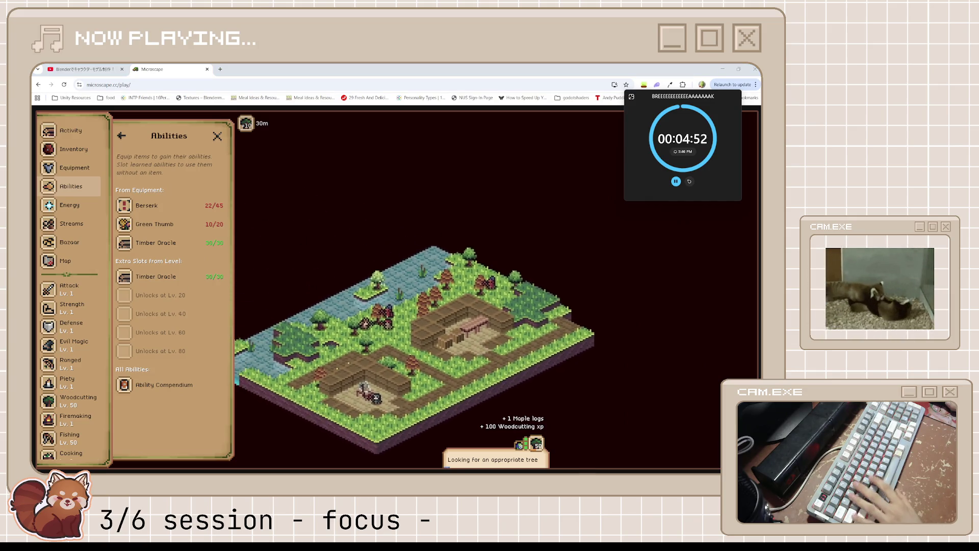
{"action": "type", "text": "break"}
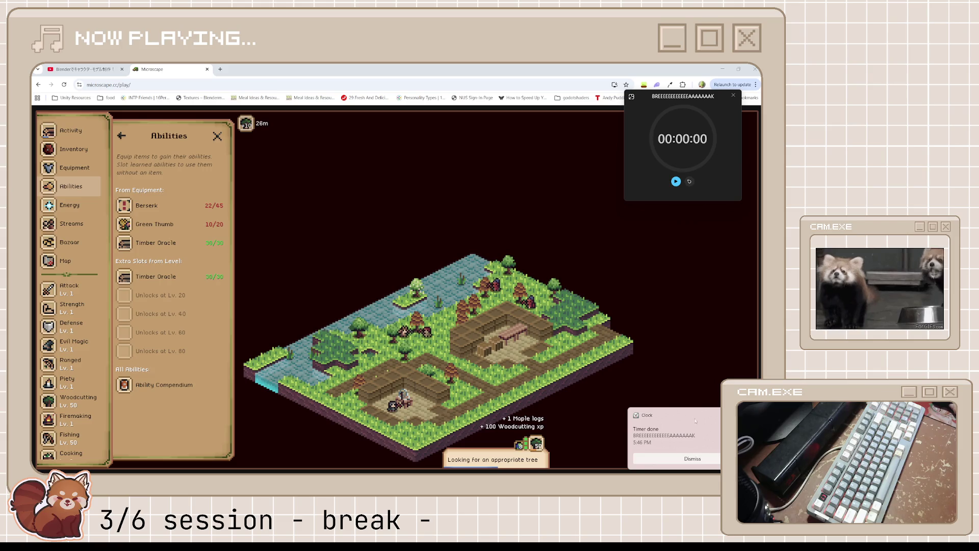
{"action": "left_click", "coordinate": [631, 99]}
{"action": "left_click", "coordinate": [414, 229]}
{"action": "left_click", "coordinate": [486, 134]}
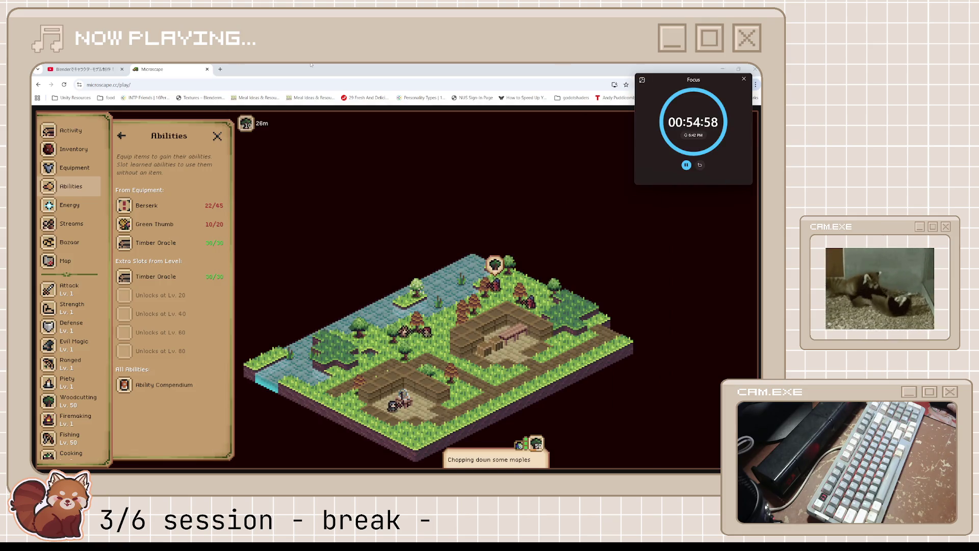
Step: Switch the browser to the YouTube tutorial and restore it down to reveal Blender
{"action": "key", "text": "super+Down"}
{"action": "left_click", "coordinate": [413, 213]}
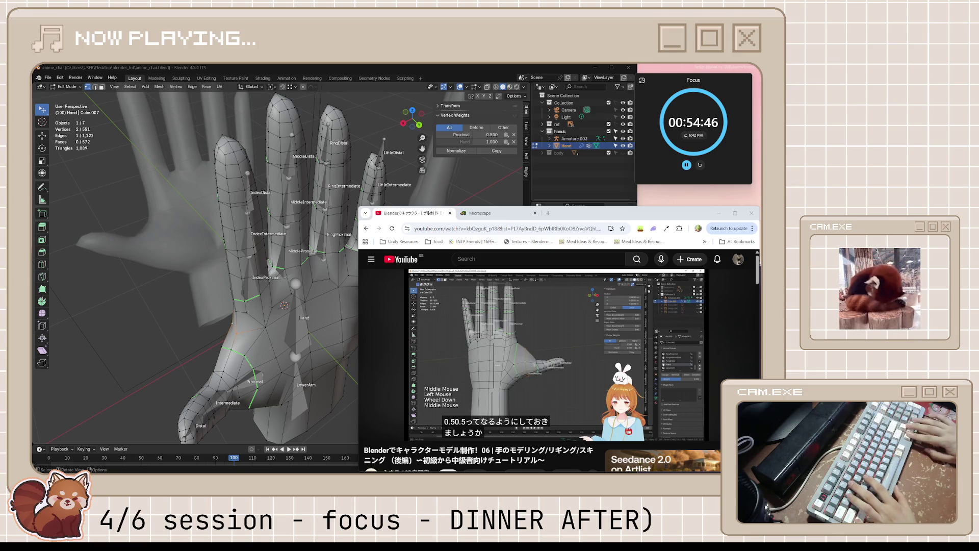
{"action": "type", "text": "("}
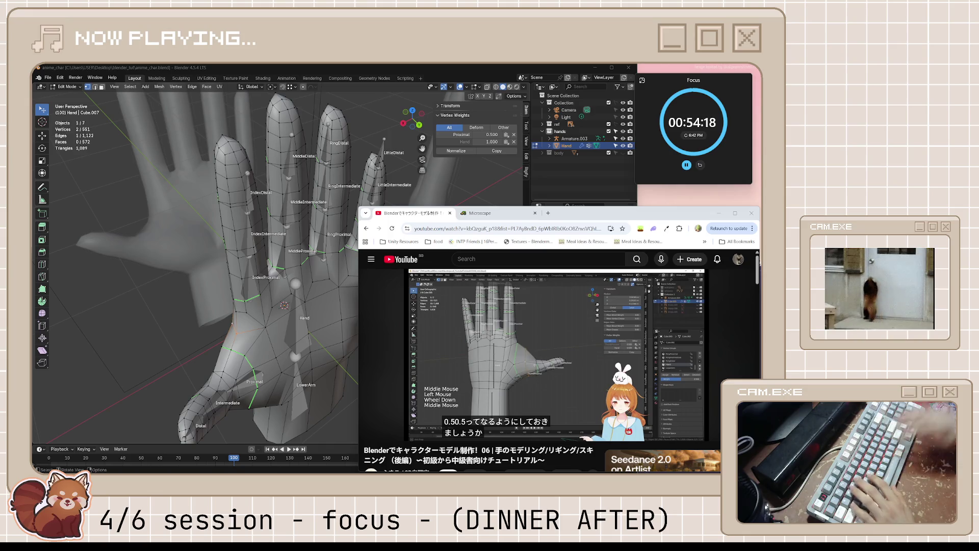
Step: Play the tutorial up to its weight-paint part, pause it, and bring Blender forward
{"action": "left_click", "coordinate": [535, 349]}
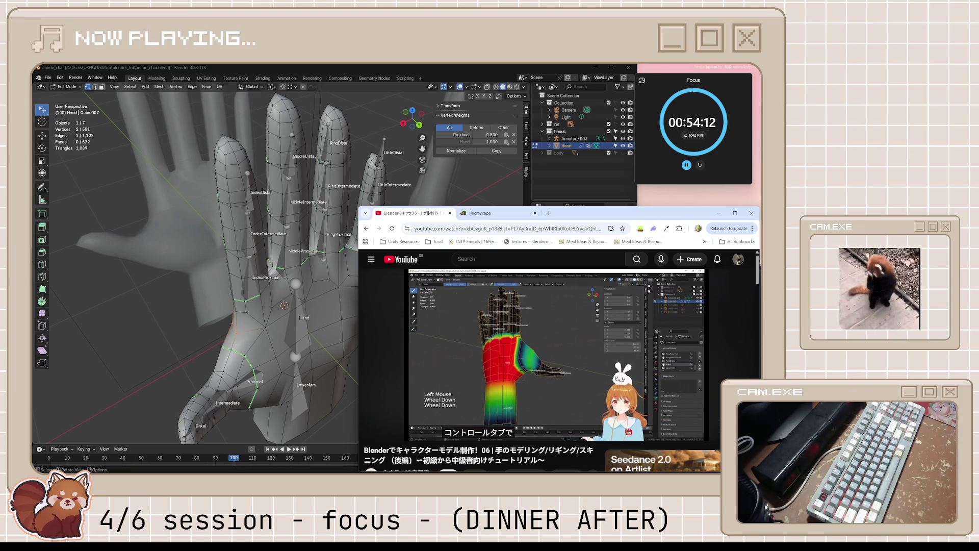
{"action": "left_click", "coordinate": [526, 330]}
{"action": "left_click", "coordinate": [329, 321]}
{"action": "middle_click_drag", "start_coordinate": [329, 321], "coordinate": [368, 331]}
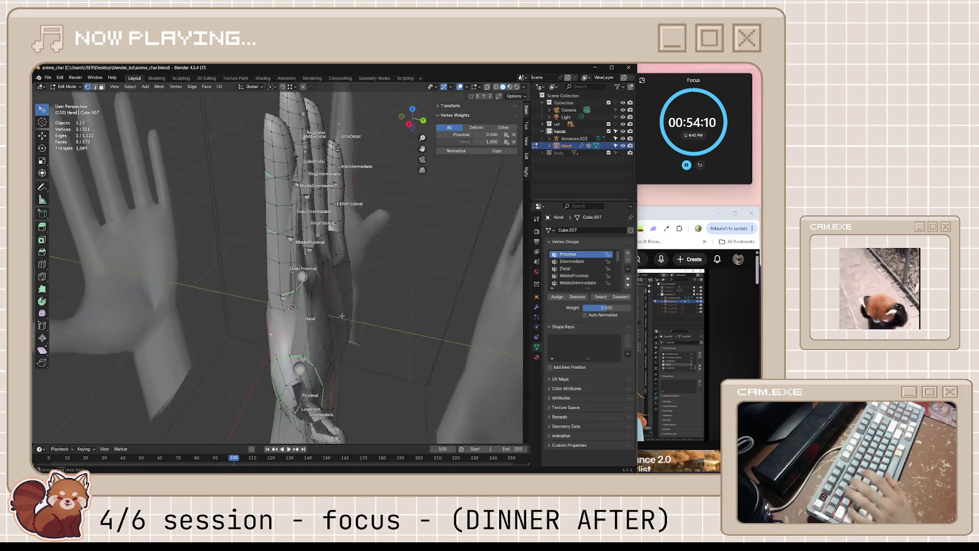
Step: Return to Object Mode, save the file, and switch the hand to Weight Paint mode
{"action": "key", "text": "Tab"}
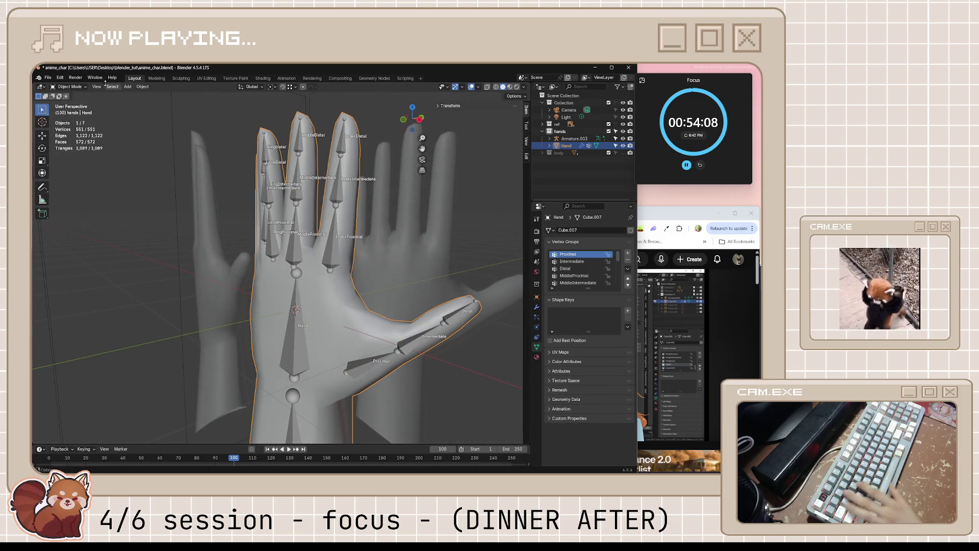
{"action": "key", "text": "ctrl+s"}
{"action": "left_click", "coordinate": [70, 86]}
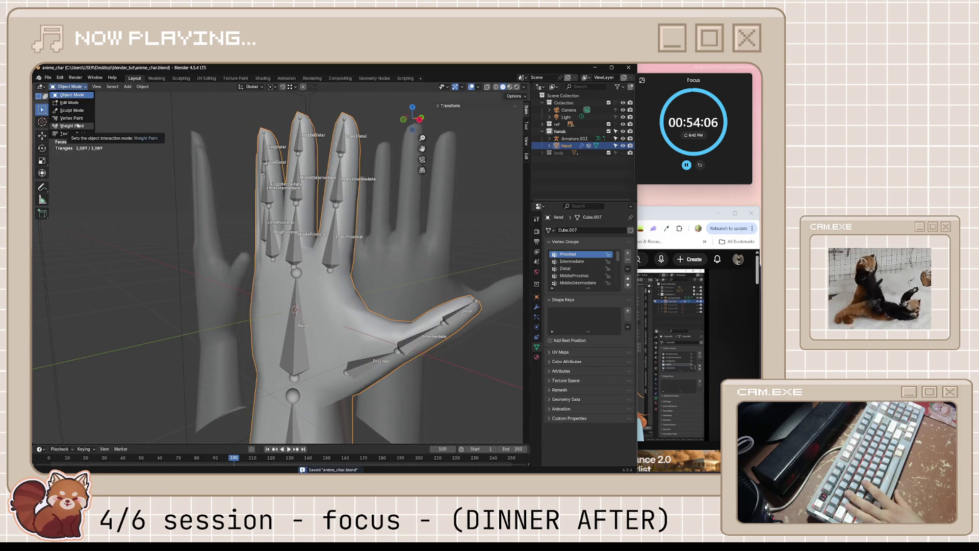
{"action": "left_click", "coordinate": [81, 127]}
{"action": "scroll", "coordinate": [587, 284], "scroll_direction": "down", "scroll_amount": 5}
{"action": "scroll", "coordinate": [586, 285], "scroll_direction": "down", "scroll_amount": 3}
Step: Show the Hand vertex group's weight heatmap and inspect it from front and side views
{"action": "left_click", "coordinate": [570, 275]}
{"action": "mouse_move", "coordinate": [268, 337]}
{"action": "middle_mouse_down"}
{"action": "mouse_move", "coordinate": [417, 323]}
{"action": "mouse_move", "coordinate": [384, 339]}
{"action": "mouse_move", "coordinate": [194, 333]}
{"action": "mouse_move", "coordinate": [321, 322]}
{"action": "middle_mouse_up"}
{"action": "scroll", "coordinate": [384, 337], "scroll_direction": "down", "scroll_amount": 3}
{"action": "scroll", "coordinate": [321, 321], "scroll_direction": "up", "scroll_amount": 3}
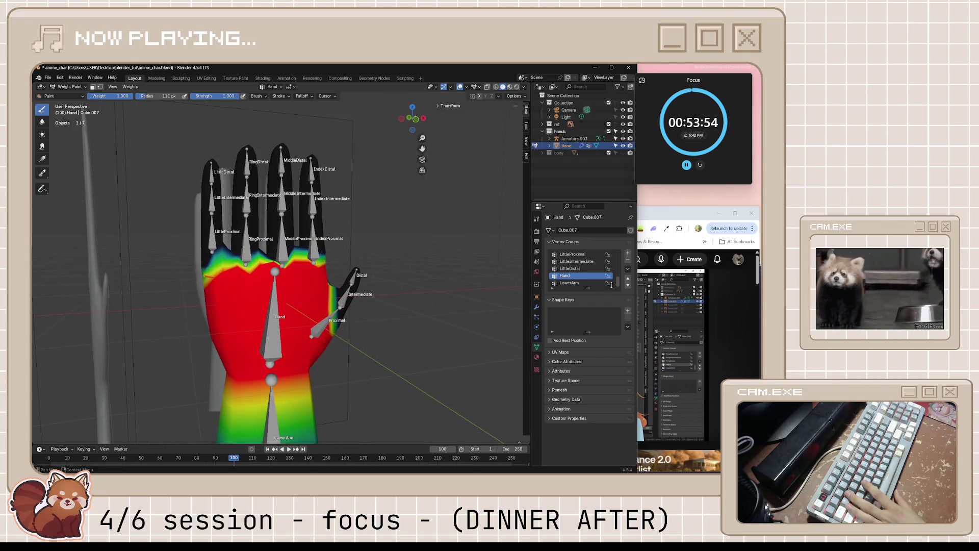
{"action": "left_click", "coordinate": [677, 212]}
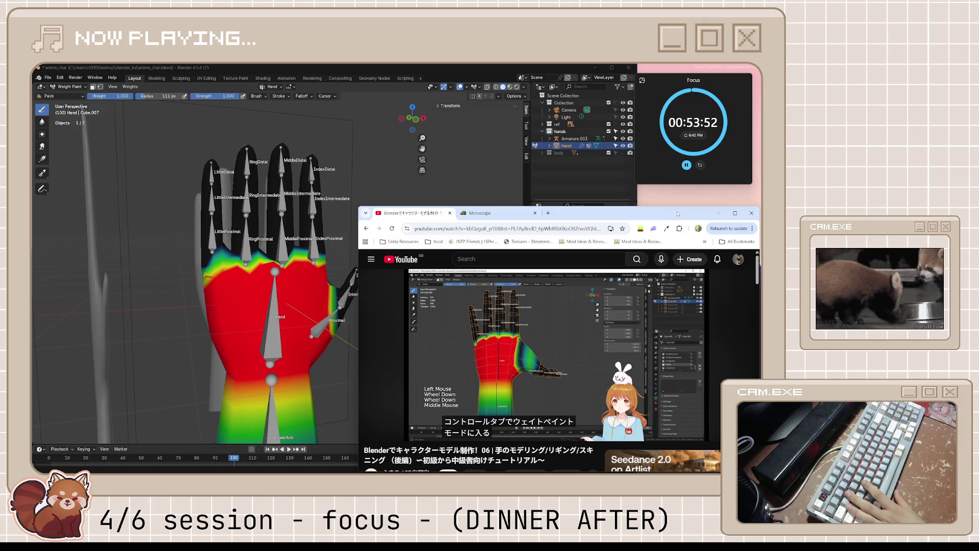
{"action": "mouse_move", "coordinate": [314, 334]}
{"action": "middle_mouse_down"}
{"action": "mouse_move", "coordinate": [227, 334]}
{"action": "mouse_move", "coordinate": [306, 335]}
{"action": "middle_mouse_up"}
{"action": "left_click", "coordinate": [79, 87]}
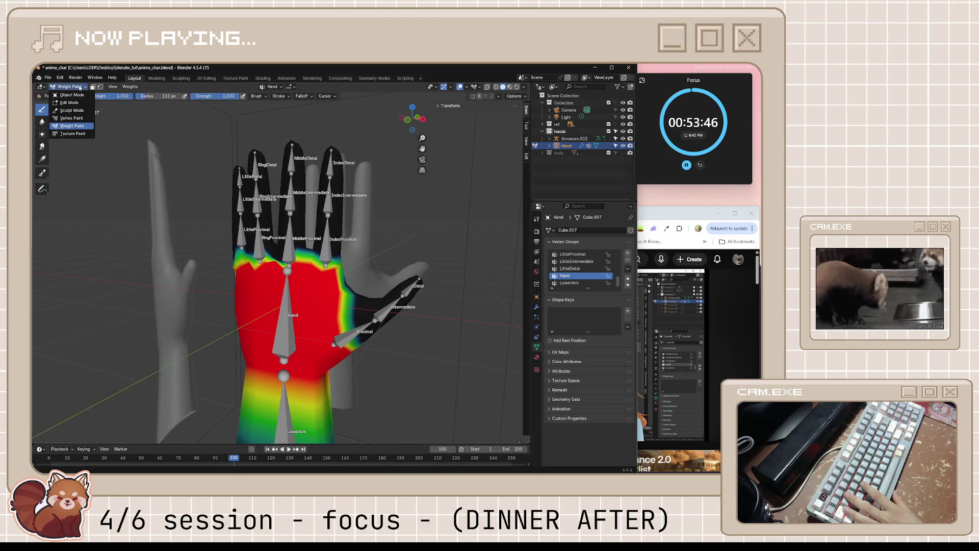
{"action": "scroll", "coordinate": [362, 268], "scroll_direction": "up", "scroll_amount": 2}
{"action": "scroll", "coordinate": [362, 269], "scroll_direction": "up", "scroll_amount": 3}
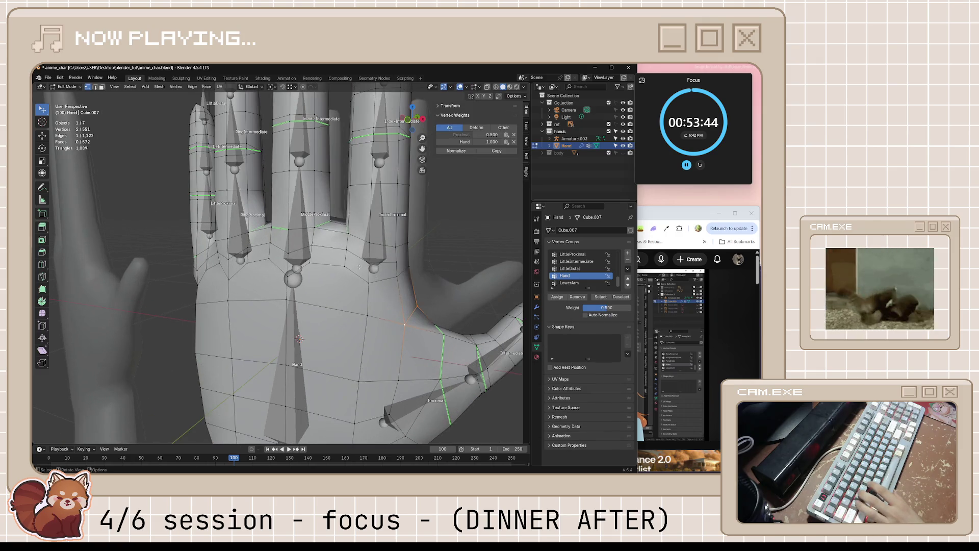
Step: Select palm vertices to read their Hand group weights in the Vertex Weights panel
{"action": "left_click", "coordinate": [346, 246]}
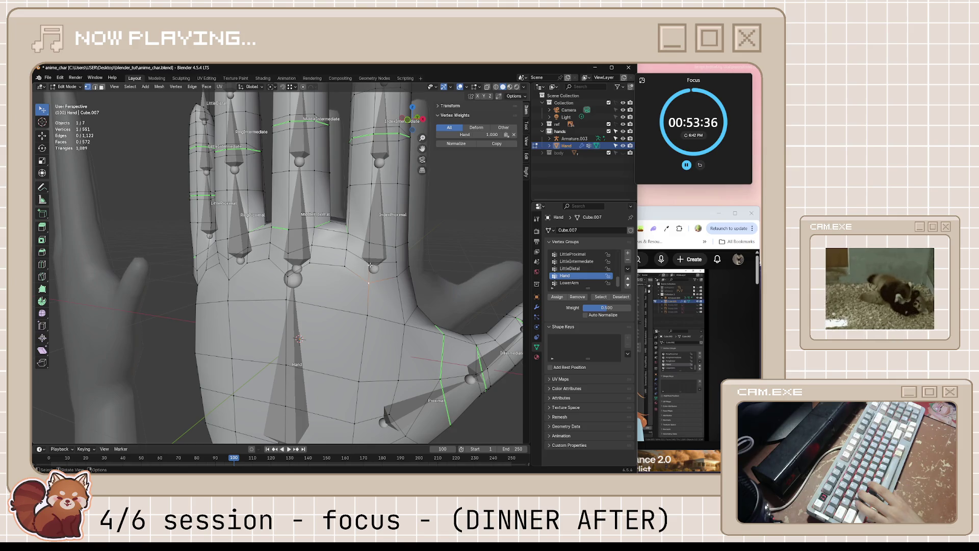
{"action": "left_click", "coordinate": [370, 262]}
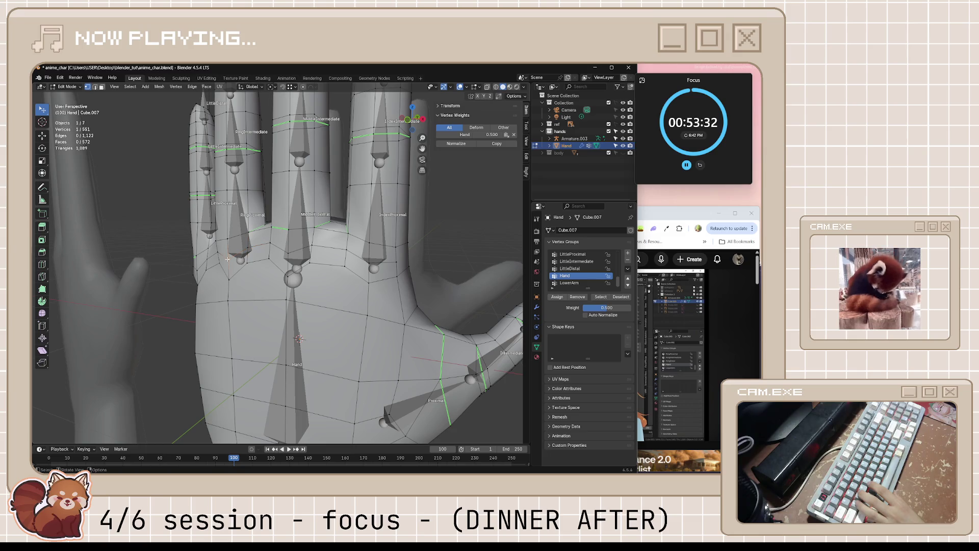
{"action": "middle_click_drag", "start_coordinate": [227, 259], "coordinate": [246, 272]}
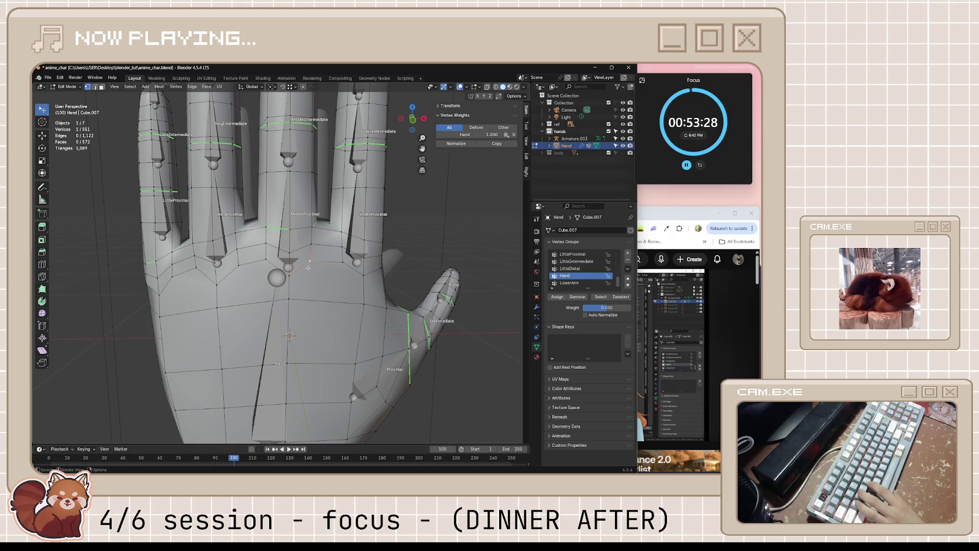
{"action": "middle_click_drag", "start_coordinate": [366, 276], "coordinate": [317, 297]}
{"action": "scroll", "coordinate": [317, 300], "scroll_direction": "down", "scroll_amount": 3}
Step: Leave Edit Mode and select the hand armature
{"action": "key", "text": "Tab"}
{"action": "scroll", "coordinate": [318, 296], "scroll_direction": "up", "scroll_amount": 3}
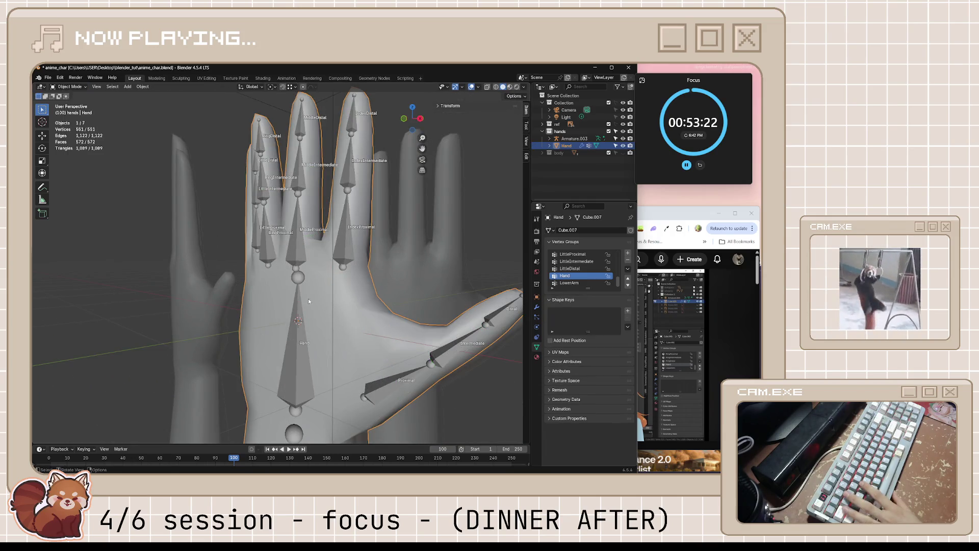
{"action": "left_click", "coordinate": [301, 356]}
Step: Switch the armature to Pose Mode, select the Hand bone and give it a test rotation
{"action": "key", "text": "Tab"}
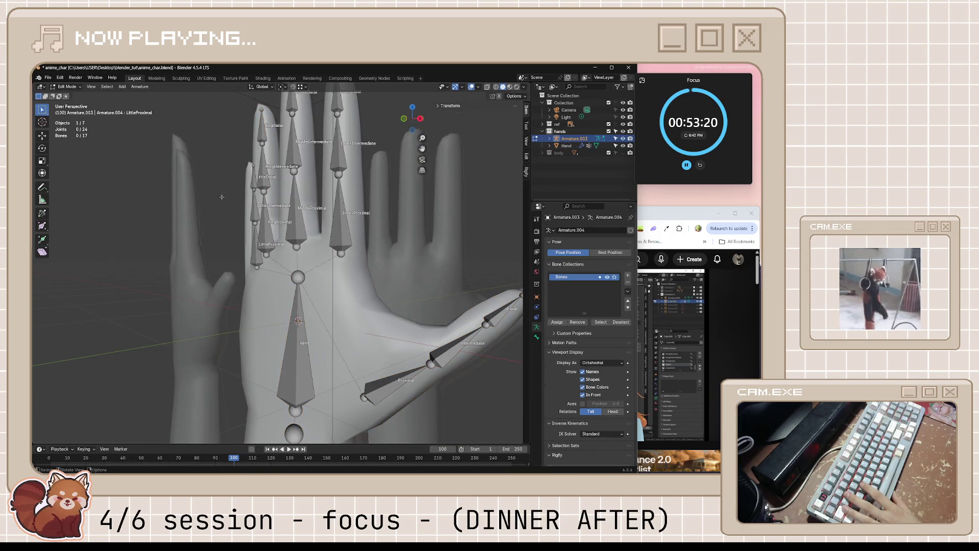
{"action": "left_click", "coordinate": [66, 86]}
{"action": "left_click", "coordinate": [69, 113]}
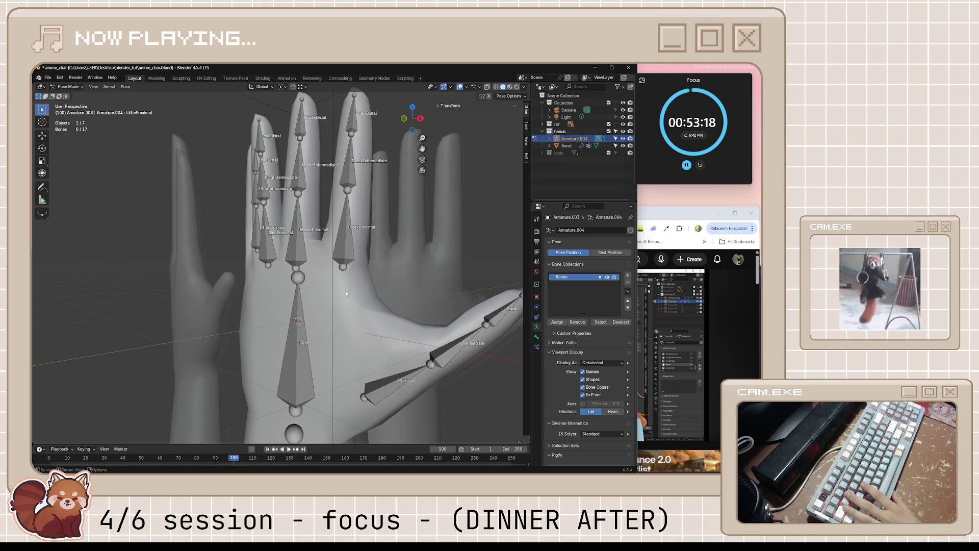
{"action": "left_click", "coordinate": [298, 360]}
{"action": "scroll", "coordinate": [298, 360], "scroll_direction": "down", "scroll_amount": 3}
{"action": "middle_click_drag", "start_coordinate": [299, 360], "coordinate": [337, 358]}
{"action": "key", "text": "r"}
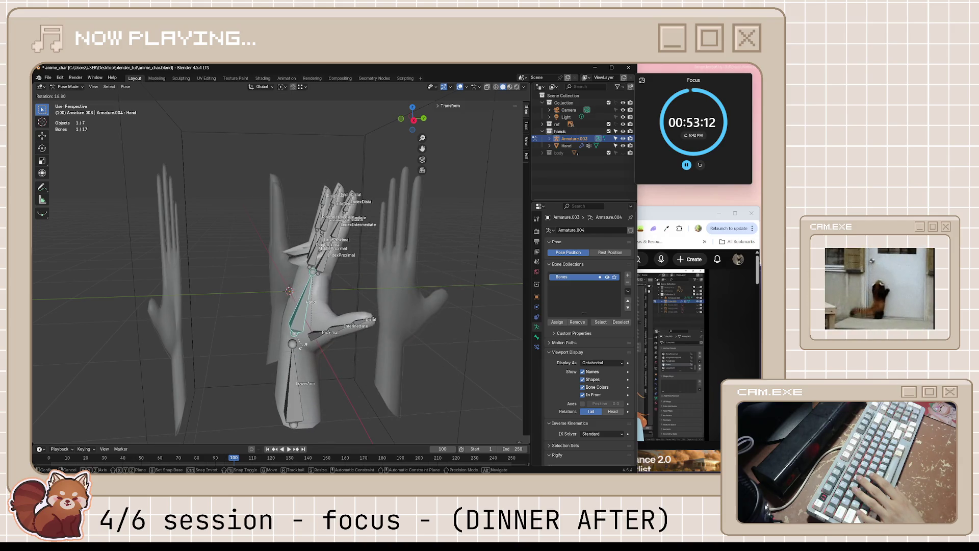
{"action": "left_click", "coordinate": [300, 346]}
Step: Rotate the Hand bone once more from a closer view, then return the armature to Object Mode
{"action": "mouse_move", "coordinate": [301, 346]}
{"action": "middle_mouse_down"}
{"action": "mouse_move", "coordinate": [376, 321]}
{"action": "mouse_move", "coordinate": [422, 321]}
{"action": "middle_mouse_up"}
{"action": "scroll", "coordinate": [374, 320], "scroll_direction": "up", "scroll_amount": 5}
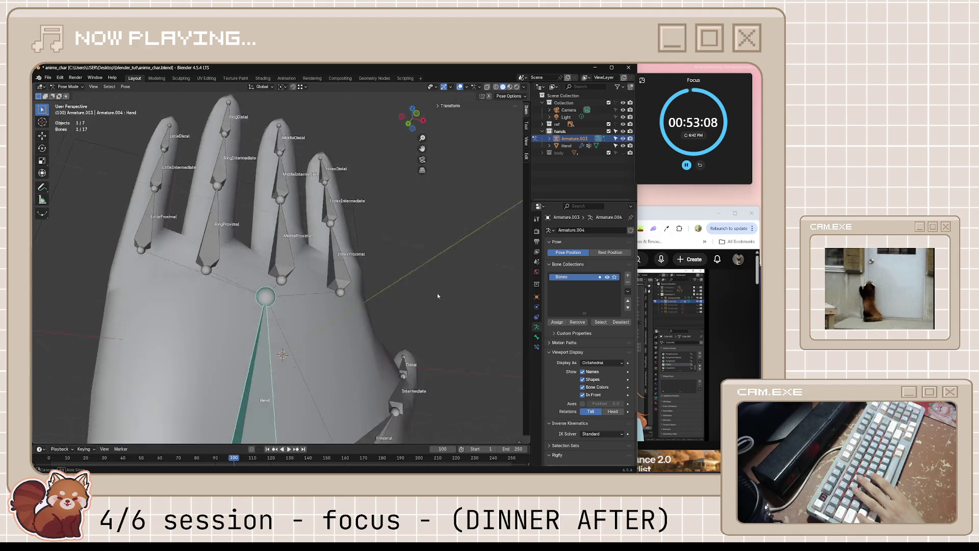
{"action": "middle_click_drag", "start_coordinate": [426, 293], "coordinate": [378, 329]}
{"action": "key", "text": "r"}
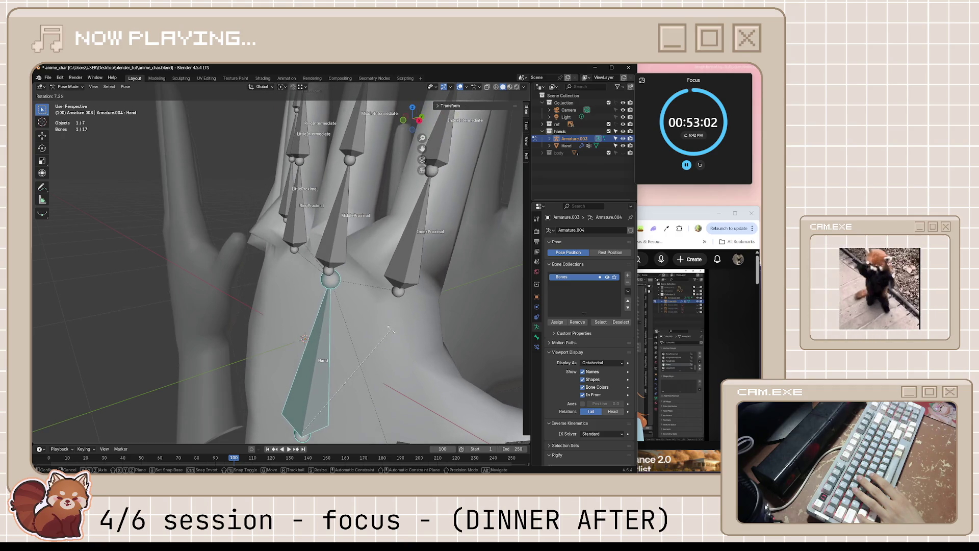
{"action": "left_click", "coordinate": [392, 332]}
{"action": "key", "text": "Tab"}
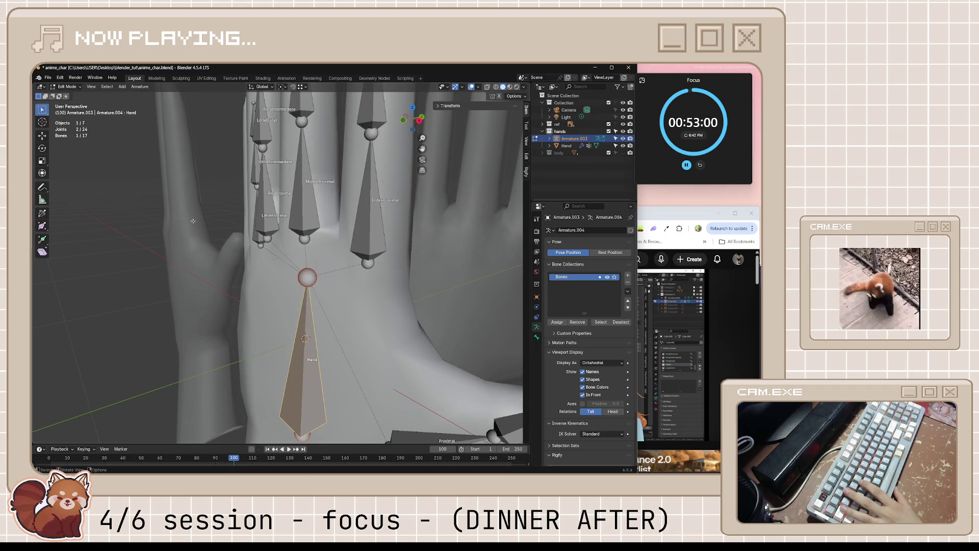
{"action": "left_click", "coordinate": [67, 86]}
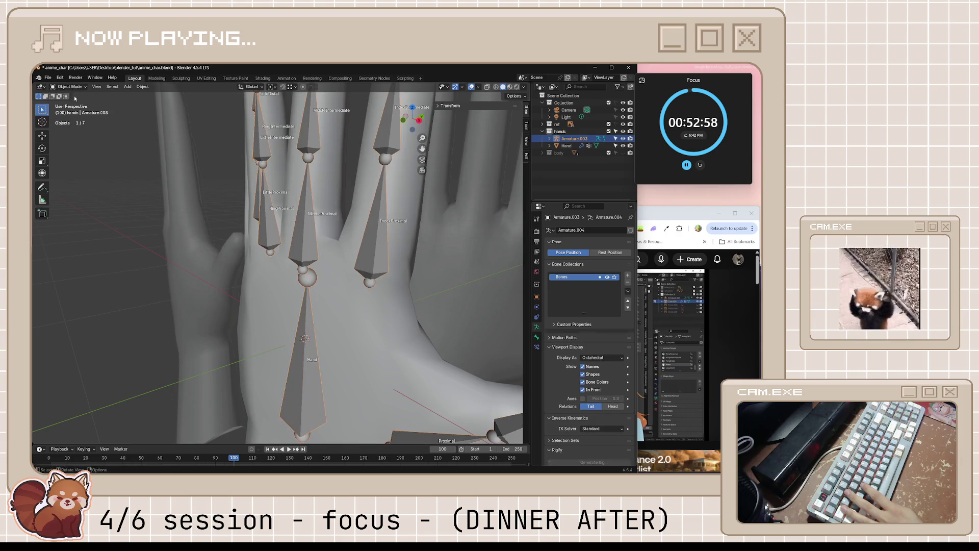
Step: Enter Edit Mode on the hand mesh and inspect its per-finger vertex weights from several angles
{"action": "left_click", "coordinate": [211, 238]}
{"action": "key", "text": "Tab"}
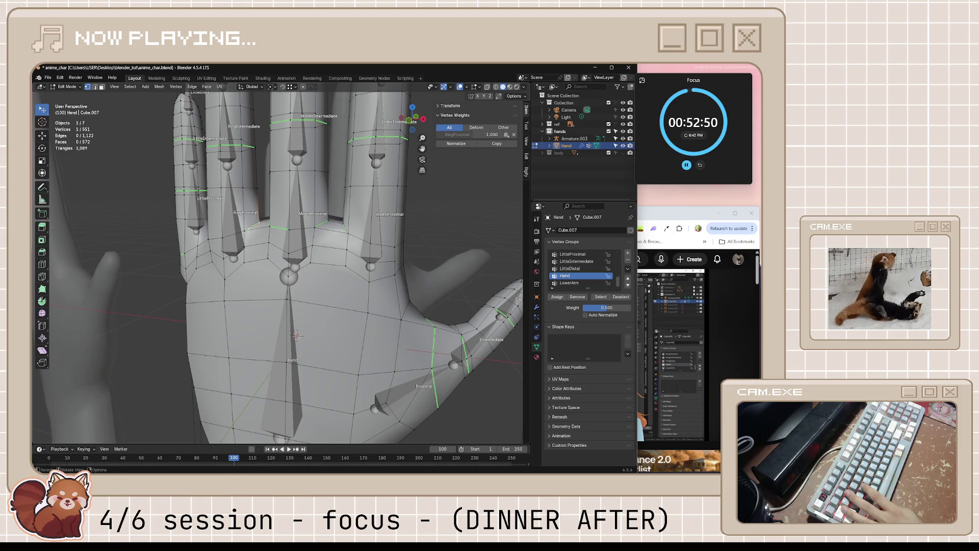
{"action": "middle_click_drag", "start_coordinate": [268, 222], "coordinate": [241, 221]}
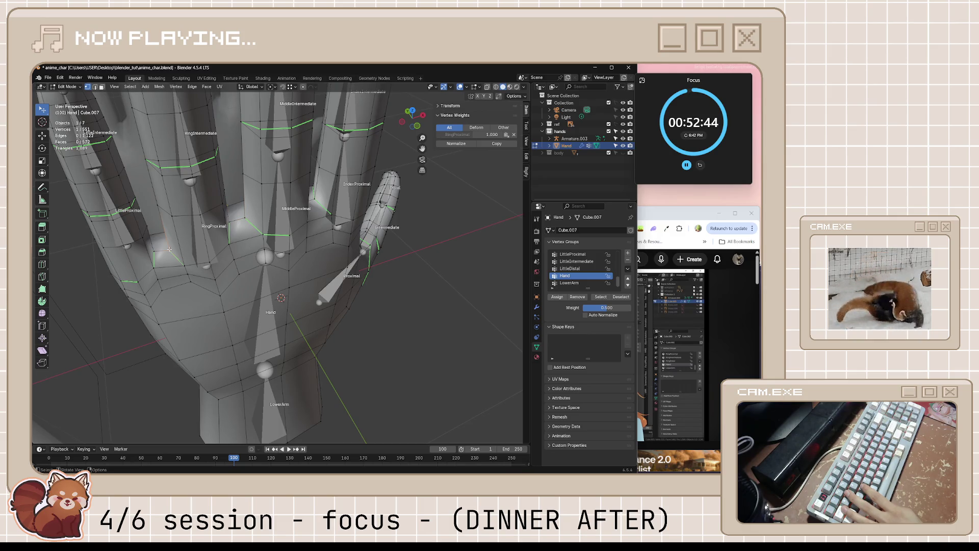
{"action": "middle_click_drag", "start_coordinate": [166, 252], "coordinate": [163, 255]}
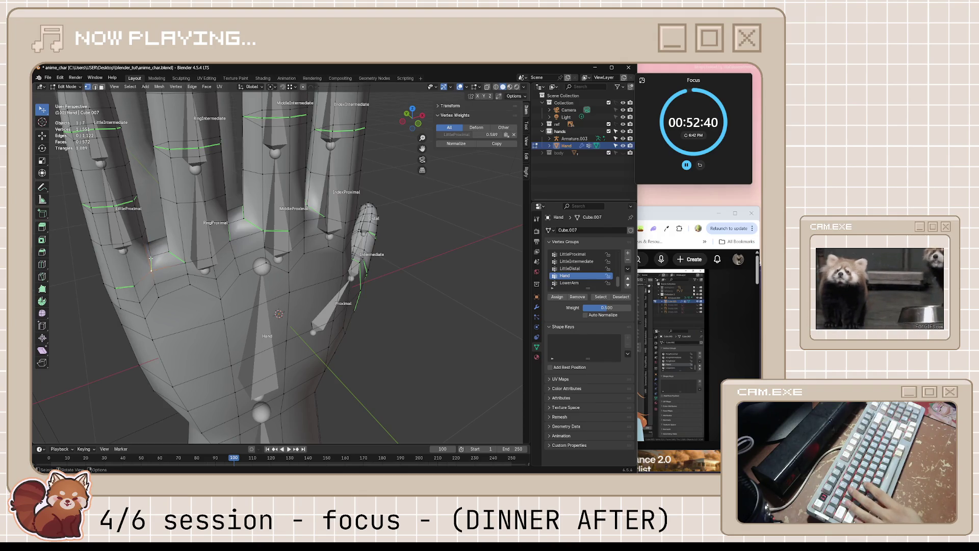
{"action": "middle_click_drag", "start_coordinate": [150, 258], "coordinate": [426, 163]}
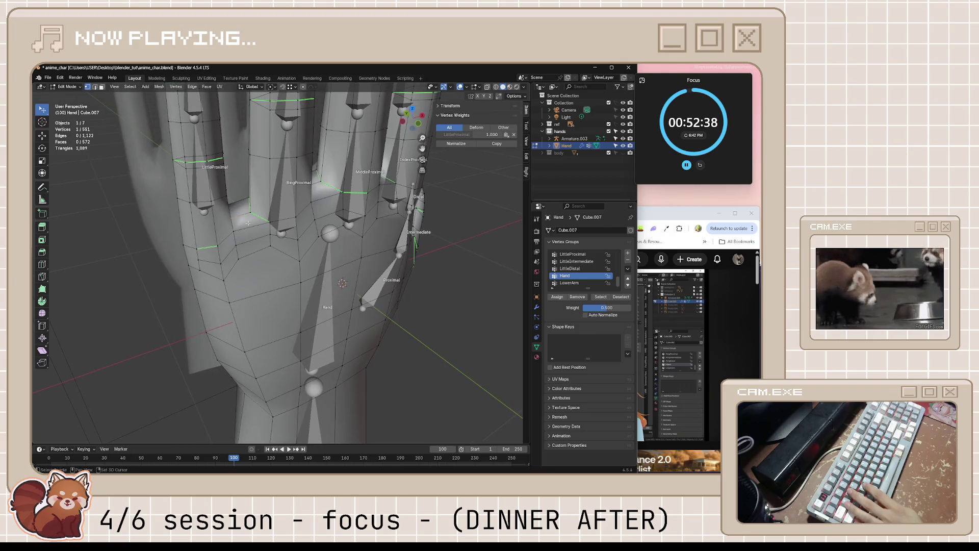
{"action": "left_click", "coordinate": [492, 145]}
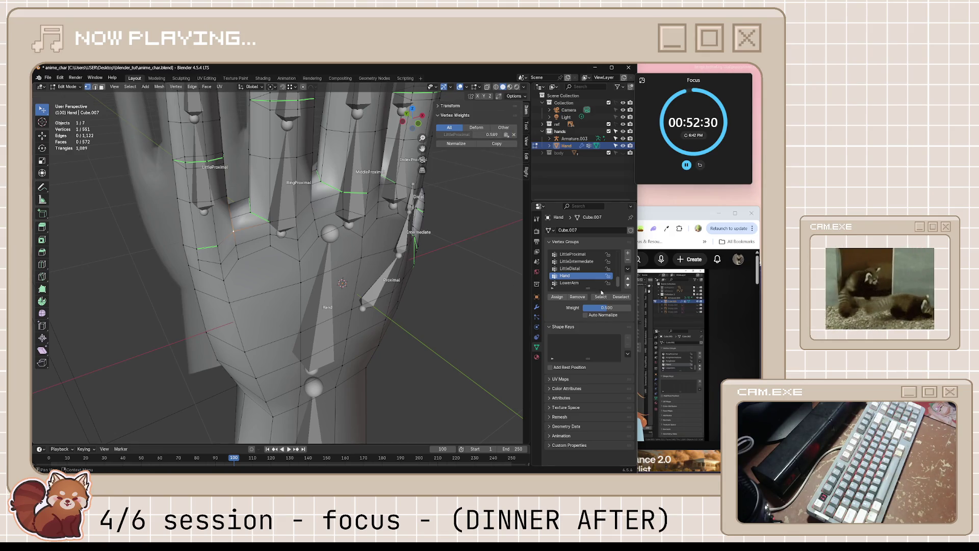
Step: Check the palm and thumb weights, switch the hand to wireframe shading, and return to Object Mode
{"action": "middle_click_drag", "start_coordinate": [490, 272], "coordinate": [263, 215]}
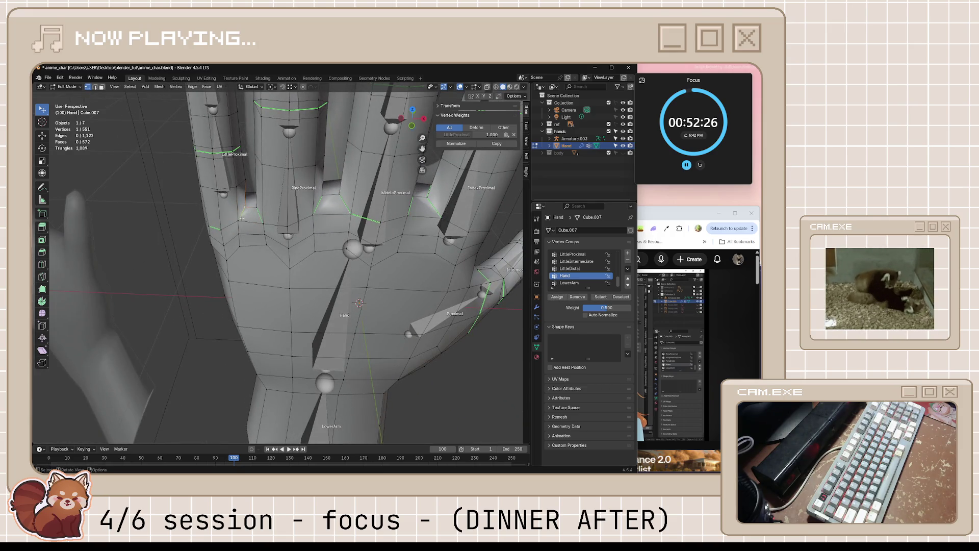
{"action": "middle_click_drag", "start_coordinate": [305, 254], "coordinate": [327, 247]}
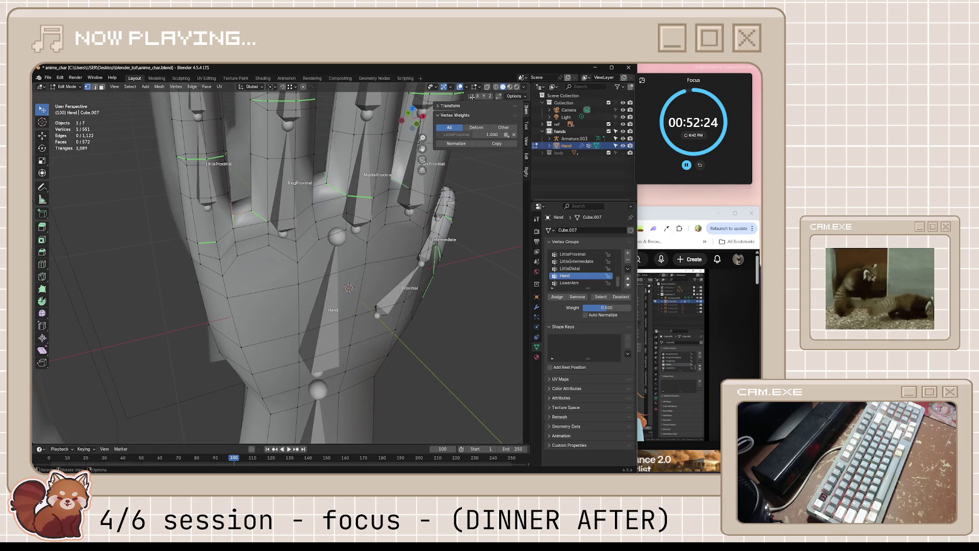
{"action": "left_click", "coordinate": [496, 86]}
{"action": "mouse_move", "coordinate": [383, 262]}
{"action": "middle_mouse_down"}
{"action": "mouse_move", "coordinate": [351, 264]}
{"action": "mouse_move", "coordinate": [338, 248]}
{"action": "middle_mouse_up"}
{"action": "key", "text": "Tab"}
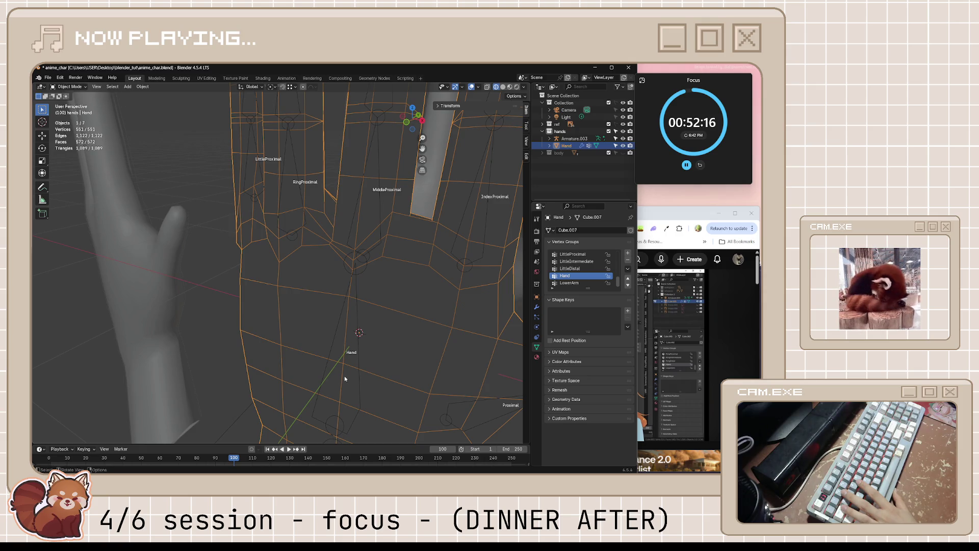
Step: Select the armature, switch to Pose Mode and give the Hand bone a test rotation
{"action": "left_click", "coordinate": [358, 377]}
{"action": "middle_click_drag", "start_coordinate": [359, 376], "coordinate": [336, 360]}
{"action": "left_click", "coordinate": [69, 86]}
{"action": "left_click", "coordinate": [71, 110]}
{"action": "middle_click_drag", "start_coordinate": [344, 321], "coordinate": [377, 316]}
{"action": "key", "text": "r"}
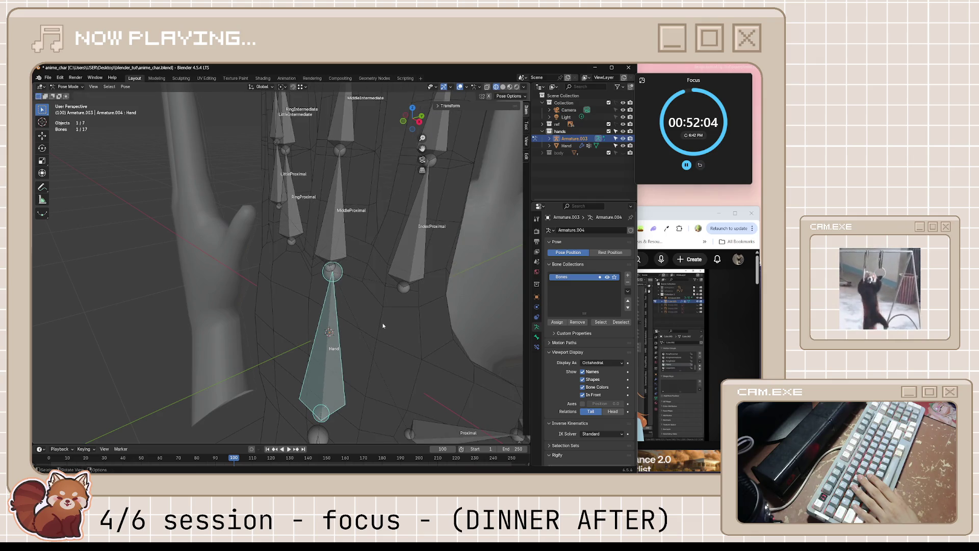
{"action": "left_click", "coordinate": [373, 320]}
Step: Rotate the Hand bone again from new angles, cancelling the last rotation to restore its pose
{"action": "middle_click_drag", "start_coordinate": [373, 320], "coordinate": [360, 301]}
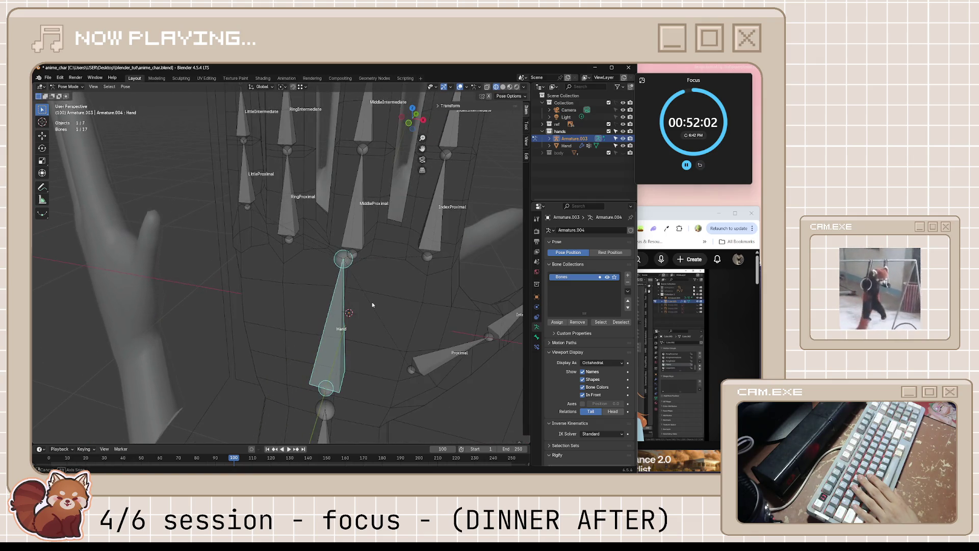
{"action": "key", "text": "r"}
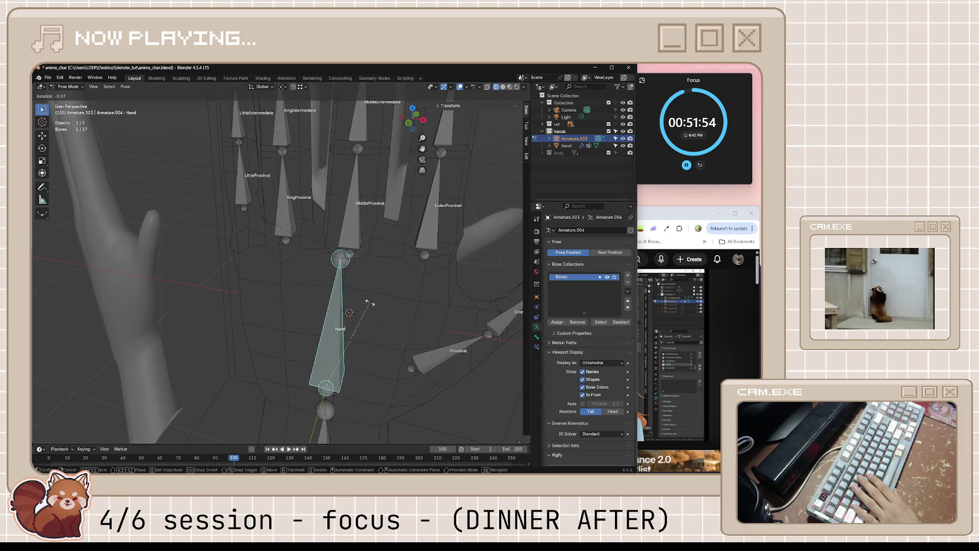
{"action": "left_click", "coordinate": [368, 301]}
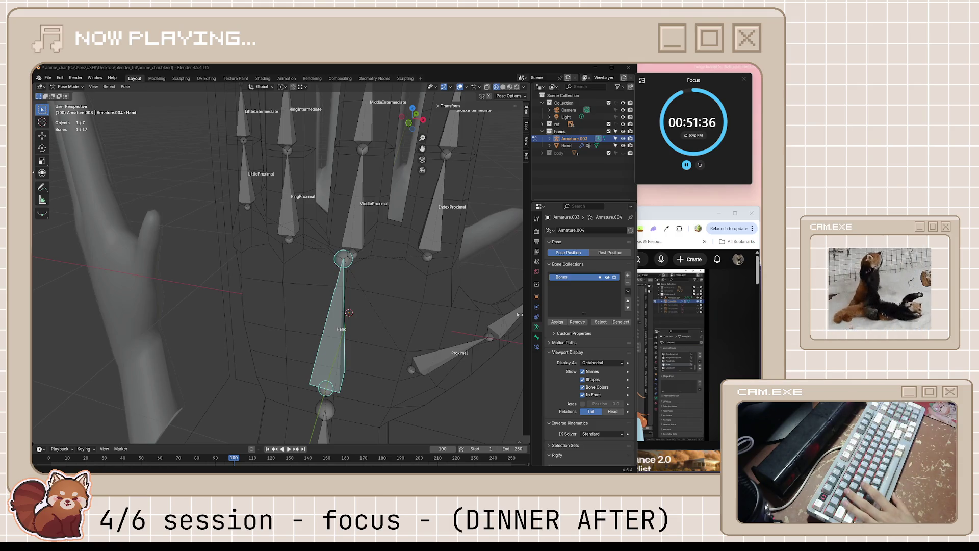
{"action": "middle_click_drag", "start_coordinate": [329, 274], "coordinate": [337, 271]}
{"action": "key", "text": "r"}
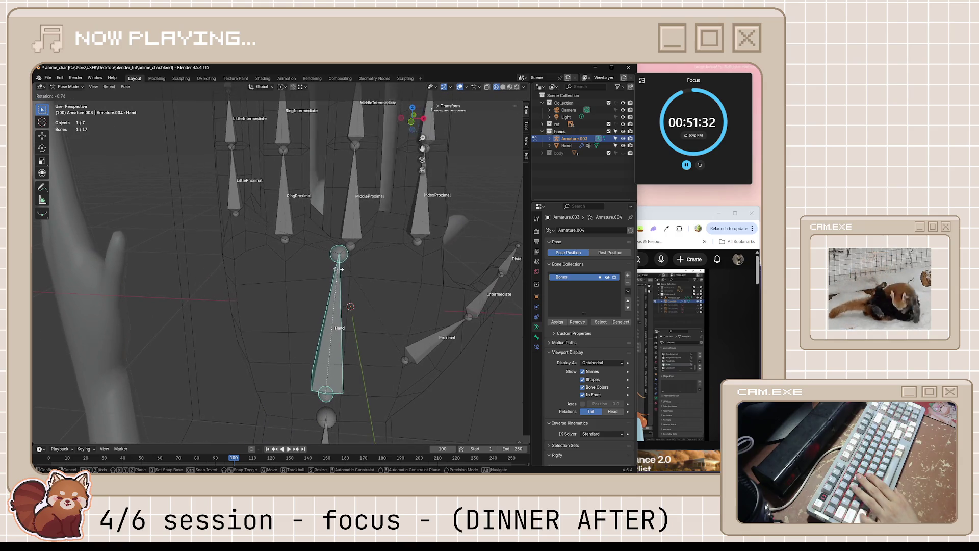
{"action": "key", "text": "Escape"}
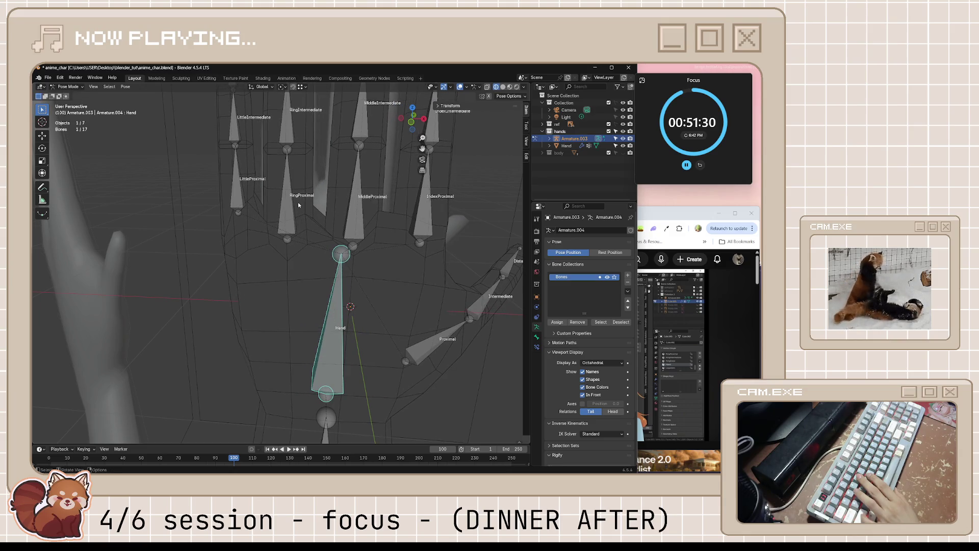
Step: Deselect all bones and put the armature back in Object Mode
{"action": "key", "text": "alt+a"}
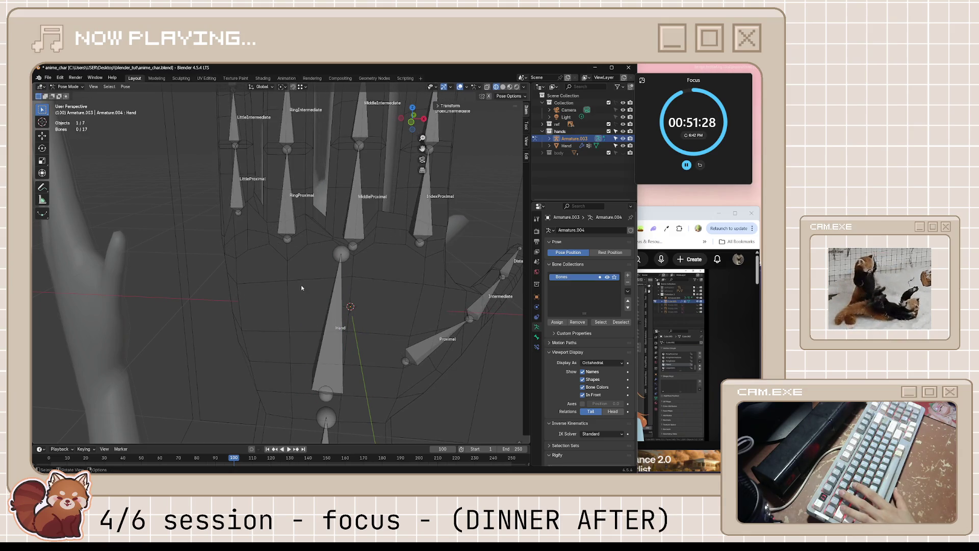
{"action": "left_click", "coordinate": [69, 86]}
{"action": "left_click", "coordinate": [80, 94]}
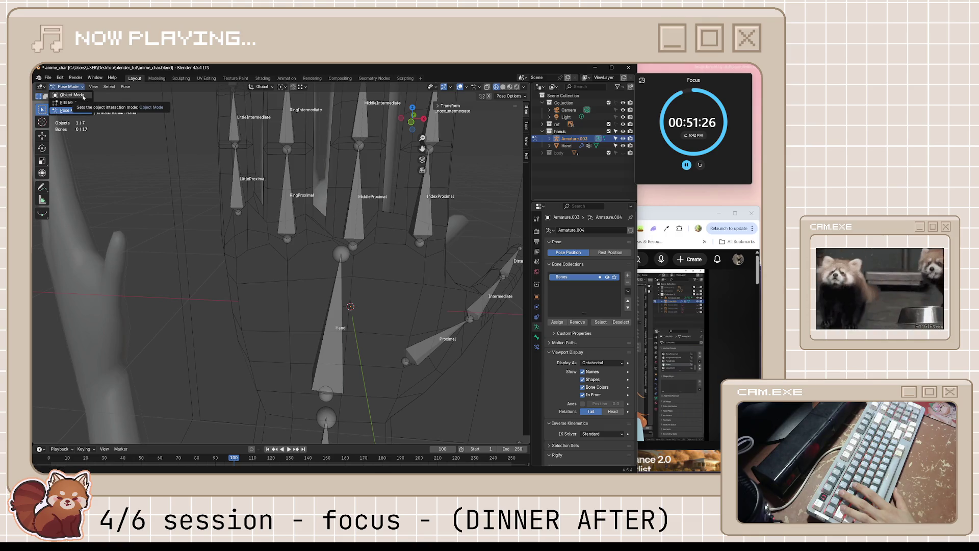
Step: Edit the hand mesh in solid shading and select a palm vertex near the ring finger
{"action": "left_click", "coordinate": [308, 229]}
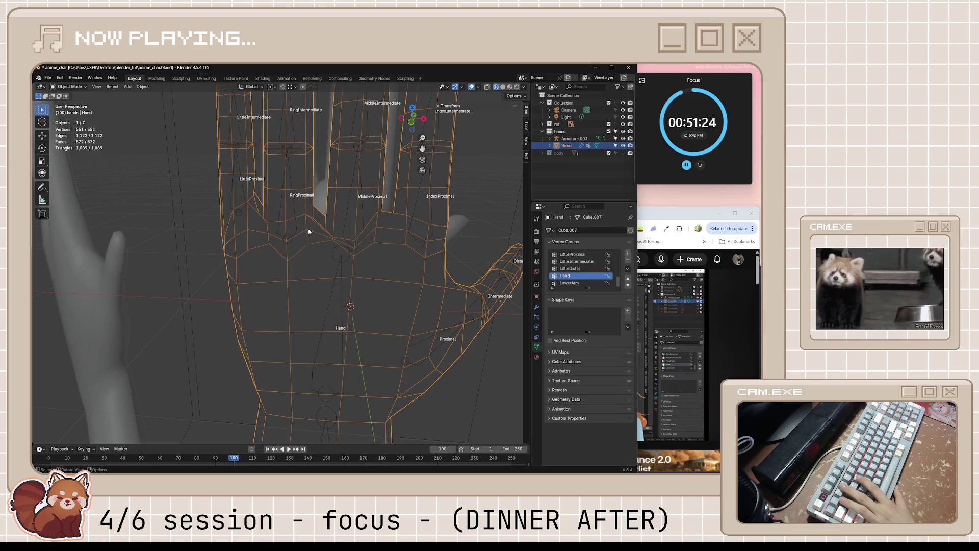
{"action": "key", "text": "Tab"}
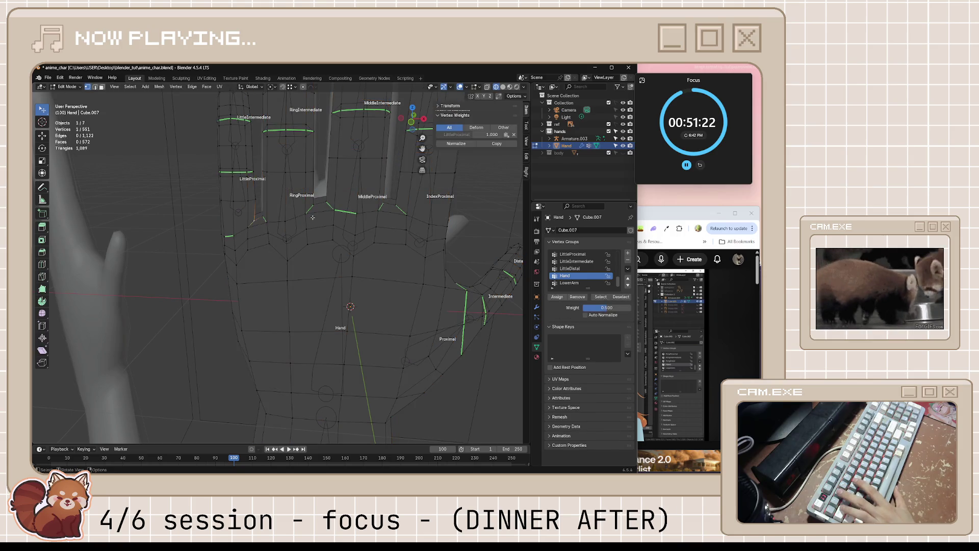
{"action": "left_click", "coordinate": [502, 86]}
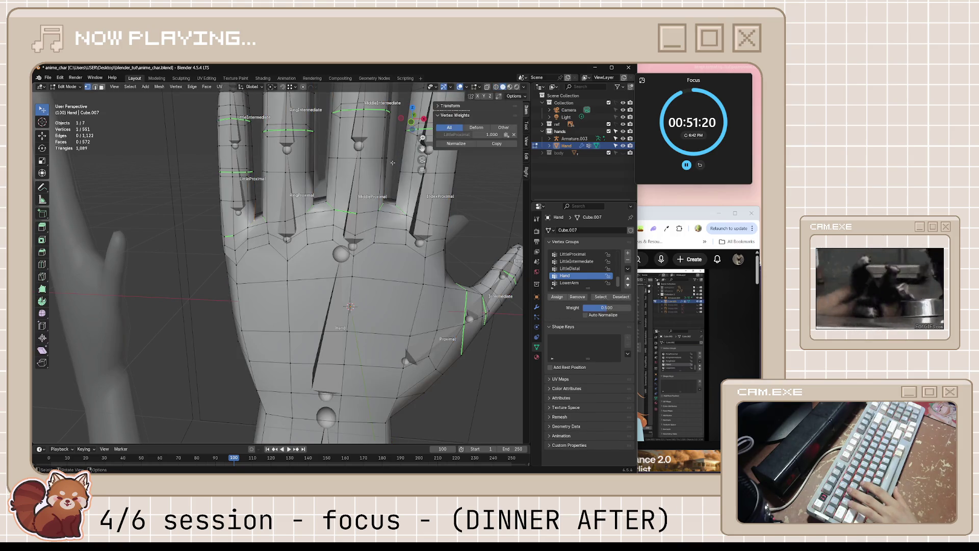
{"action": "left_click", "coordinate": [313, 207]}
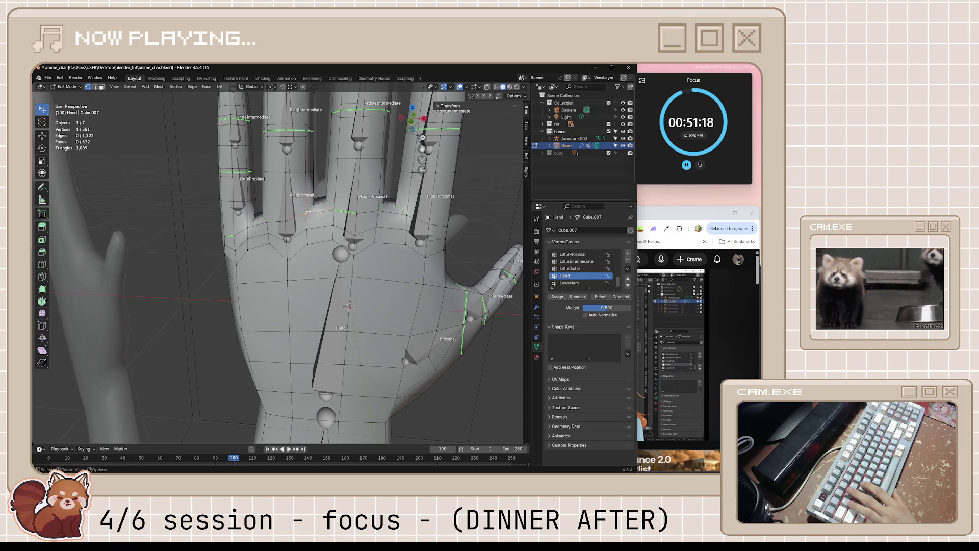
{"action": "left_click", "coordinate": [314, 204]}
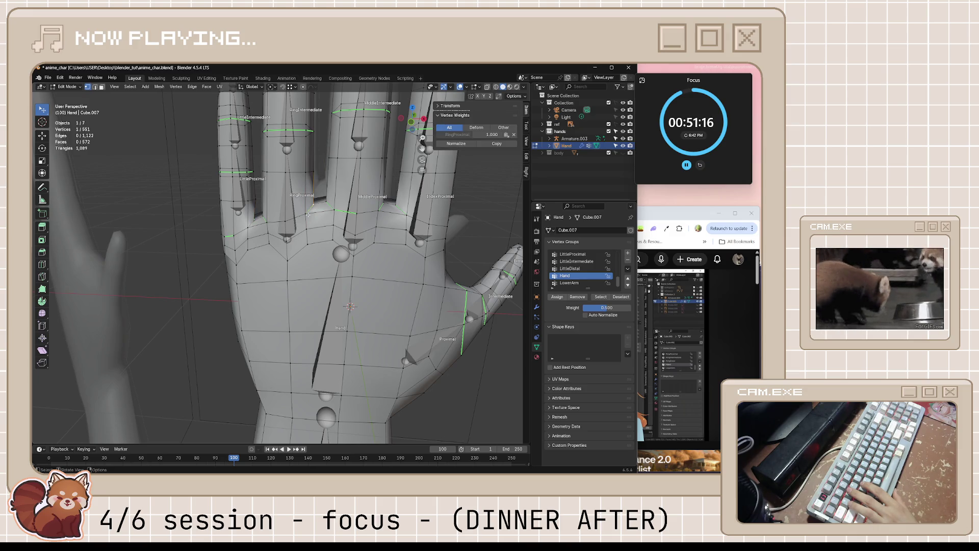
{"action": "left_click", "coordinate": [302, 211]}
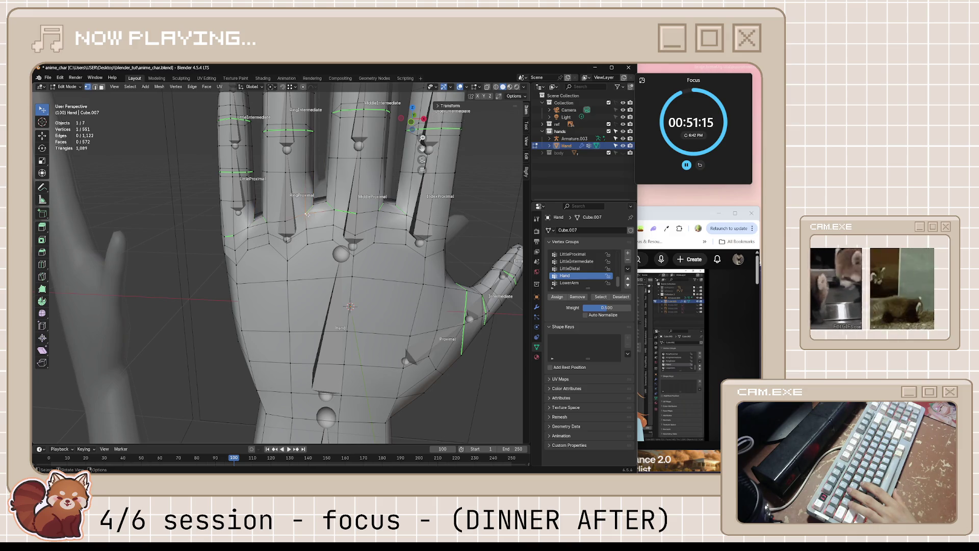
Step: Assign the selected vertex to the RingProximal group at weight 0.5 and leave Edit Mode
{"action": "left_click", "coordinate": [614, 307]}
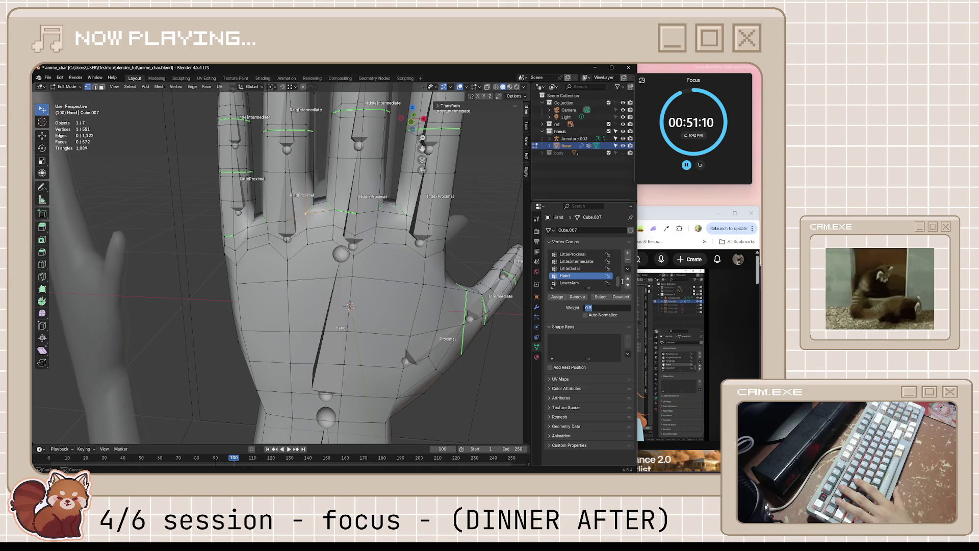
{"action": "key", "text": "Return"}
{"action": "scroll", "coordinate": [618, 281], "scroll_direction": "up", "scroll_amount": 4}
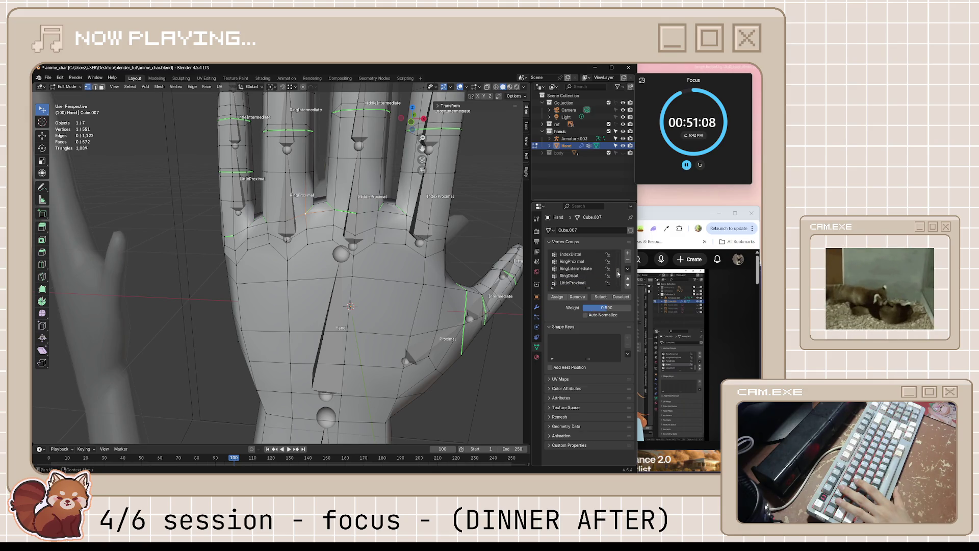
{"action": "left_click", "coordinate": [581, 260]}
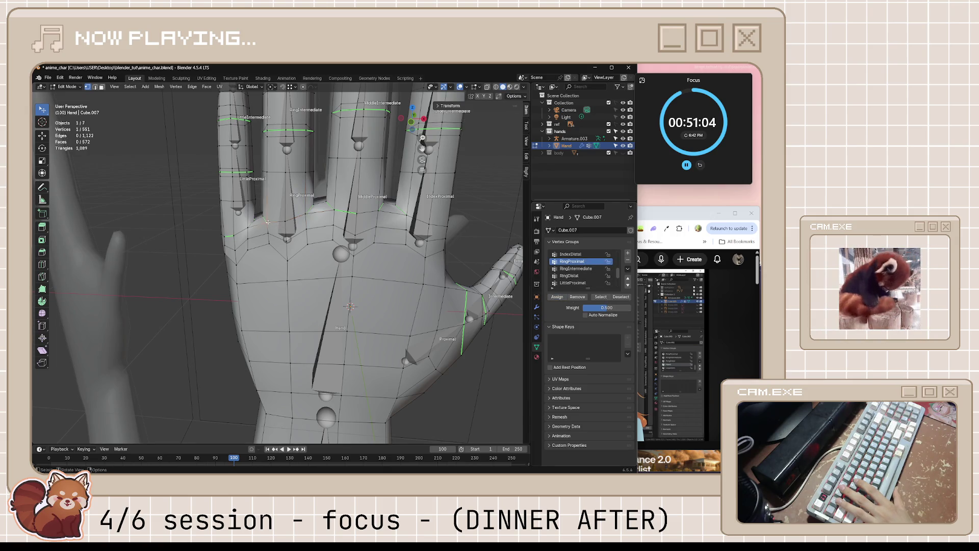
{"action": "left_click", "coordinate": [557, 297]}
{"action": "key", "text": "Tab"}
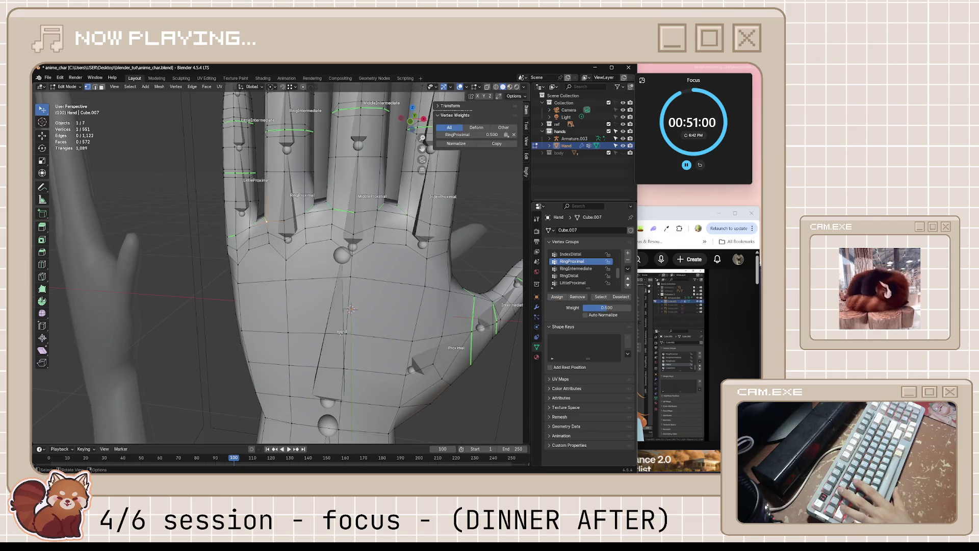
Step: Make the armature active in Pose Mode and select the Hand bone
{"action": "left_click", "coordinate": [342, 318]}
{"action": "left_click", "coordinate": [70, 85]}
{"action": "left_click", "coordinate": [83, 112]}
{"action": "left_click", "coordinate": [339, 262]}
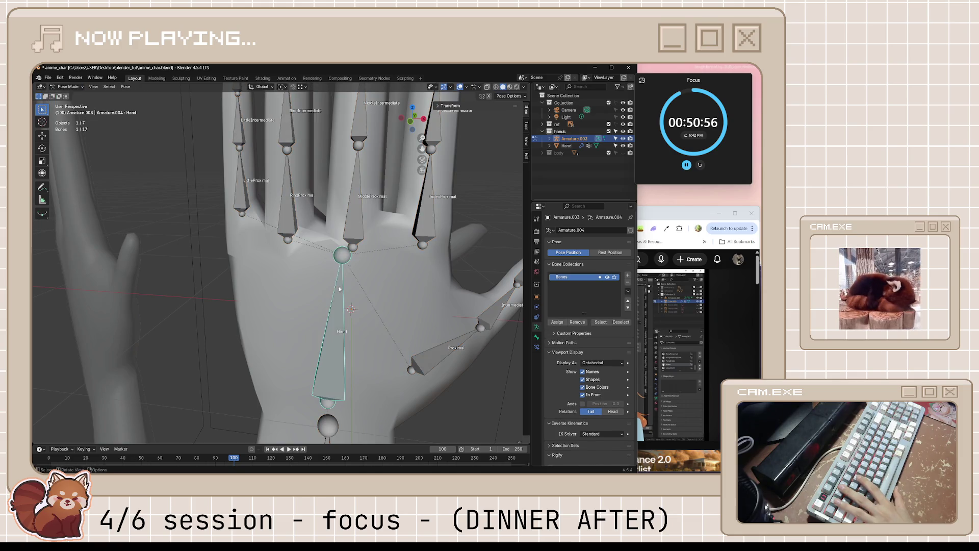
Step: Test-rotate the Hand bone twice to check finger deformation, restoring the rest pose
{"action": "key", "text": "r"}
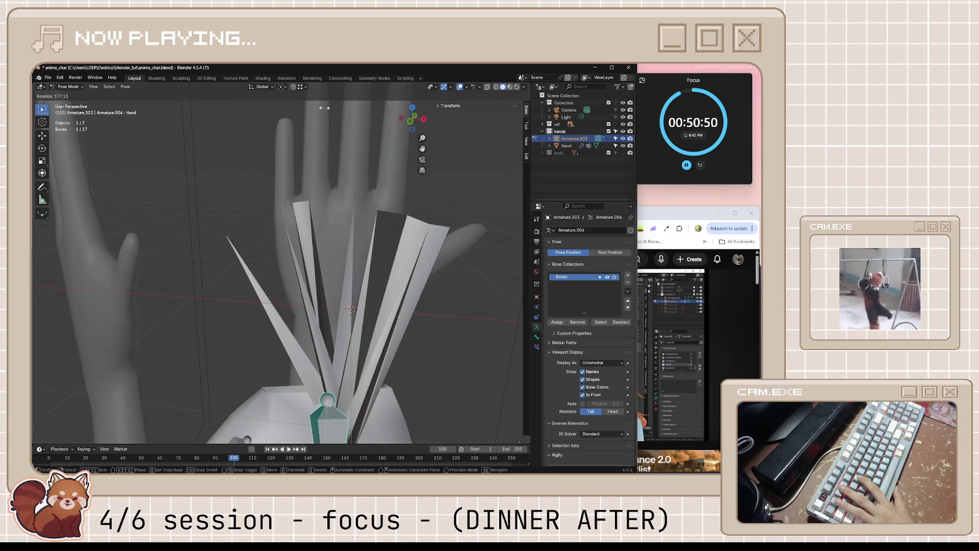
{"action": "key", "text": "Escape"}
{"action": "middle_click_drag", "start_coordinate": [344, 238], "coordinate": [348, 261]}
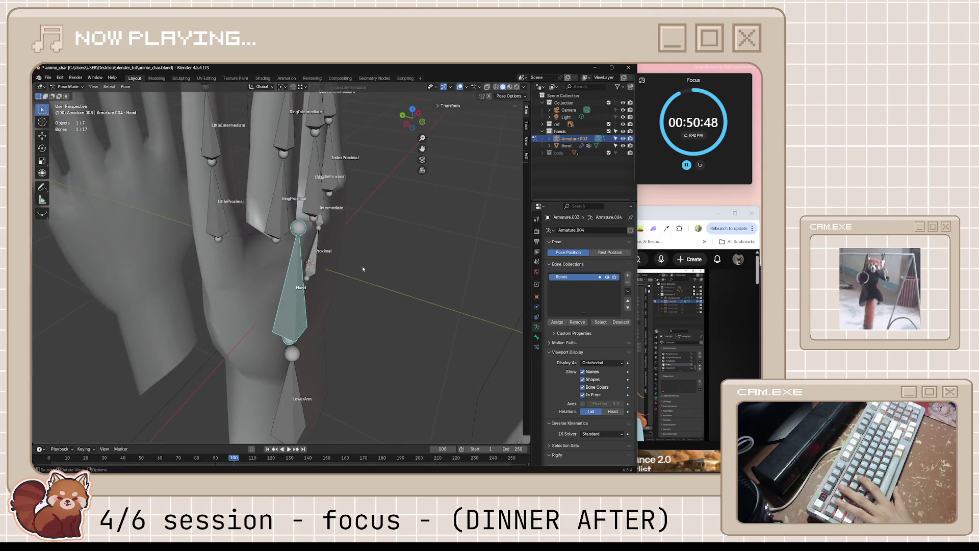
{"action": "key", "text": "r"}
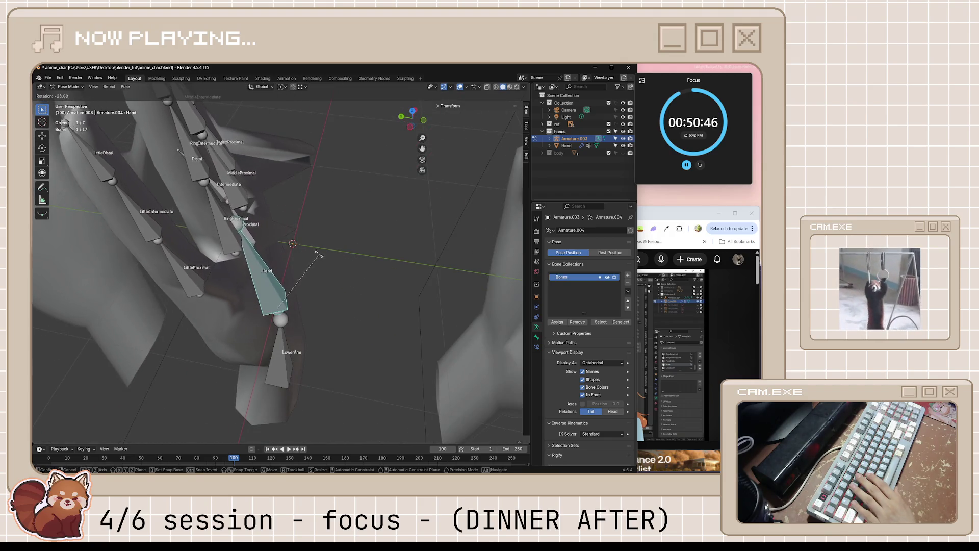
{"action": "left_click", "coordinate": [310, 253]}
Step: Take the armature back to Object Mode and select the hand mesh
{"action": "mouse_move", "coordinate": [310, 252]}
{"action": "middle_mouse_down"}
{"action": "mouse_move", "coordinate": [333, 231]}
{"action": "mouse_move", "coordinate": [280, 188]}
{"action": "middle_mouse_up"}
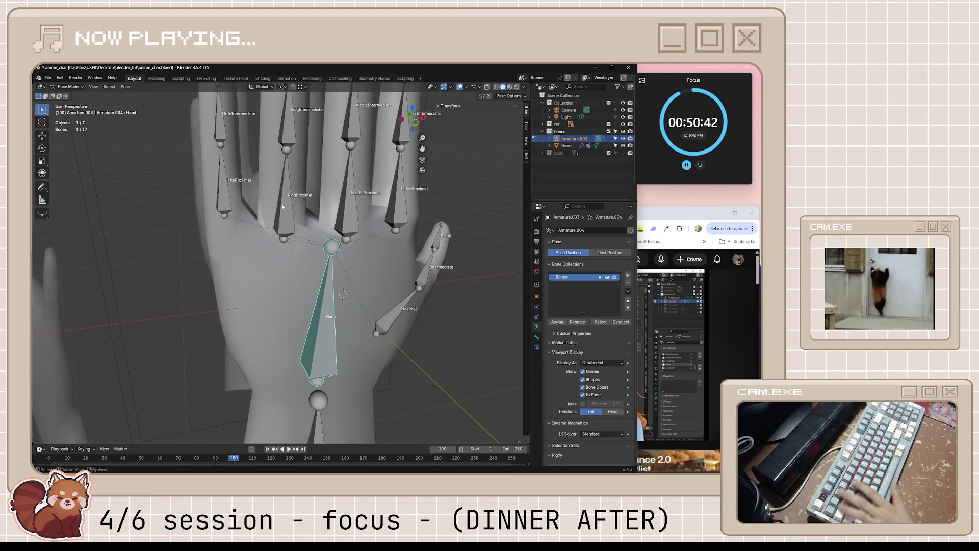
{"action": "key", "text": "Tab"}
{"action": "key", "text": "Tab"}
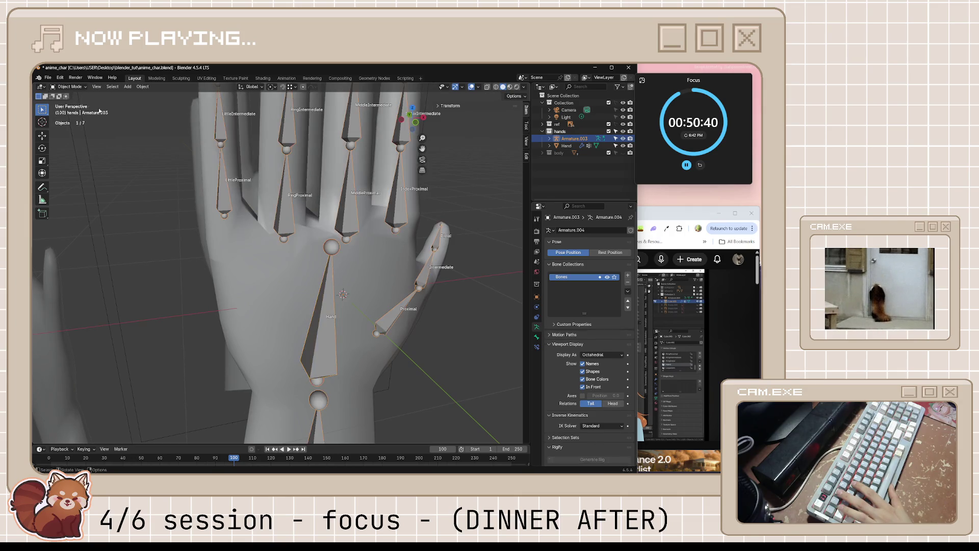
{"action": "left_click", "coordinate": [256, 285]}
{"action": "key", "text": "Tab"}
Step: Save the file and assign a palm vertex to the LittleProximal group at weight 0.5
{"action": "key", "text": "ctrl+s"}
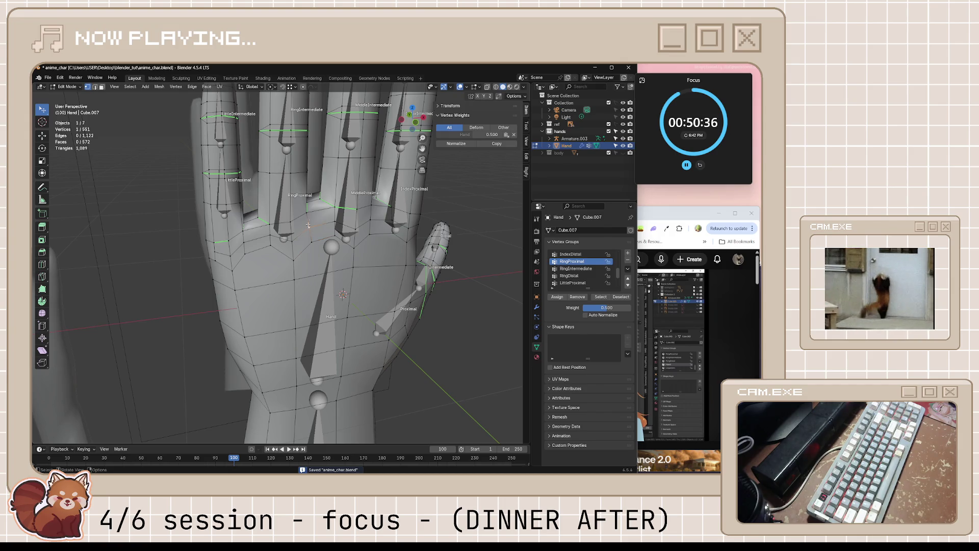
{"action": "left_click", "coordinate": [227, 242]}
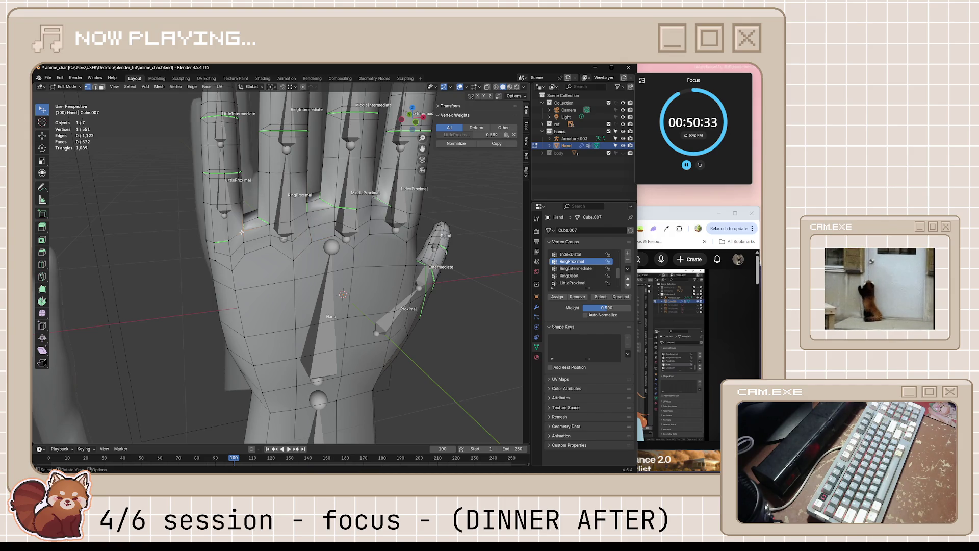
{"action": "left_click", "coordinate": [212, 243]}
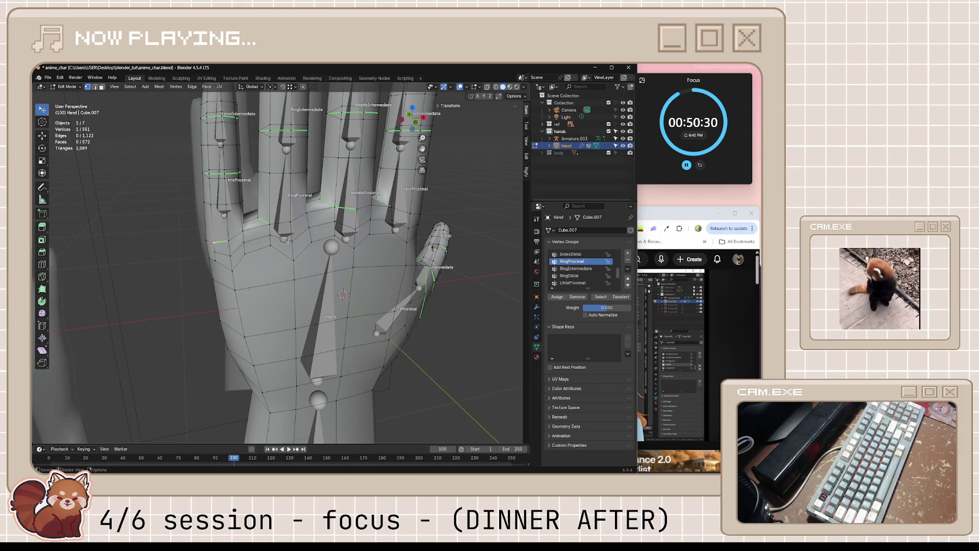
{"action": "left_click", "coordinate": [573, 282]}
{"action": "left_click", "coordinate": [556, 297]}
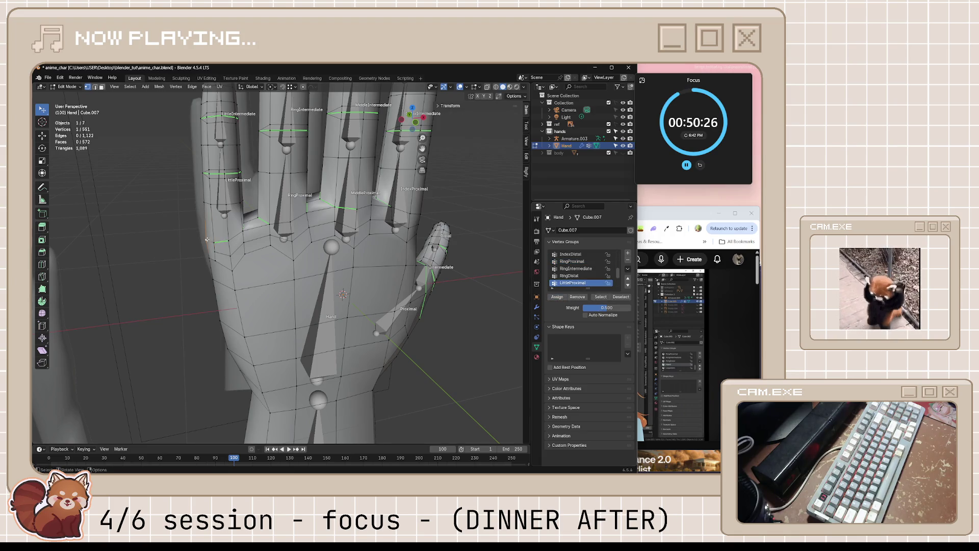
Step: Select all LittleProximal vertices to see the group's extent, then pick a little-finger vertex
{"action": "middle_click_drag", "start_coordinate": [207, 240], "coordinate": [322, 253]}
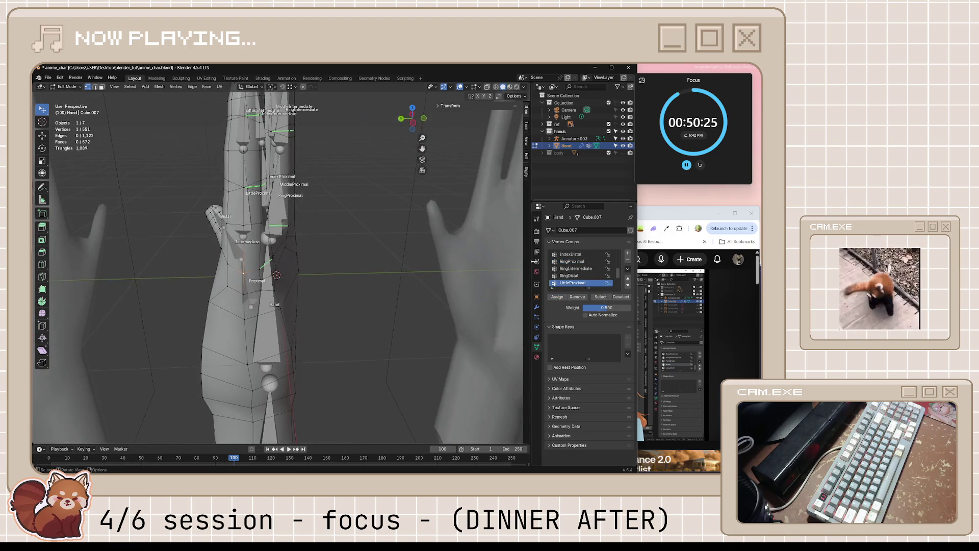
{"action": "left_click", "coordinate": [602, 297]}
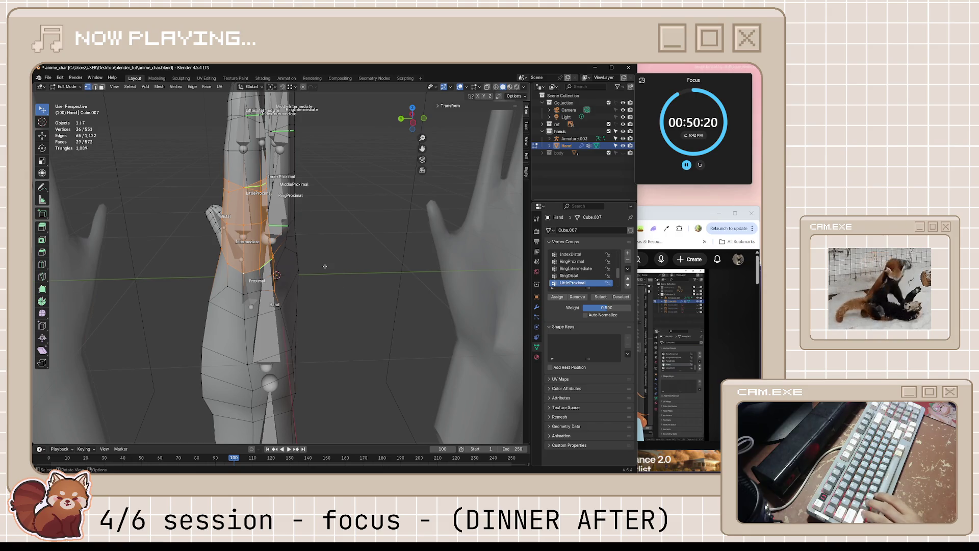
{"action": "middle_click_drag", "start_coordinate": [324, 266], "coordinate": [240, 262]}
{"action": "left_click", "coordinate": [240, 262]}
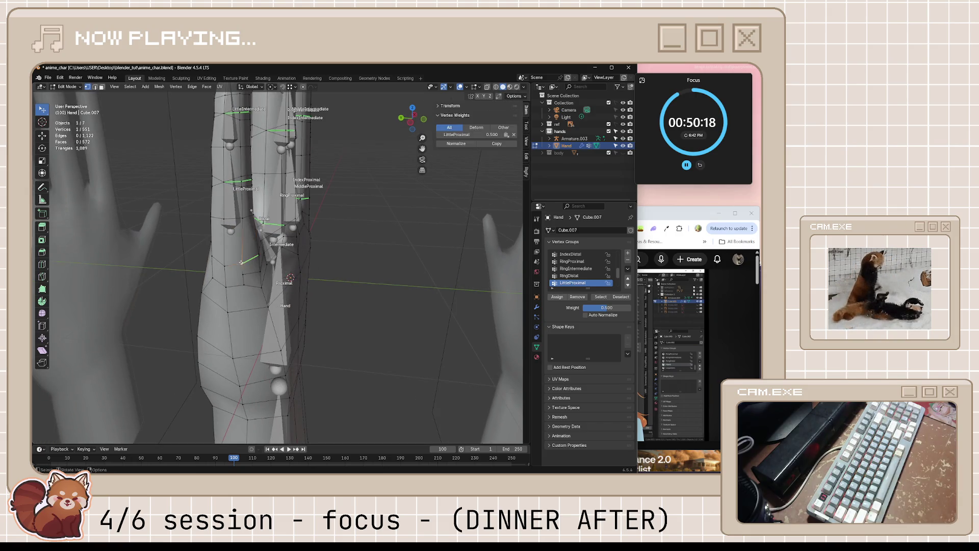
{"action": "left_click", "coordinate": [225, 266]}
{"action": "key", "text": "ctrl+z"}
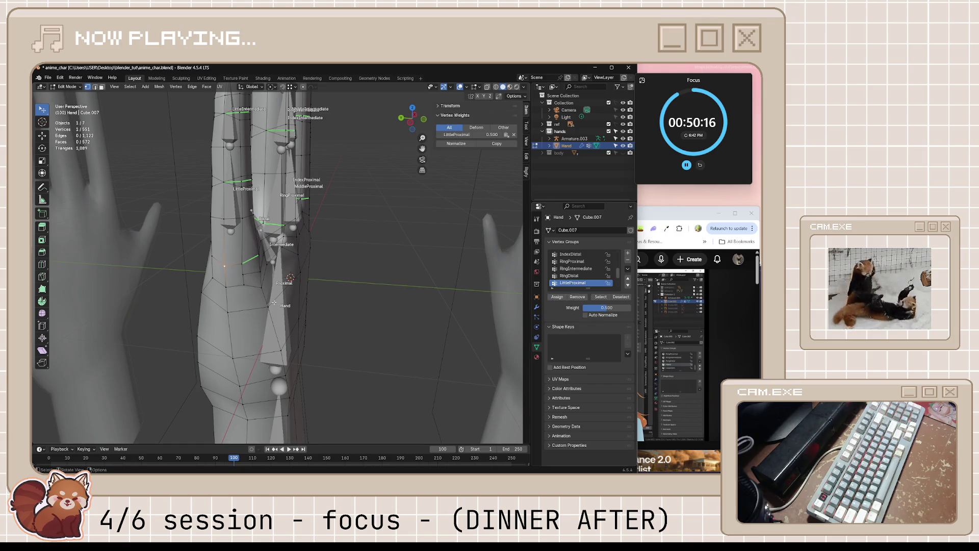
Step: Select a palm vertex near the ring finger to inspect its weights
{"action": "middle_click_drag", "start_coordinate": [213, 258], "coordinate": [264, 251]}
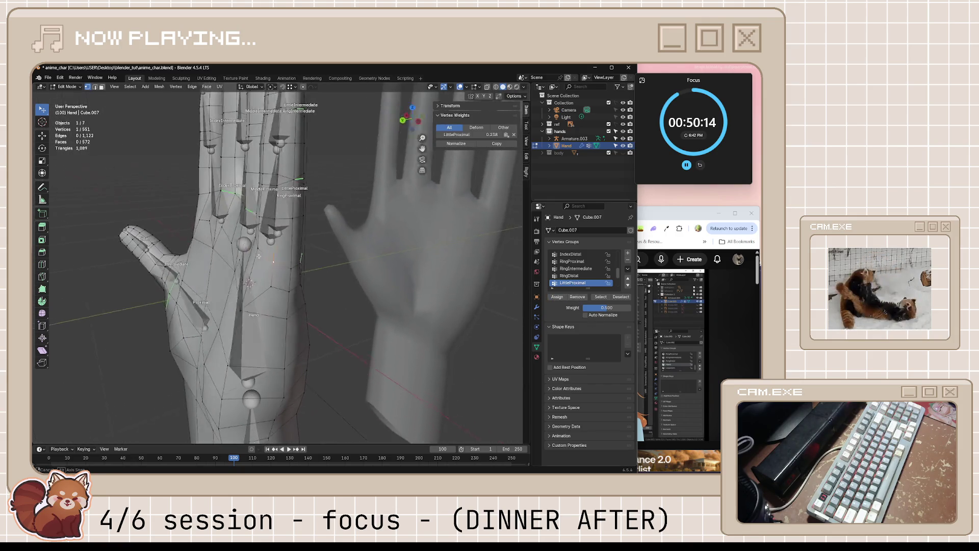
{"action": "scroll", "coordinate": [261, 242], "scroll_direction": "up", "scroll_amount": 3}
{"action": "left_click", "coordinate": [293, 222]}
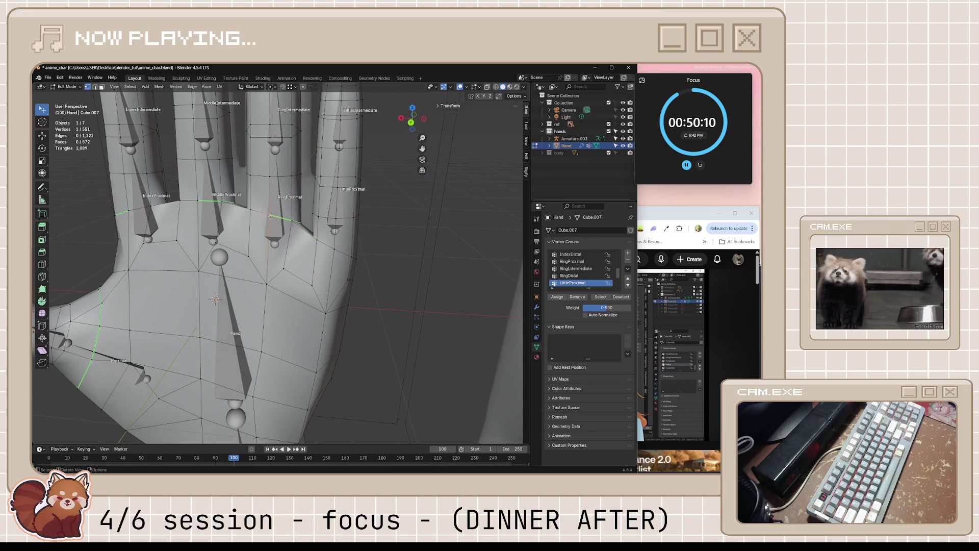
{"action": "mouse_move", "coordinate": [293, 222]}
{"action": "middle_mouse_down"}
{"action": "mouse_move", "coordinate": [318, 227]}
{"action": "mouse_move", "coordinate": [322, 243]}
{"action": "middle_mouse_up"}
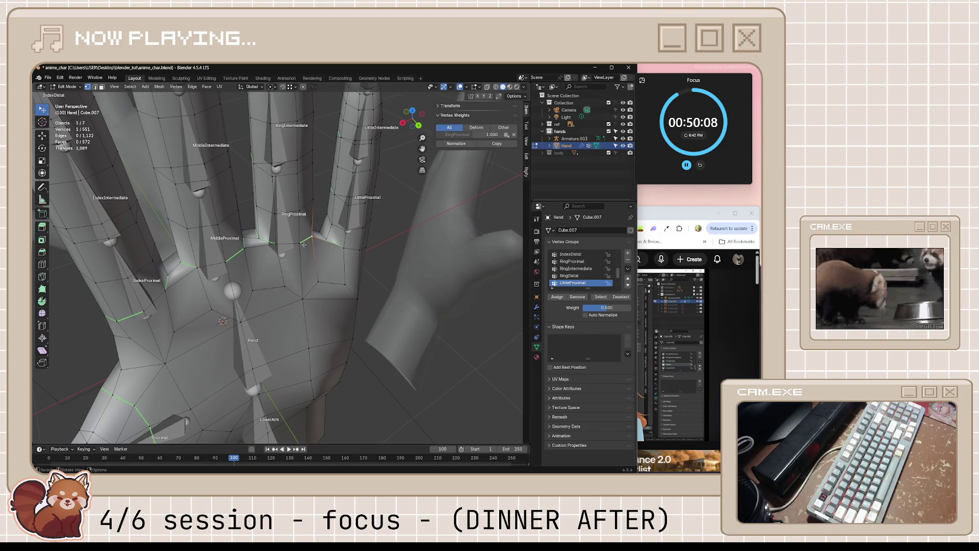
{"action": "left_click", "coordinate": [573, 261]}
{"action": "left_click", "coordinate": [559, 297]}
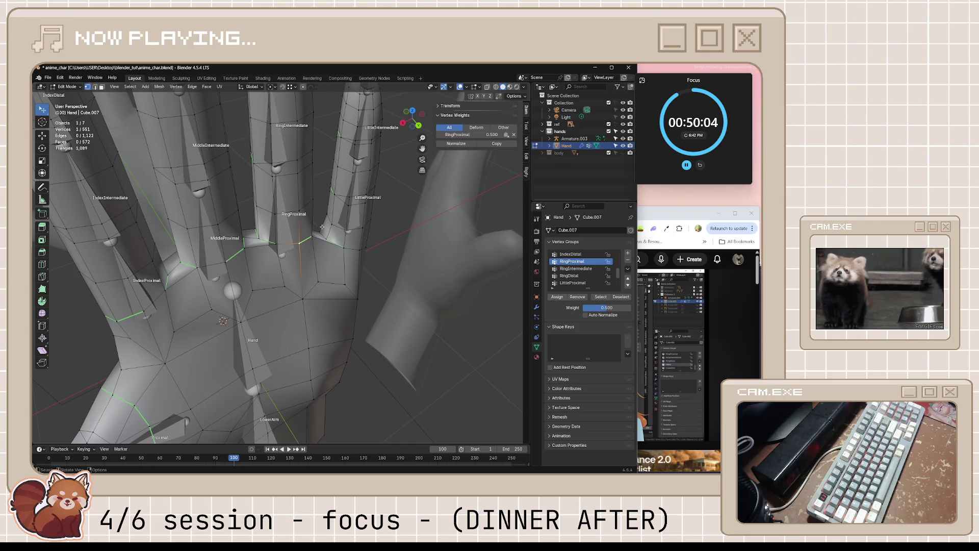
{"action": "left_click", "coordinate": [275, 243]}
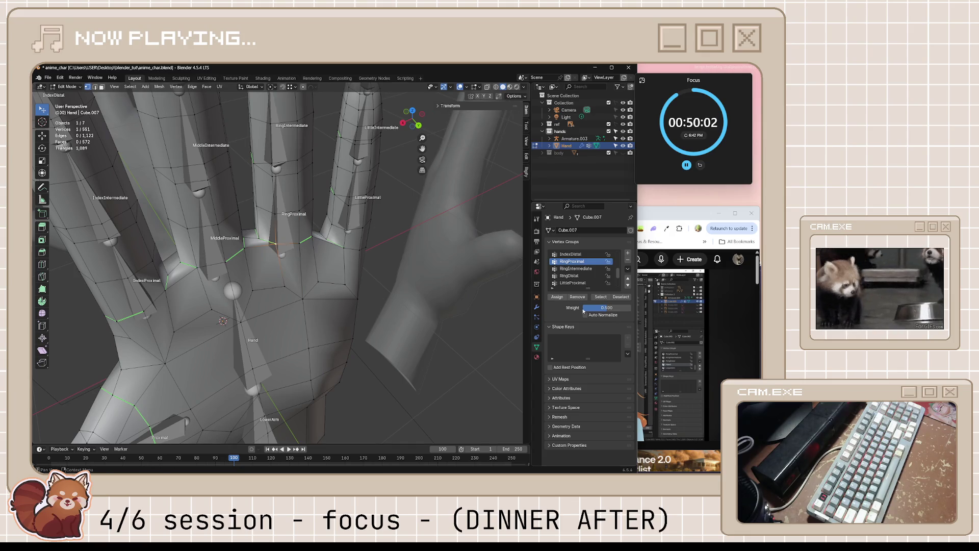
{"action": "left_click", "coordinate": [252, 218]}
{"action": "left_click", "coordinate": [257, 238]}
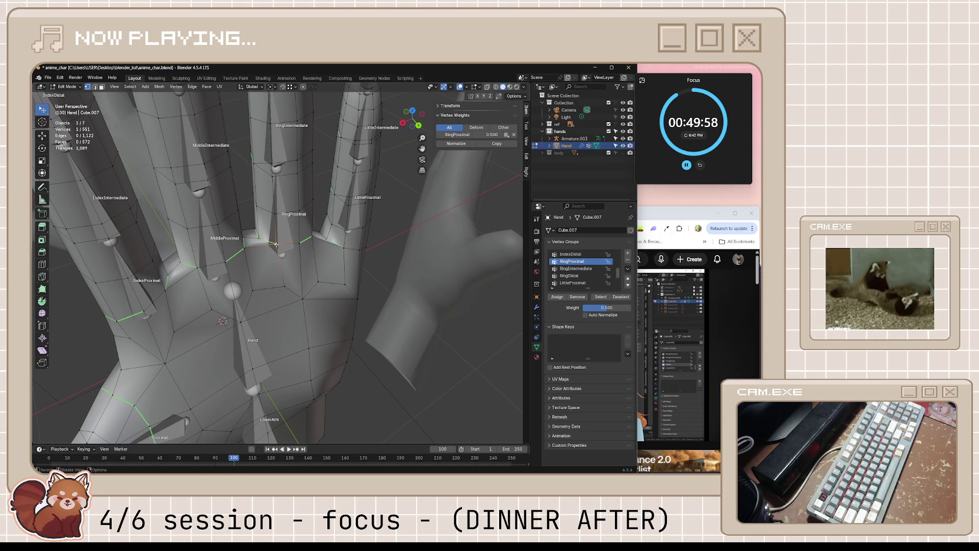
{"action": "left_click", "coordinate": [612, 307]}
{"action": "type", "text": ".25"}
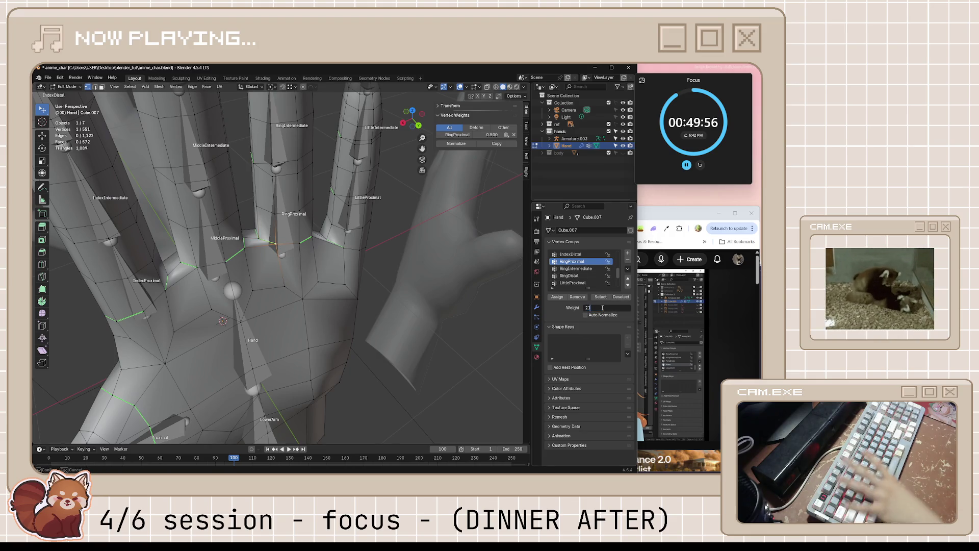
{"action": "key", "text": "Return"}
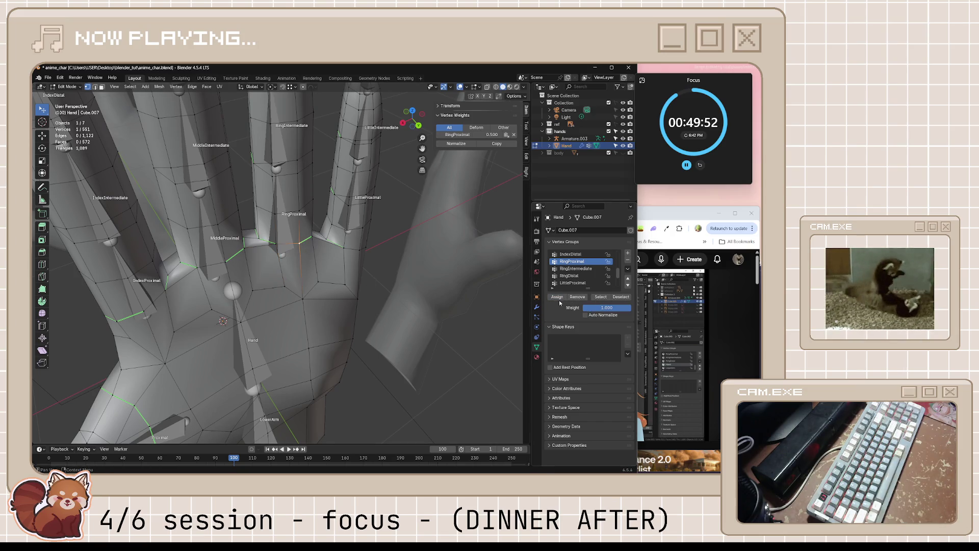
{"action": "middle_click_drag", "start_coordinate": [401, 301], "coordinate": [307, 243]}
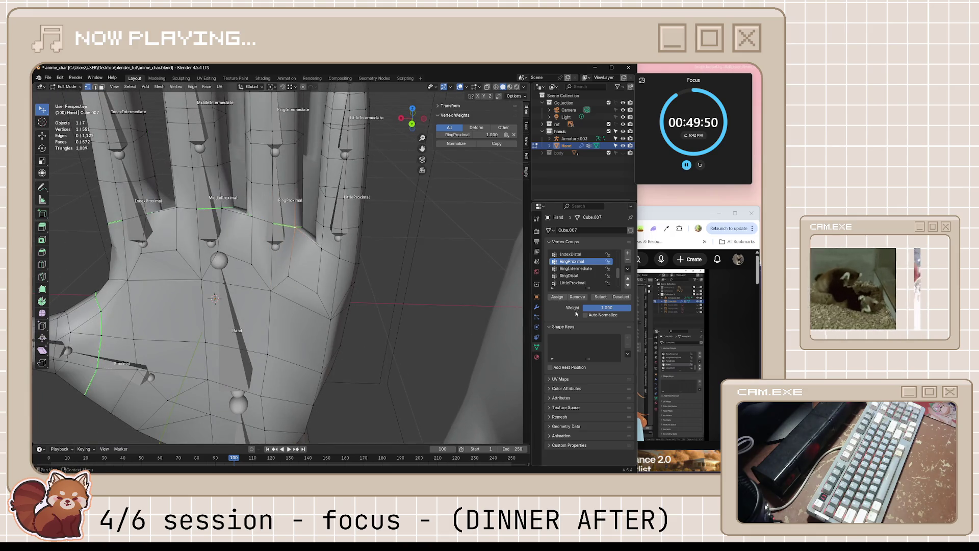
{"action": "mouse_move", "coordinate": [375, 270]}
{"action": "middle_mouse_down"}
{"action": "mouse_move", "coordinate": [301, 236]}
{"action": "mouse_move", "coordinate": [267, 241]}
{"action": "mouse_move", "coordinate": [428, 290]}
{"action": "middle_mouse_up"}
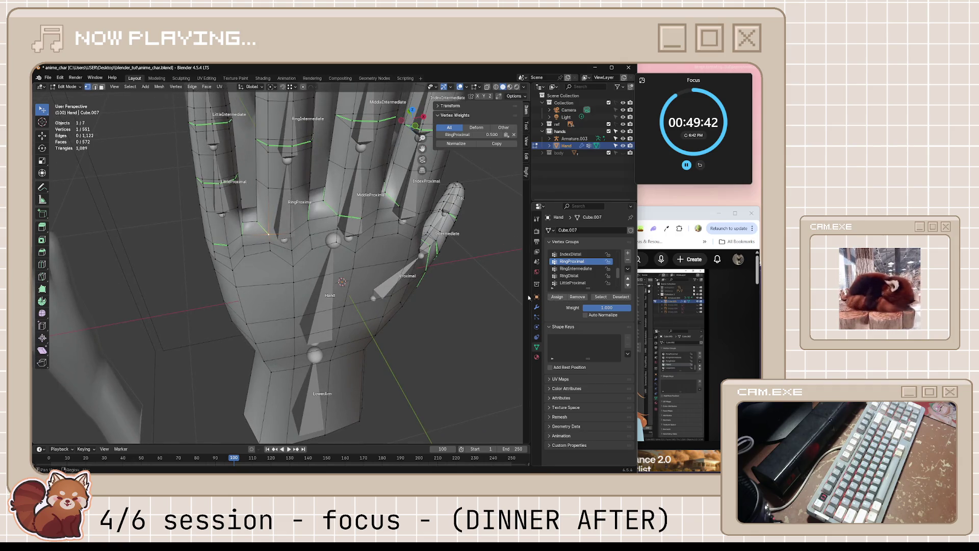
{"action": "mouse_move", "coordinate": [359, 283]}
{"action": "middle_mouse_down"}
{"action": "mouse_move", "coordinate": [291, 286]}
{"action": "mouse_move", "coordinate": [277, 278]}
{"action": "middle_mouse_up"}
{"action": "key", "text": "g"}
{"action": "left_click", "coordinate": [277, 277]}
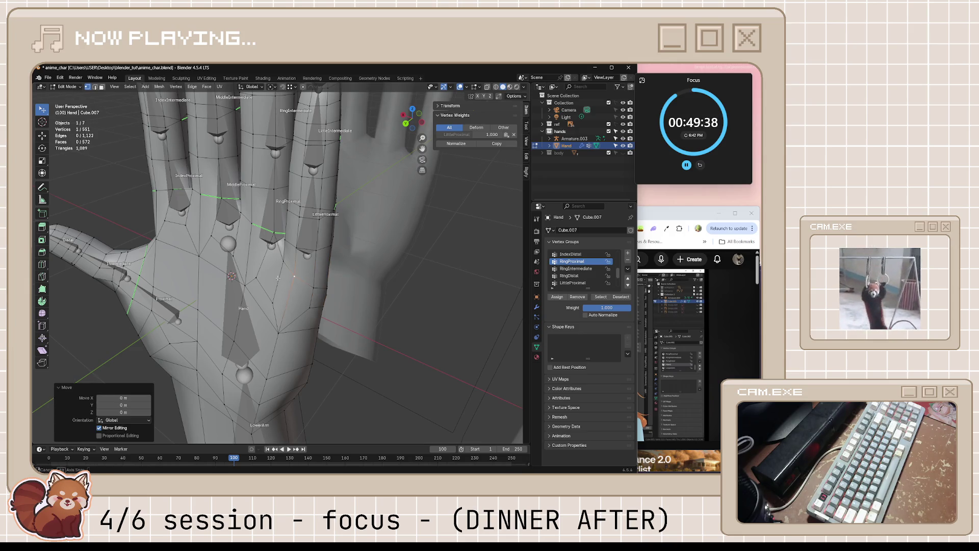
{"action": "scroll", "coordinate": [278, 278], "scroll_direction": "up", "scroll_amount": 2}
{"action": "mouse_move", "coordinate": [278, 277]}
{"action": "middle_mouse_down"}
{"action": "mouse_move", "coordinate": [300, 236]}
{"action": "mouse_move", "coordinate": [307, 261]}
{"action": "middle_mouse_up"}
{"action": "left_click", "coordinate": [306, 260]}
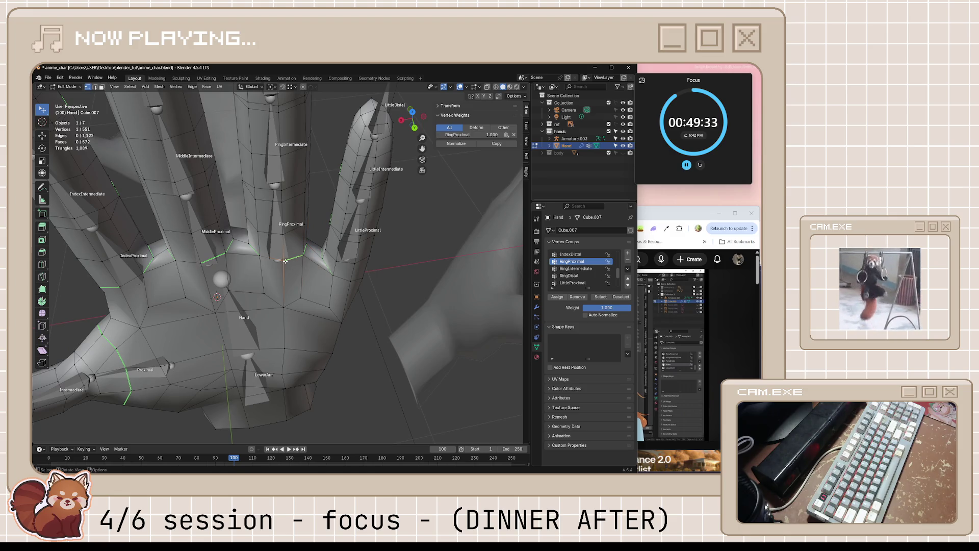
{"action": "left_click", "coordinate": [231, 240]}
{"action": "middle_click_drag", "start_coordinate": [231, 239], "coordinate": [225, 268]}
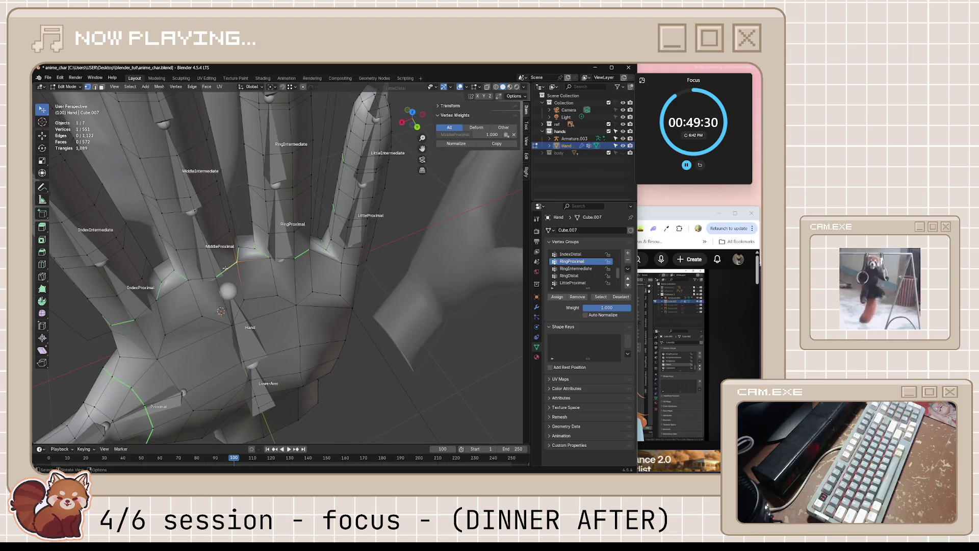
{"action": "left_click", "coordinate": [213, 276]}
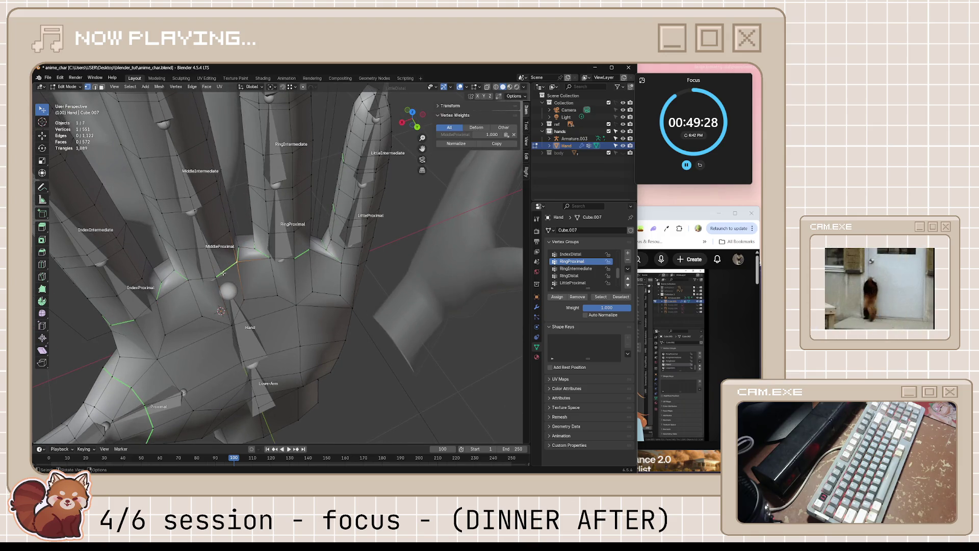
{"action": "scroll", "coordinate": [589, 283], "scroll_direction": "up", "scroll_amount": 1}
{"action": "scroll", "coordinate": [590, 282], "scroll_direction": "up", "scroll_amount": 1}
{"action": "scroll", "coordinate": [590, 282], "scroll_direction": "up", "scroll_amount": 2}
{"action": "scroll", "coordinate": [590, 282], "scroll_direction": "up", "scroll_amount": 2}
Step: Give a middle-finger base vertex full MiddleProximal weight and remove its IndexProximal weight
{"action": "left_click", "coordinate": [577, 261]}
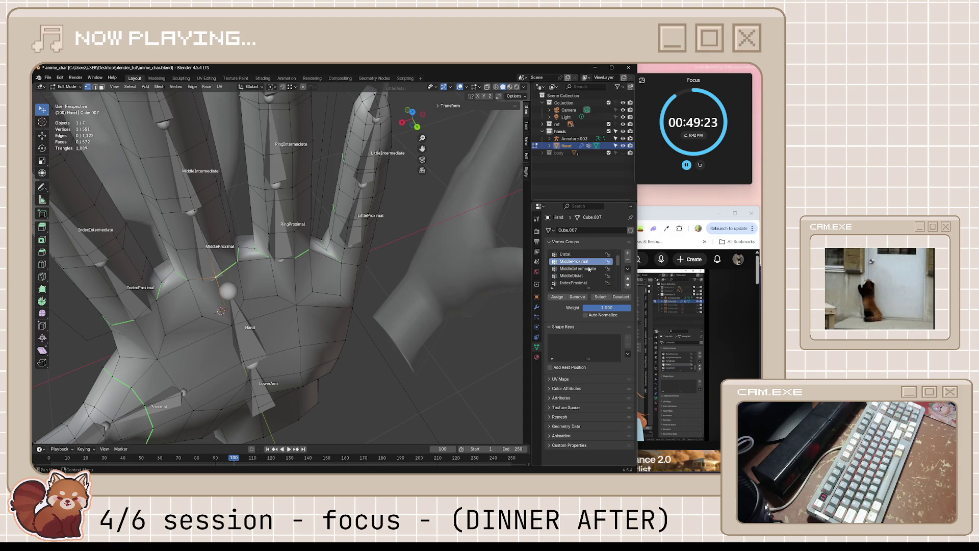
{"action": "left_click", "coordinate": [557, 297]}
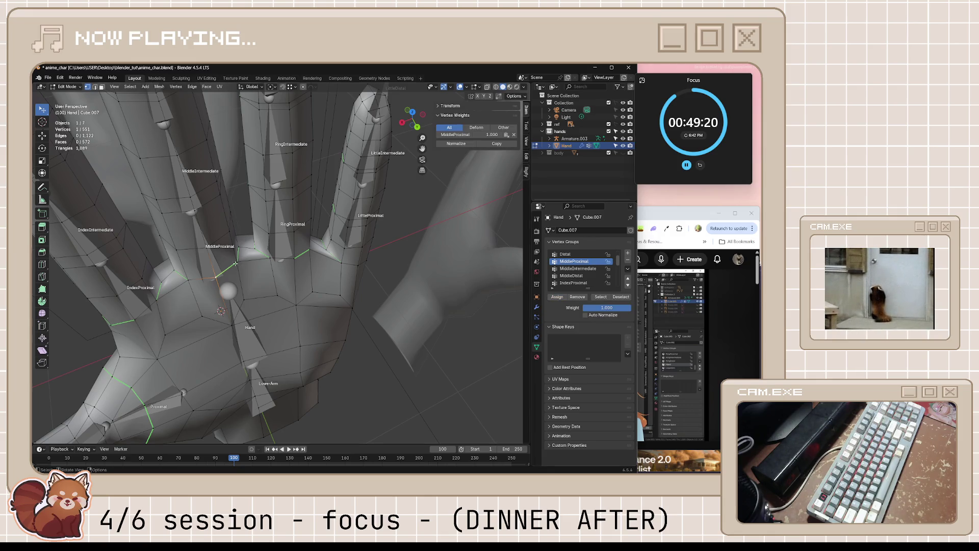
{"action": "left_click", "coordinate": [185, 280]}
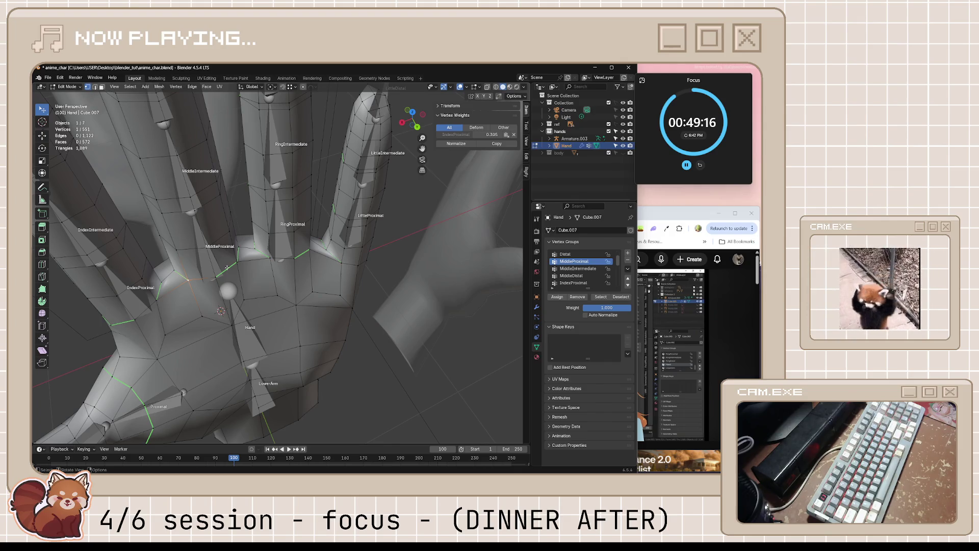
{"action": "middle_click_drag", "start_coordinate": [225, 269], "coordinate": [222, 256]}
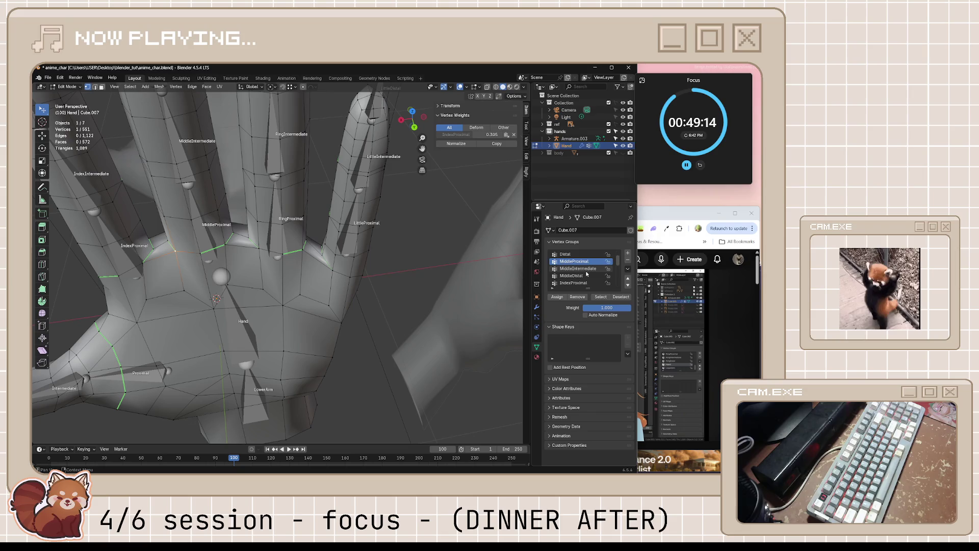
{"action": "left_click", "coordinate": [558, 298]}
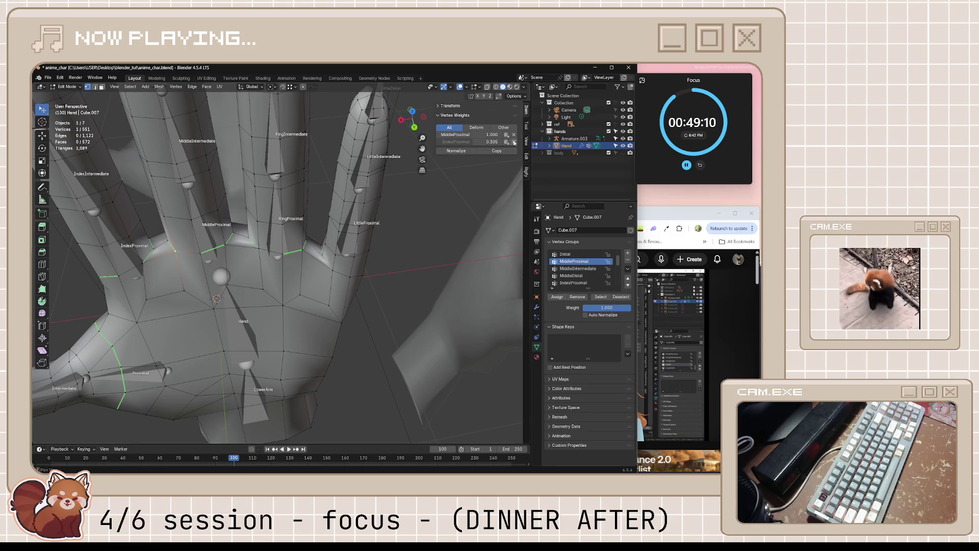
{"action": "left_click", "coordinate": [514, 142]}
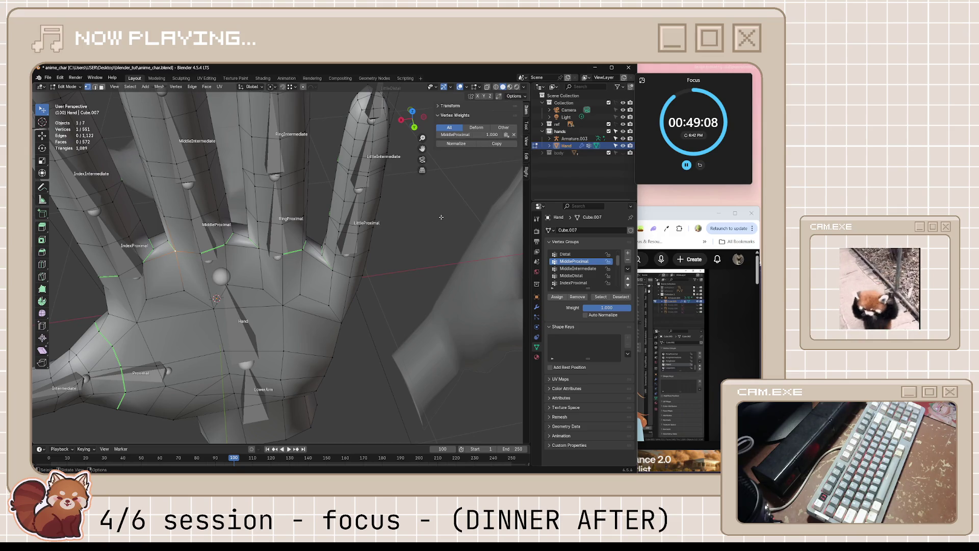
Step: Assign a second palm vertex to MiddleProximal at full weight
{"action": "mouse_move", "coordinate": [184, 253]}
{"action": "middle_mouse_down"}
{"action": "mouse_move", "coordinate": [191, 266]}
{"action": "mouse_move", "coordinate": [343, 295]}
{"action": "middle_mouse_up"}
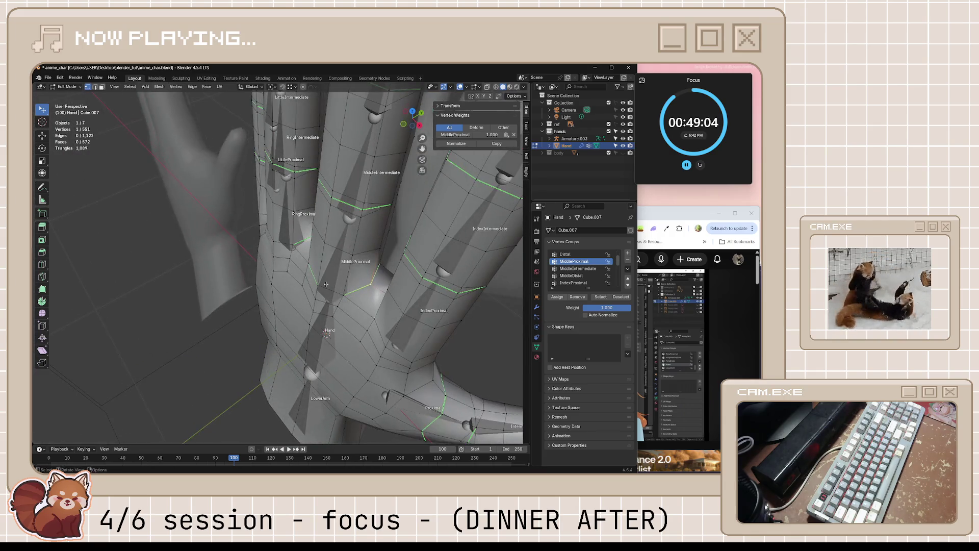
{"action": "left_click", "coordinate": [343, 294]}
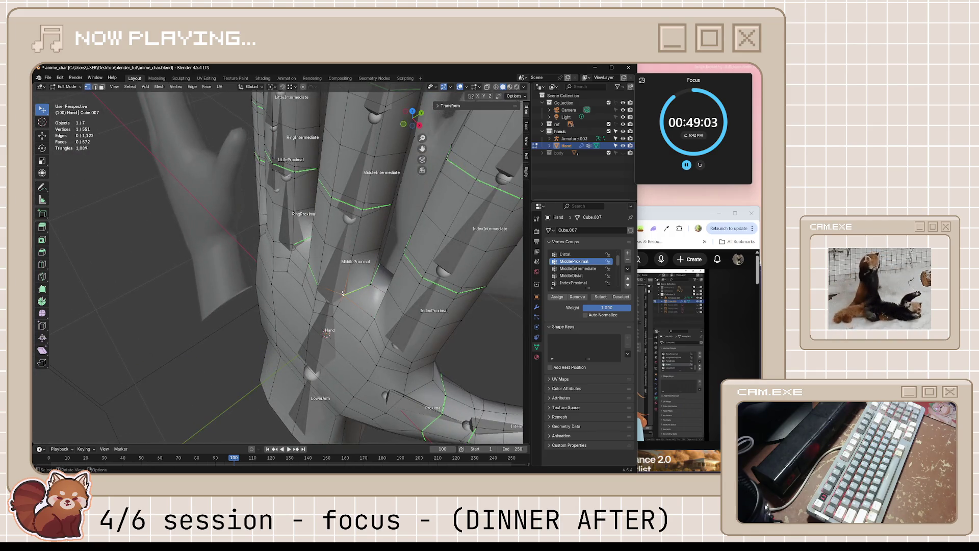
{"action": "left_click", "coordinate": [556, 298]}
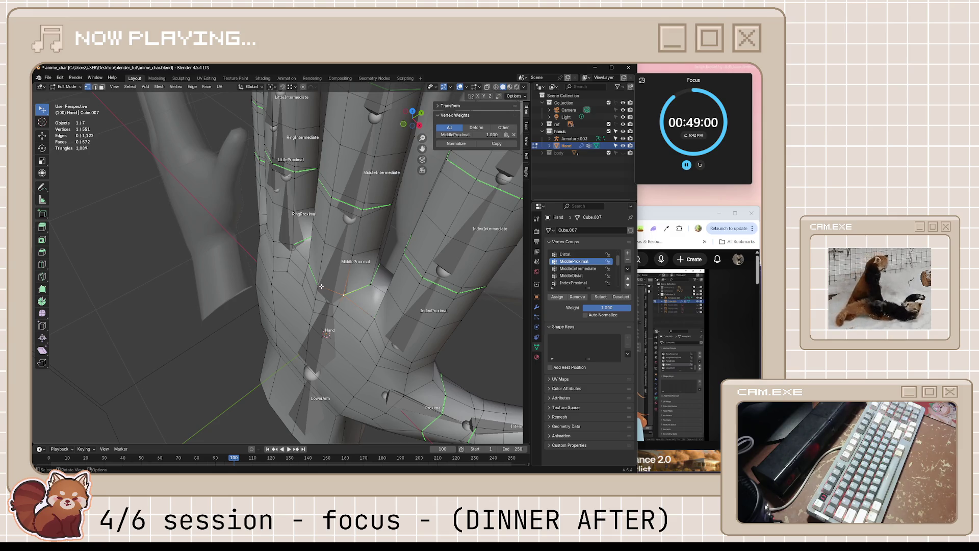
{"action": "middle_click_drag", "start_coordinate": [321, 285], "coordinate": [350, 271]}
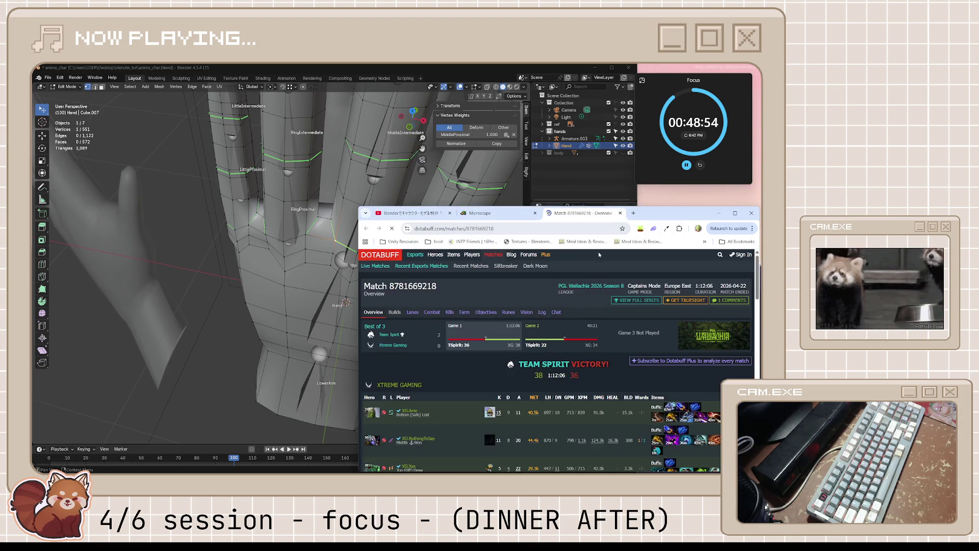
{"action": "scroll", "coordinate": [578, 308], "scroll_direction": "down", "scroll_amount": 2}
{"action": "scroll", "coordinate": [577, 308], "scroll_direction": "down", "scroll_amount": 1}
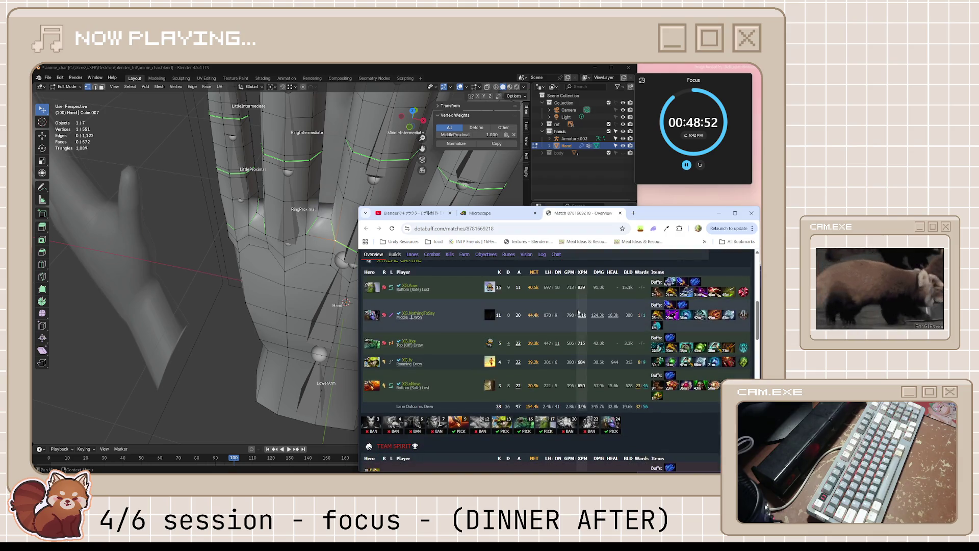
{"action": "scroll", "coordinate": [577, 311], "scroll_direction": "down", "scroll_amount": 5}
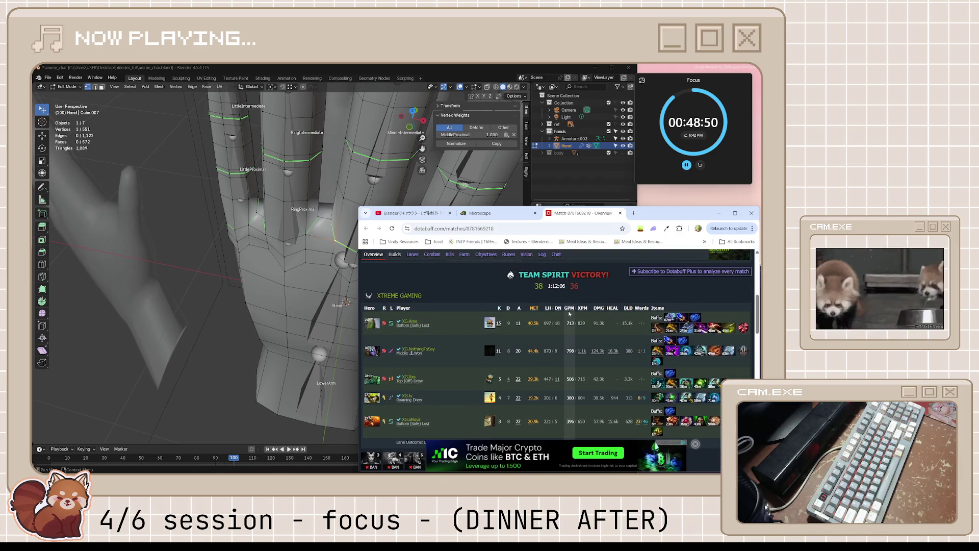
{"action": "scroll", "coordinate": [694, 444], "scroll_direction": "up", "scroll_amount": 3}
{"action": "scroll", "coordinate": [566, 311], "scroll_direction": "down", "scroll_amount": 3}
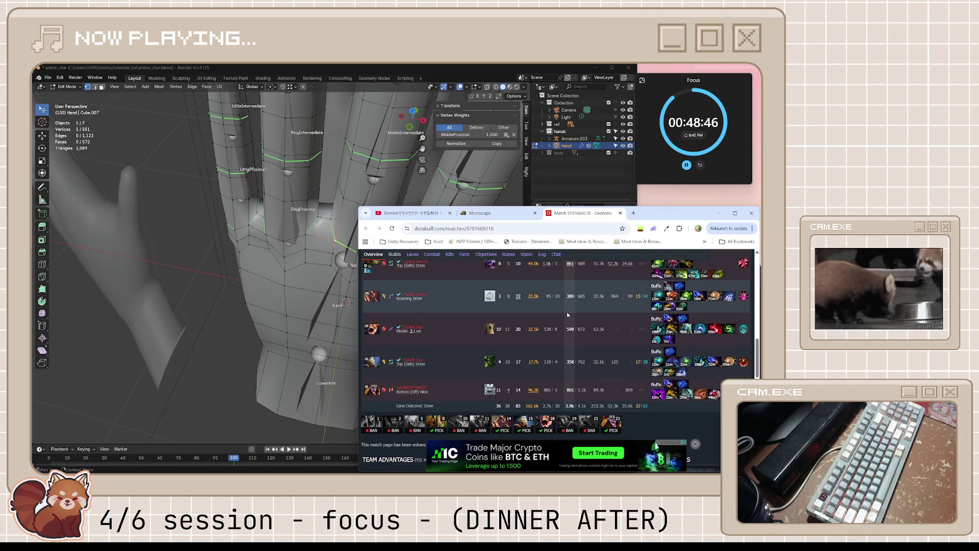
{"action": "scroll", "coordinate": [566, 312], "scroll_direction": "up", "scroll_amount": 2}
{"action": "scroll", "coordinate": [567, 312], "scroll_direction": "up", "scroll_amount": 2}
{"action": "scroll", "coordinate": [567, 312], "scroll_direction": "up", "scroll_amount": 2}
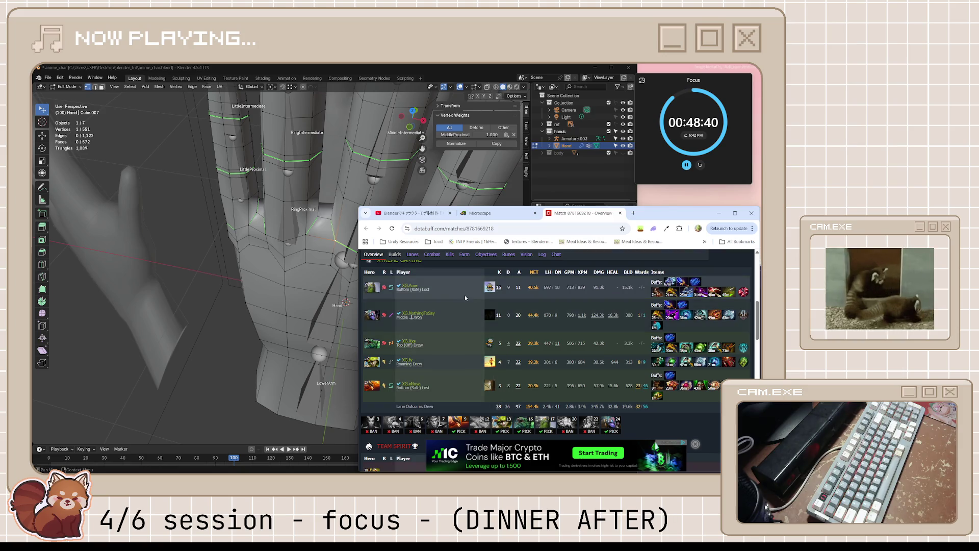
{"action": "scroll", "coordinate": [484, 391], "scroll_direction": "down", "scroll_amount": 3}
{"action": "scroll", "coordinate": [482, 391], "scroll_direction": "down", "scroll_amount": 2}
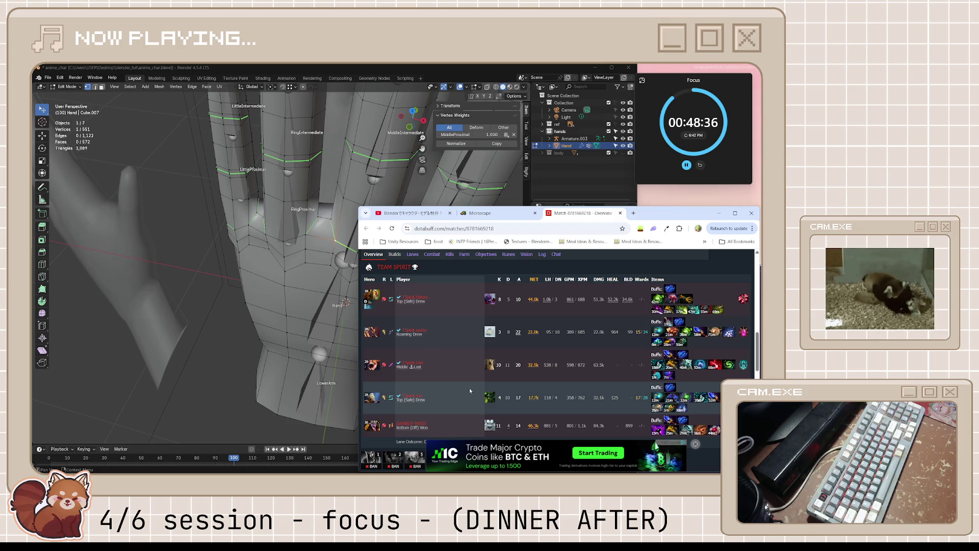
{"action": "scroll", "coordinate": [469, 387], "scroll_direction": "up", "scroll_amount": 5}
Step: Switch to the Dotabuff match page, review the scoreboard, then close the Match tab
{"action": "key", "text": "alt+Tab"}
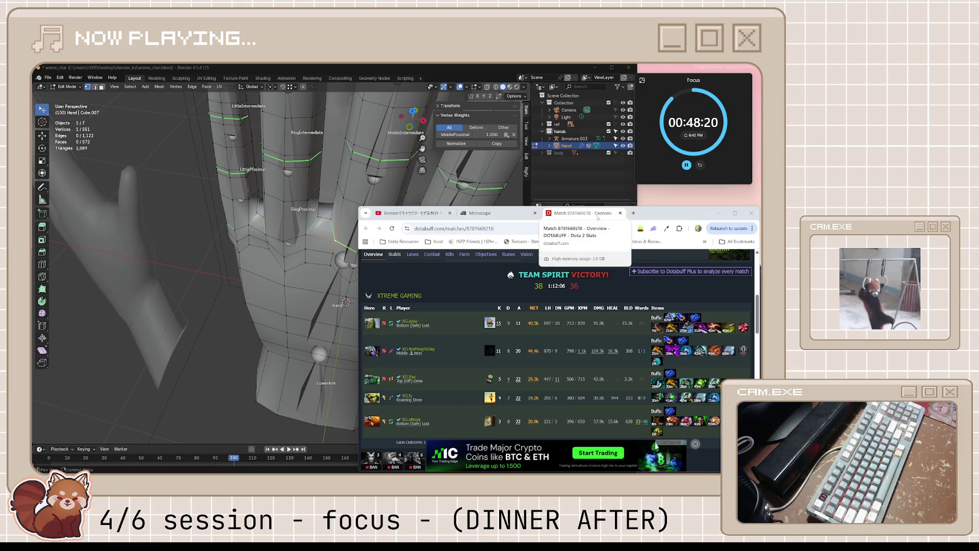
{"action": "scroll", "coordinate": [552, 382], "scroll_direction": "down", "scroll_amount": 5}
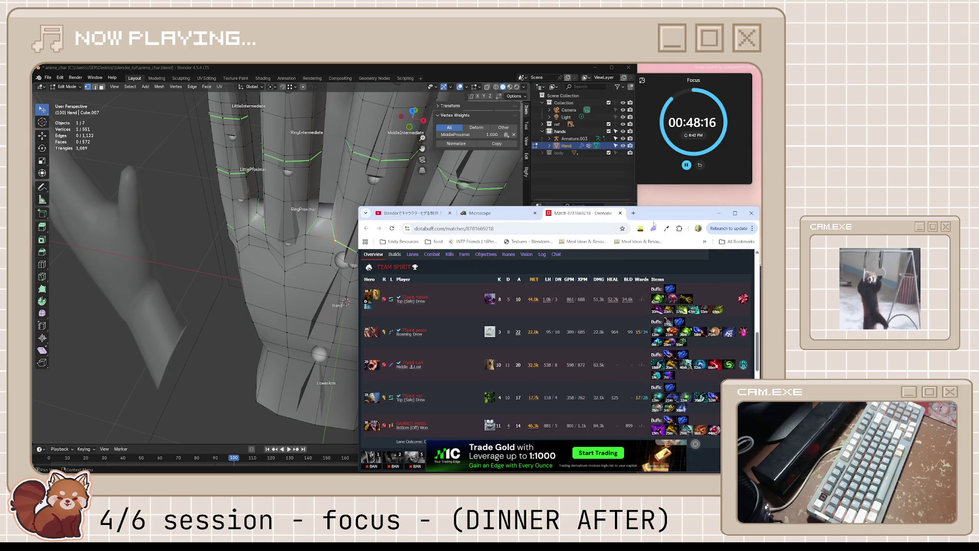
{"action": "left_click", "coordinate": [619, 213]}
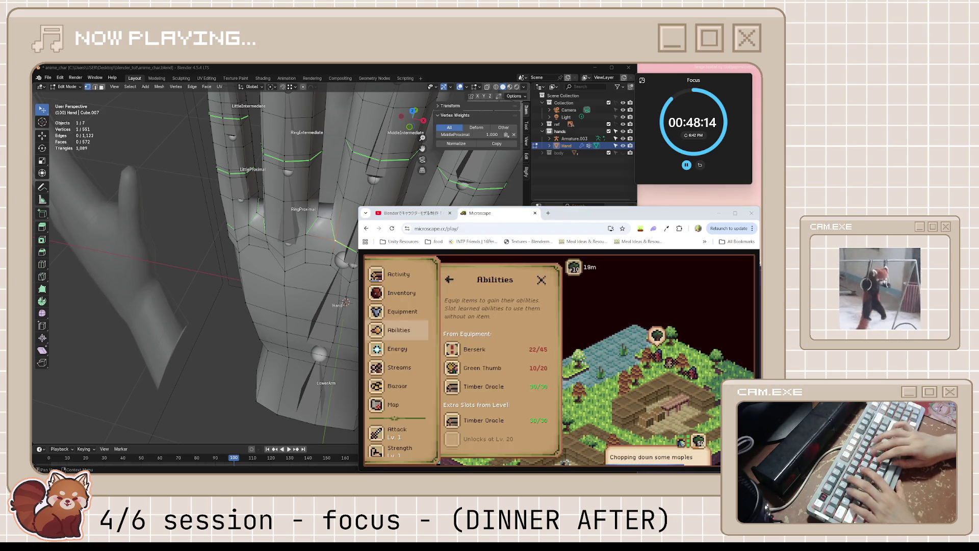
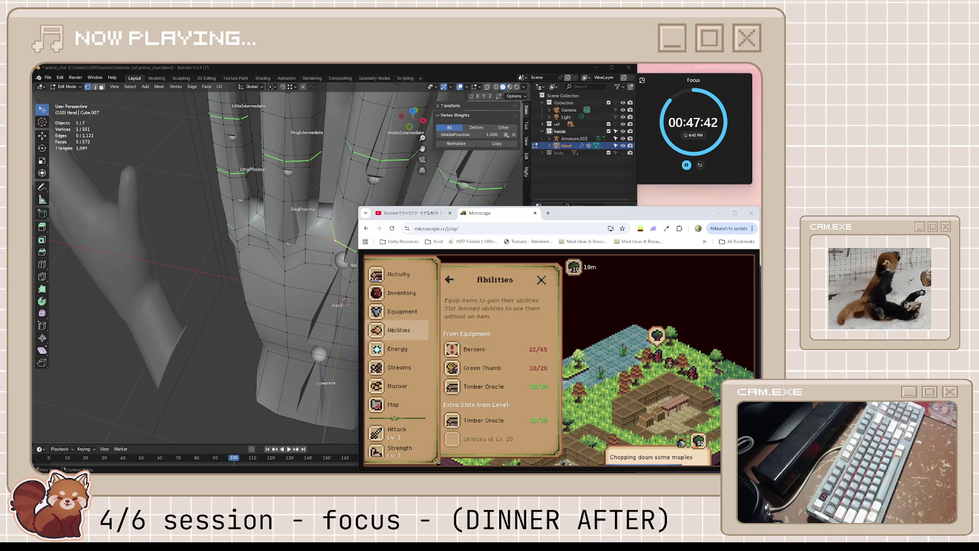
Step: Back in Blender, make IndexProximal the active group and assign an index-base vertex weight 1.000
{"action": "left_click", "coordinate": [409, 213]}
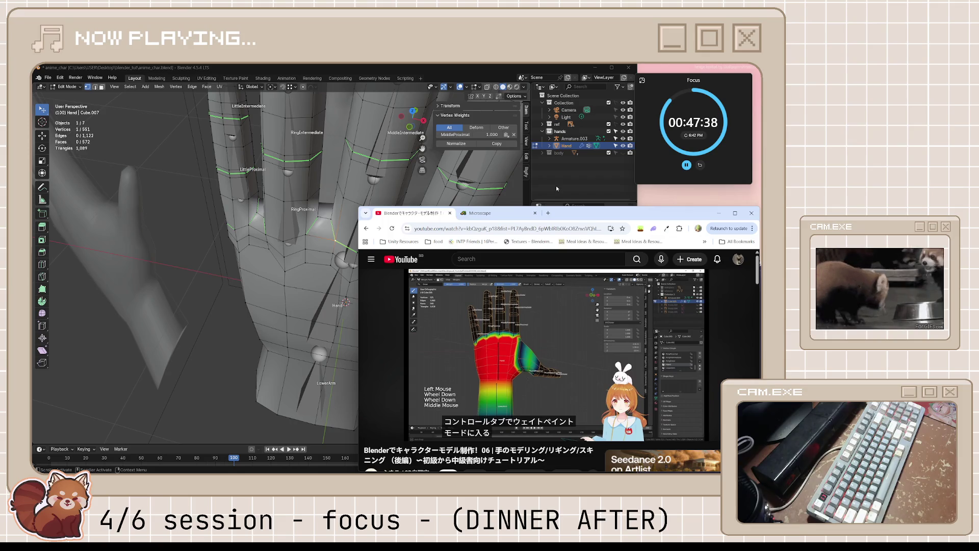
{"action": "left_click", "coordinate": [504, 75]}
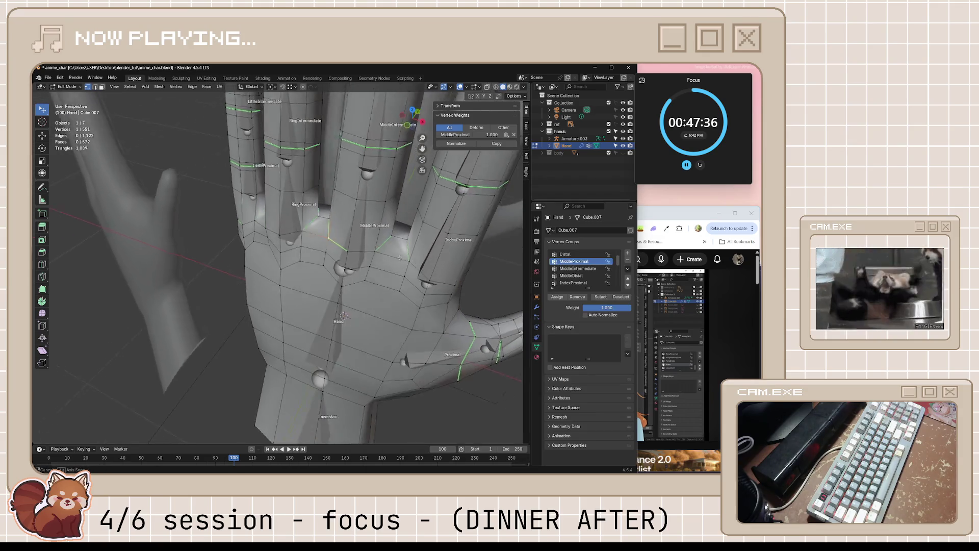
{"action": "middle_click_drag", "start_coordinate": [252, 199], "coordinate": [178, 168]}
{"action": "mouse_move", "coordinate": [375, 201]}
{"action": "middle_mouse_down"}
{"action": "mouse_move", "coordinate": [433, 243]}
{"action": "mouse_move", "coordinate": [411, 280]}
{"action": "mouse_move", "coordinate": [455, 285]}
{"action": "middle_mouse_up"}
{"action": "left_click", "coordinate": [411, 279]}
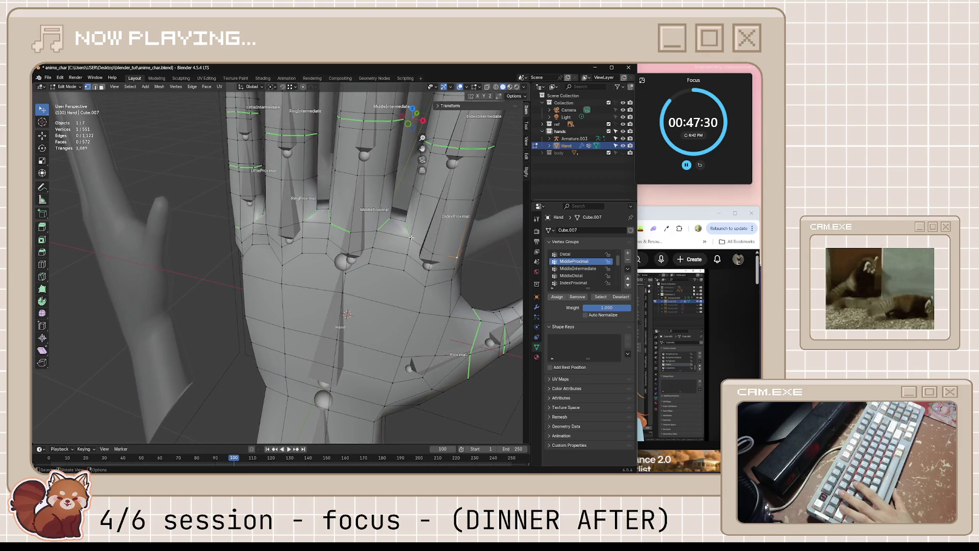
{"action": "left_click", "coordinate": [574, 283]}
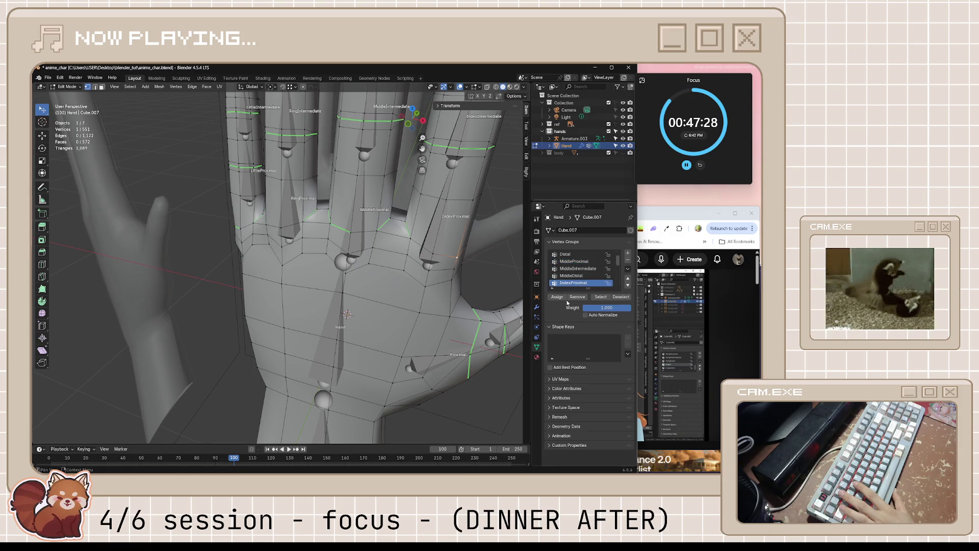
{"action": "left_click", "coordinate": [619, 296]}
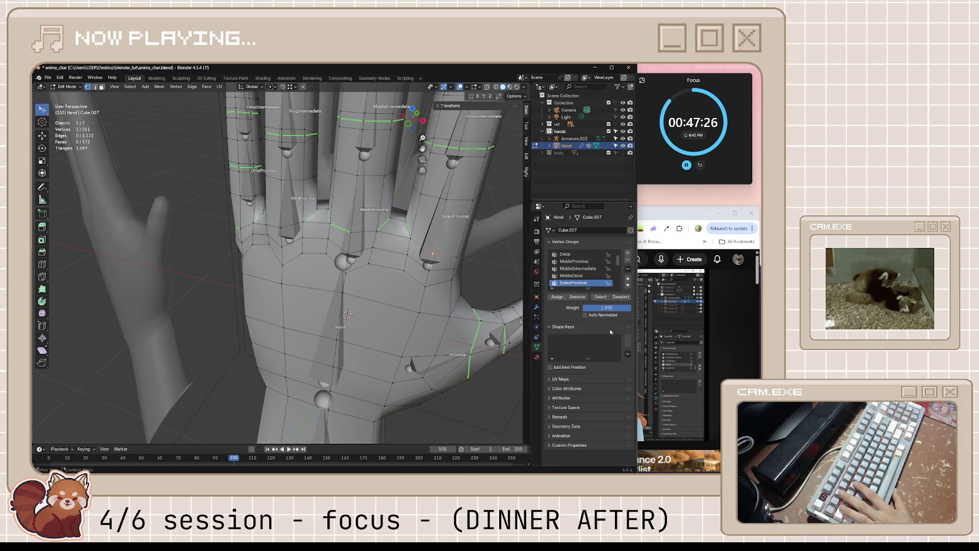
{"action": "left_click", "coordinate": [558, 297]}
Step: Assign the remaining index-finger base vertices, including the far side, to IndexProximal at 1.000 and return to object mode
{"action": "left_click", "coordinate": [415, 236]}
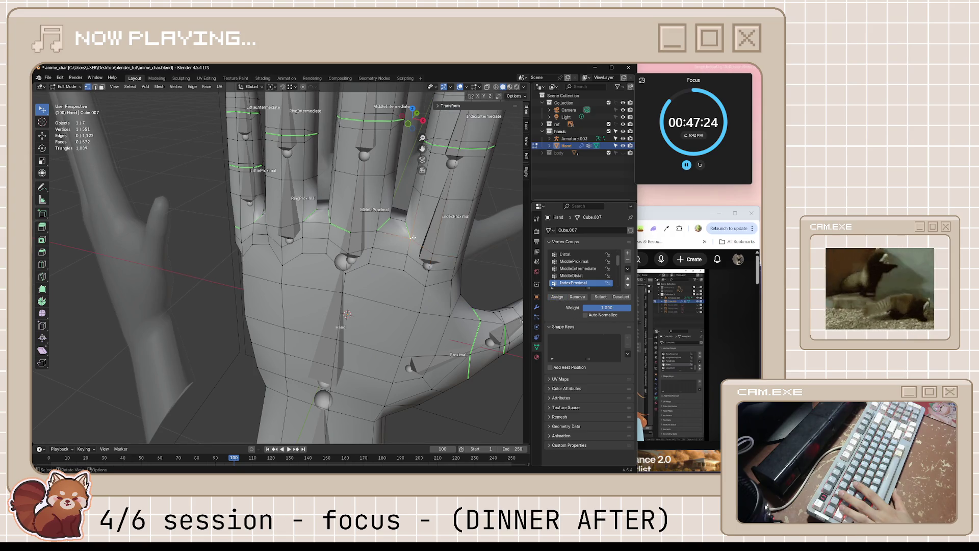
{"action": "left_click", "coordinate": [559, 297]}
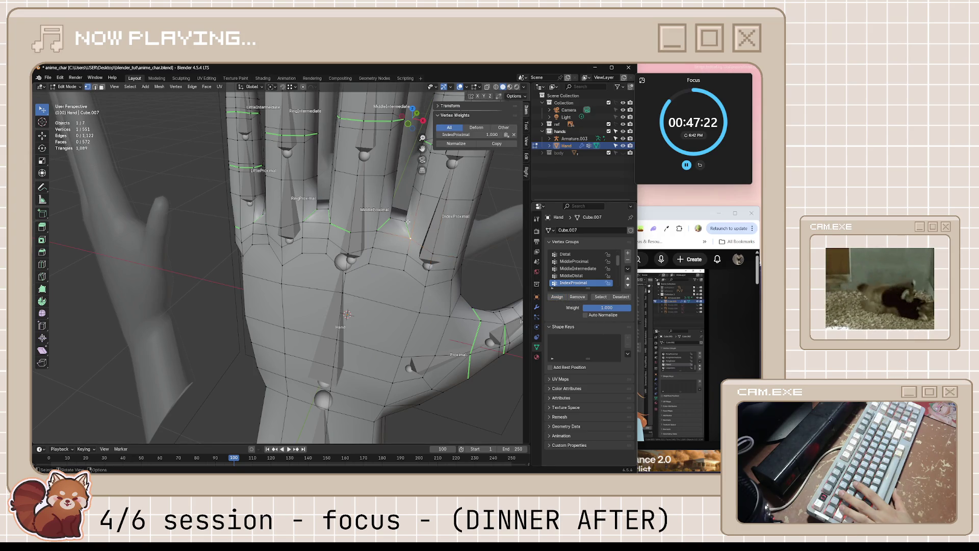
{"action": "middle_click_drag", "start_coordinate": [428, 230], "coordinate": [344, 314]}
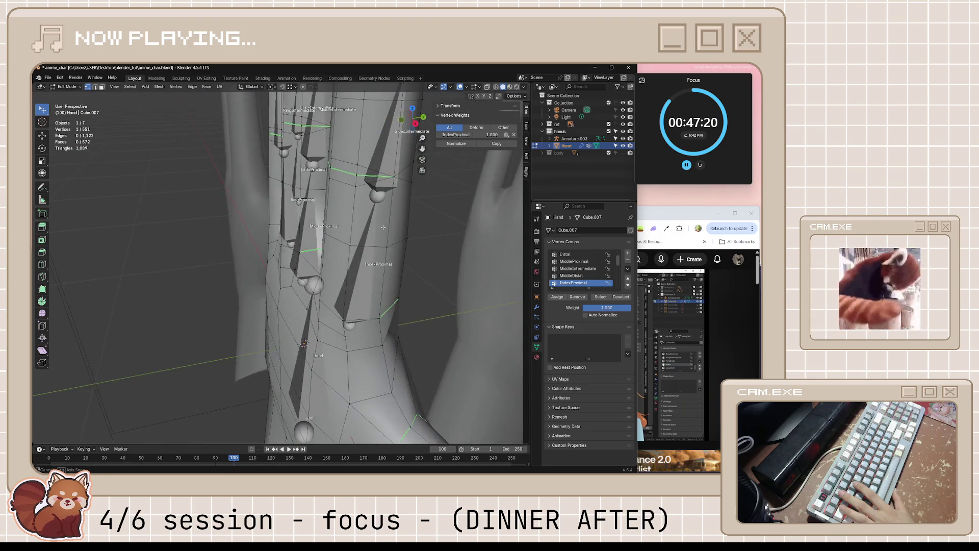
{"action": "left_click", "coordinate": [375, 315]}
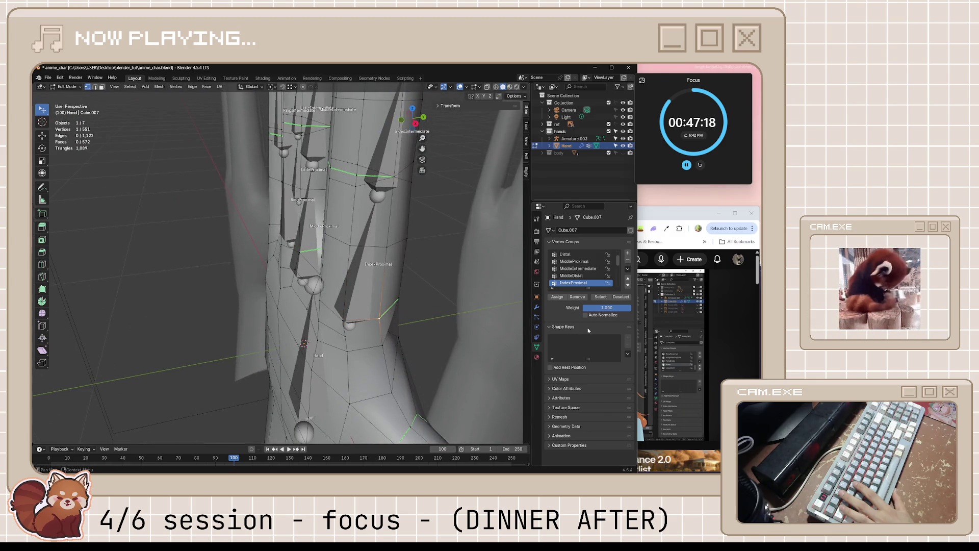
{"action": "left_click", "coordinate": [557, 297]}
{"action": "middle_click_drag", "start_coordinate": [321, 306], "coordinate": [188, 324]}
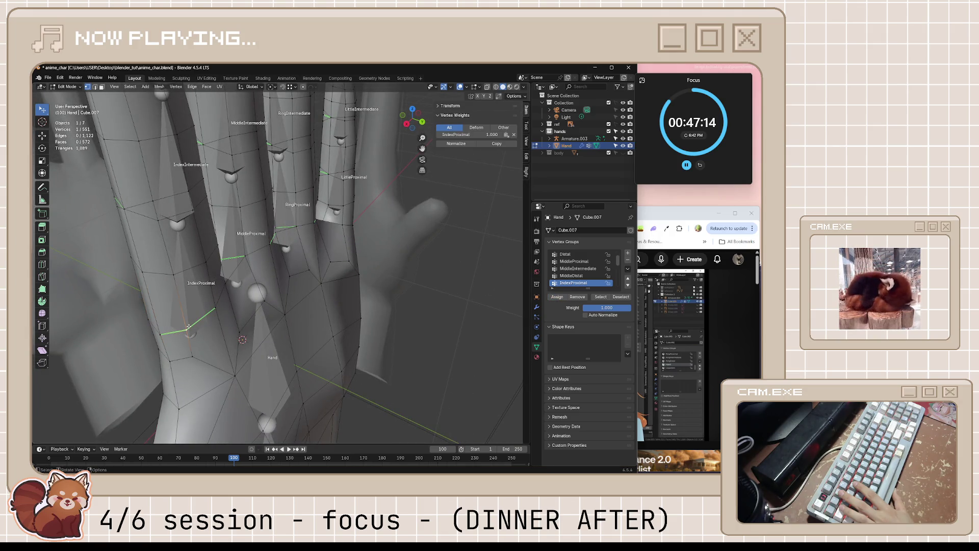
{"action": "middle_click_drag", "start_coordinate": [213, 308], "coordinate": [191, 300]}
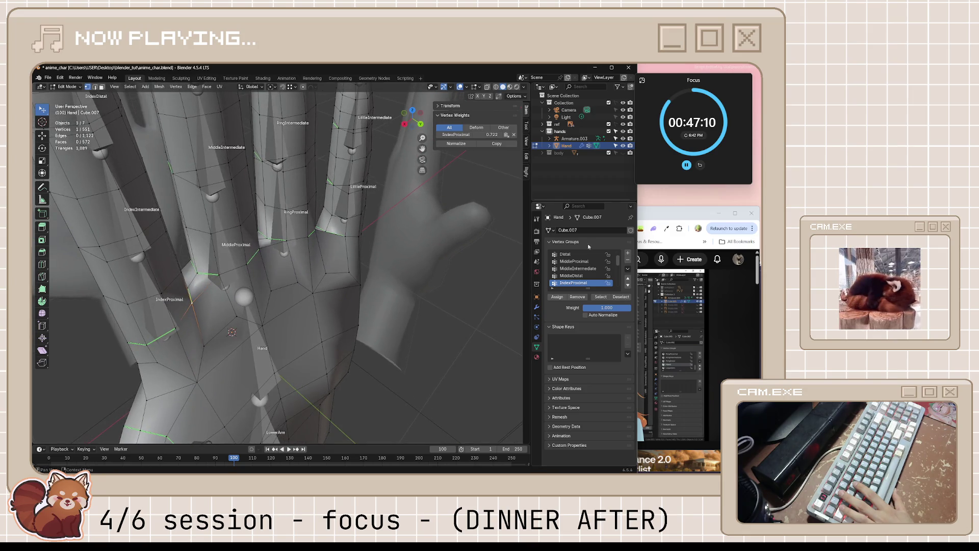
{"action": "left_click", "coordinate": [557, 296]}
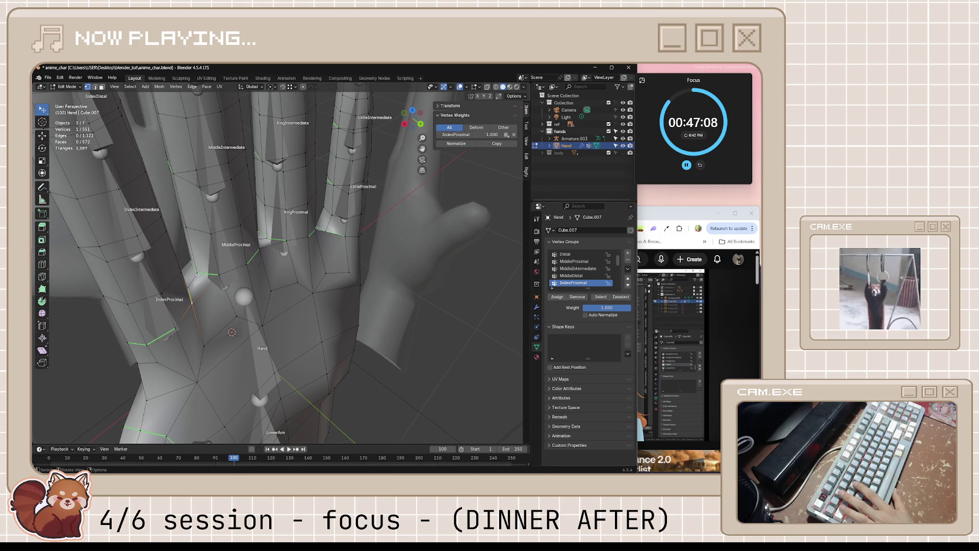
{"action": "middle_click_drag", "start_coordinate": [186, 285], "coordinate": [378, 278]}
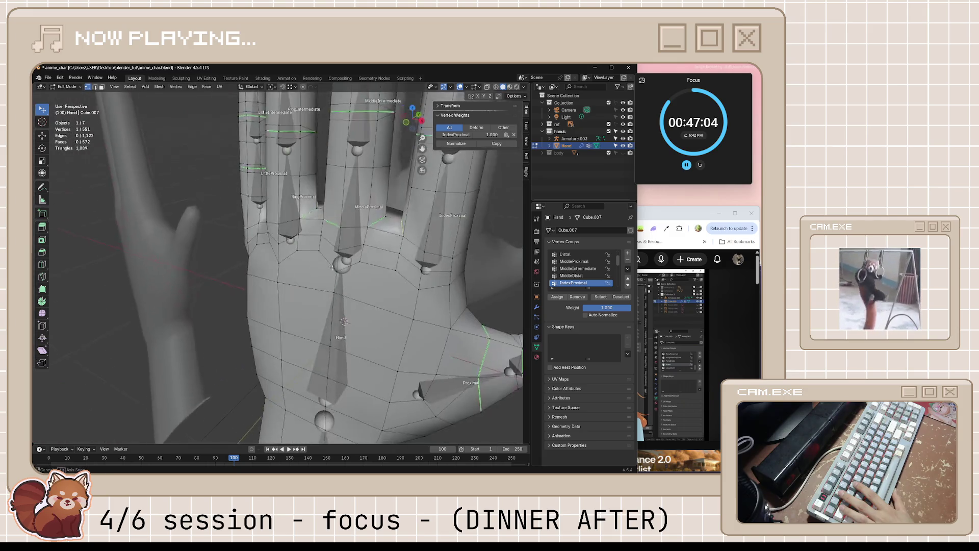
{"action": "scroll", "coordinate": [379, 278], "scroll_direction": "down", "scroll_amount": 3}
{"action": "key", "text": "Tab"}
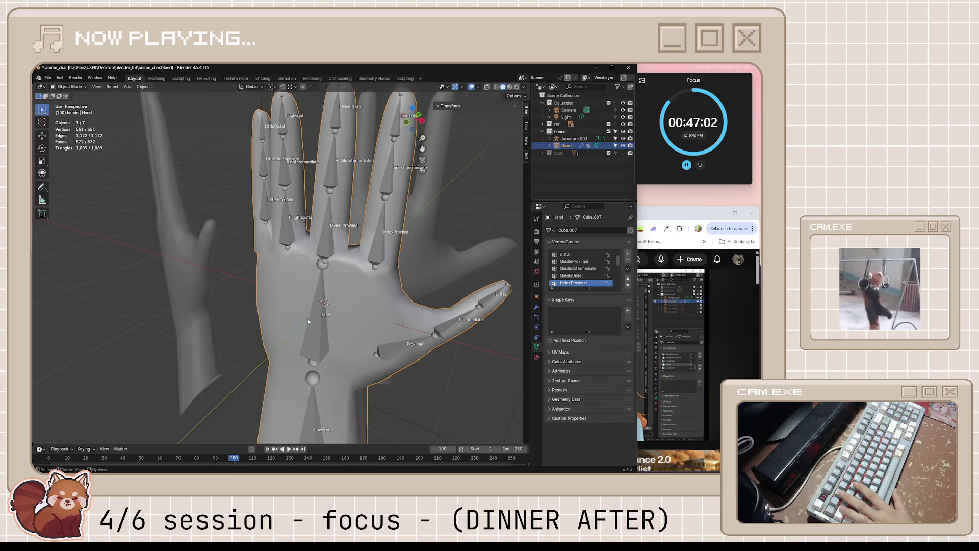
Step: Test-rotate the Hand bone in Pose Mode, cancel it, and re-enter Edit Mode on the hand mesh
{"action": "left_click", "coordinate": [316, 322]}
{"action": "left_click", "coordinate": [69, 87]}
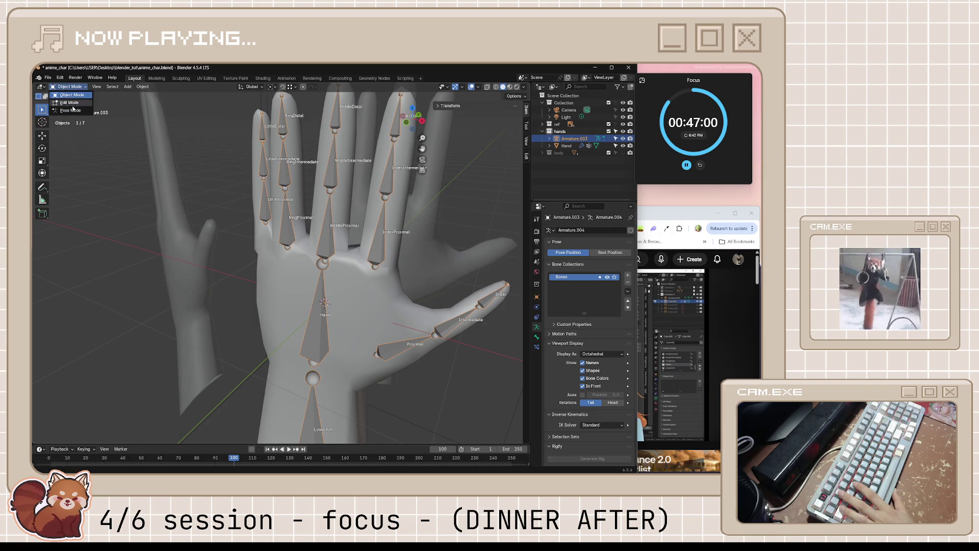
{"action": "left_click", "coordinate": [69, 108]}
{"action": "key", "text": "r"}
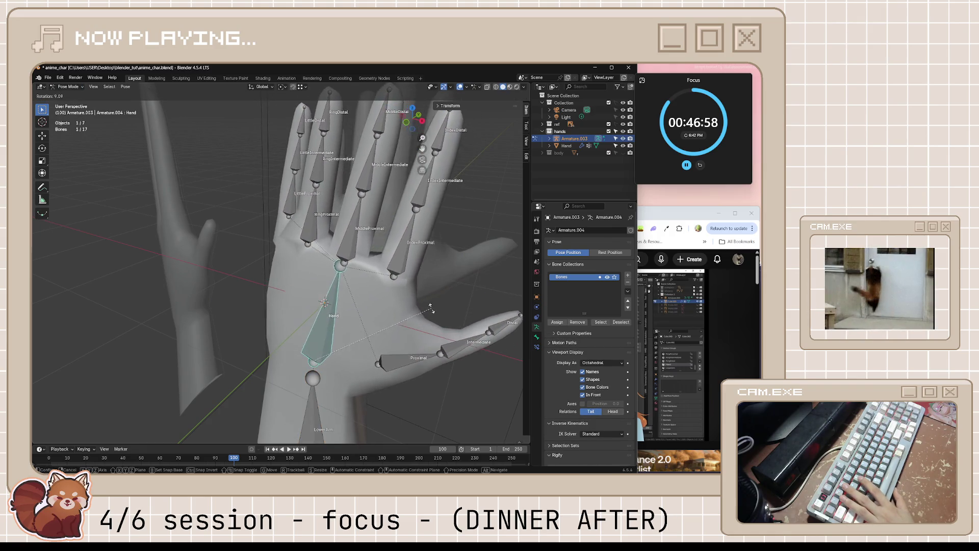
{"action": "middle_click_drag", "start_coordinate": [480, 328], "coordinate": [354, 264]}
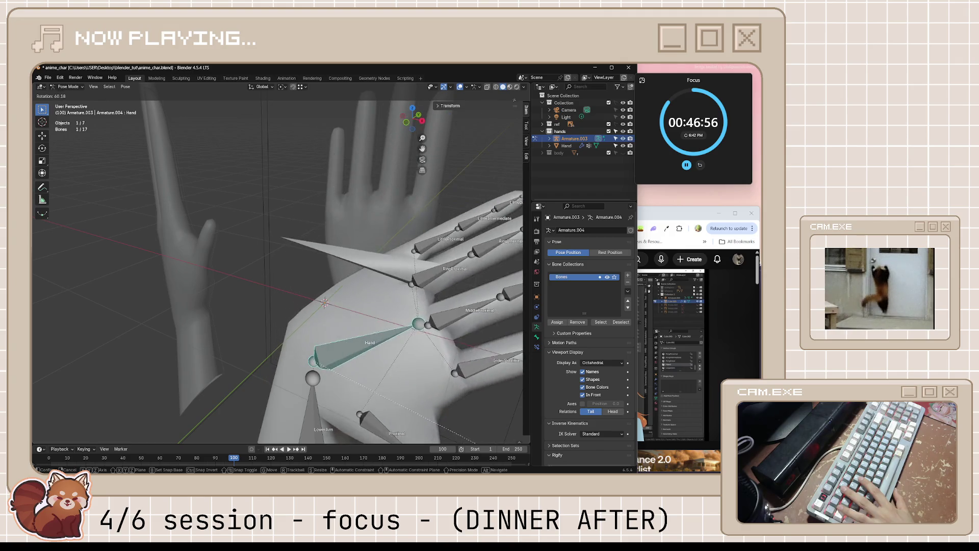
{"action": "key", "text": "Escape"}
{"action": "key", "text": "Tab"}
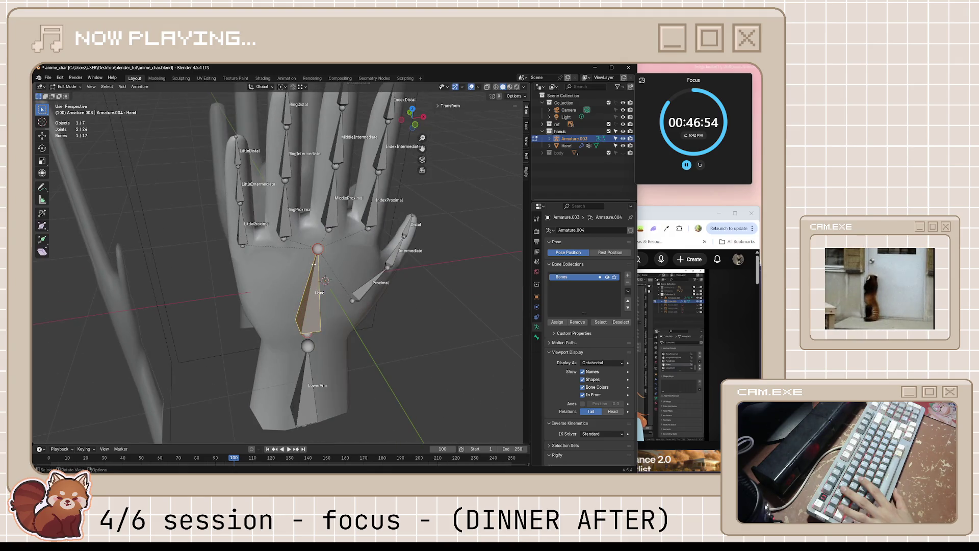
{"action": "left_click", "coordinate": [68, 86]}
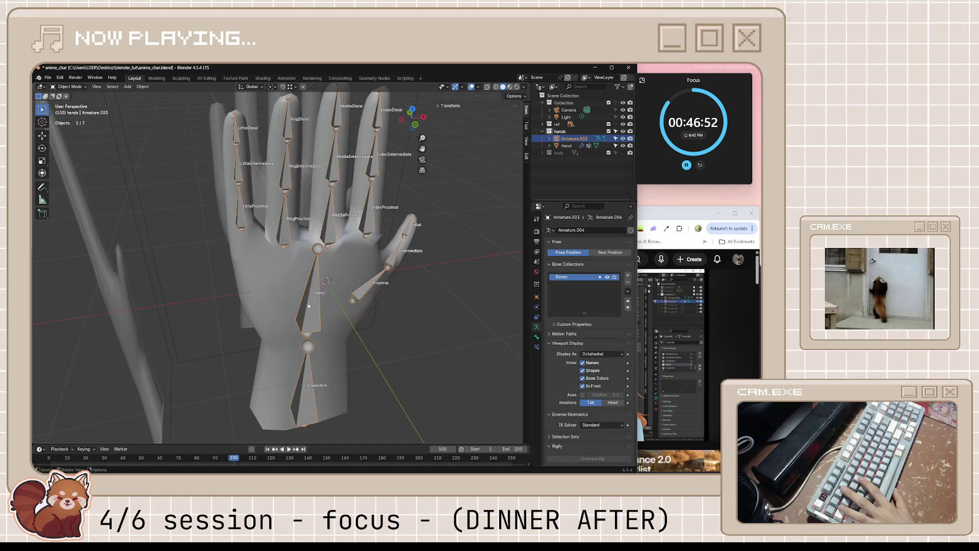
{"action": "left_click", "coordinate": [269, 260]}
{"action": "key", "text": "Tab"}
{"action": "scroll", "coordinate": [252, 249], "scroll_direction": "up", "scroll_amount": 3}
Step: Select several palm vertices to compare their Hand, RingProximal and LittleProximal weights
{"action": "left_click", "coordinate": [242, 231]}
{"action": "left_click", "coordinate": [270, 244]}
{"action": "left_click", "coordinate": [258, 220]}
{"action": "middle_click_drag", "start_coordinate": [243, 222], "coordinate": [216, 241]}
{"action": "left_click", "coordinate": [247, 226]}
{"action": "left_click", "coordinate": [229, 258]}
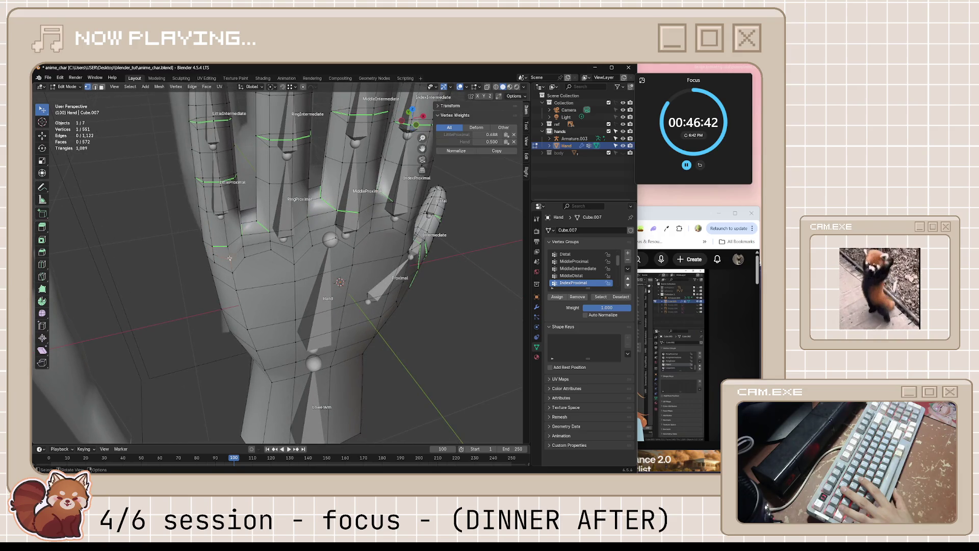
{"action": "left_click", "coordinate": [224, 272]}
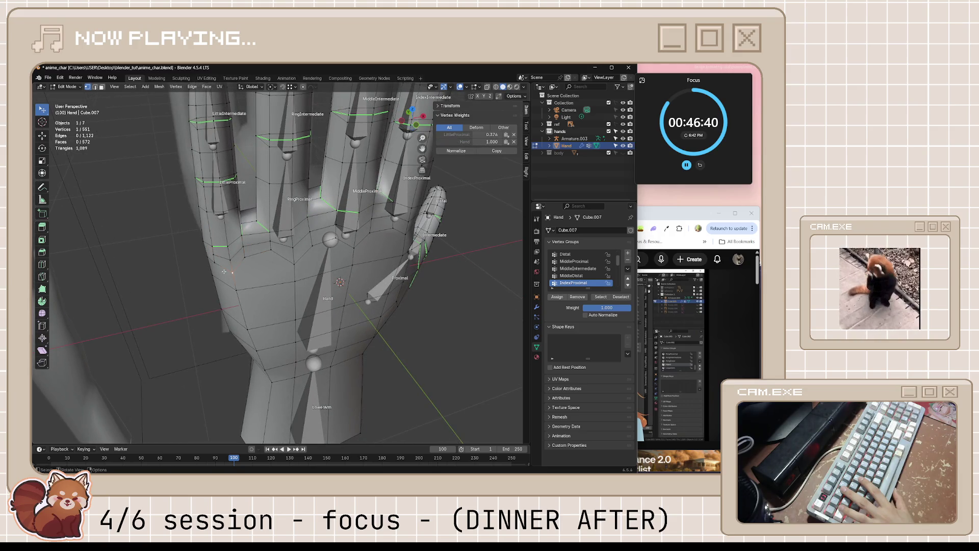
{"action": "left_click", "coordinate": [242, 257]}
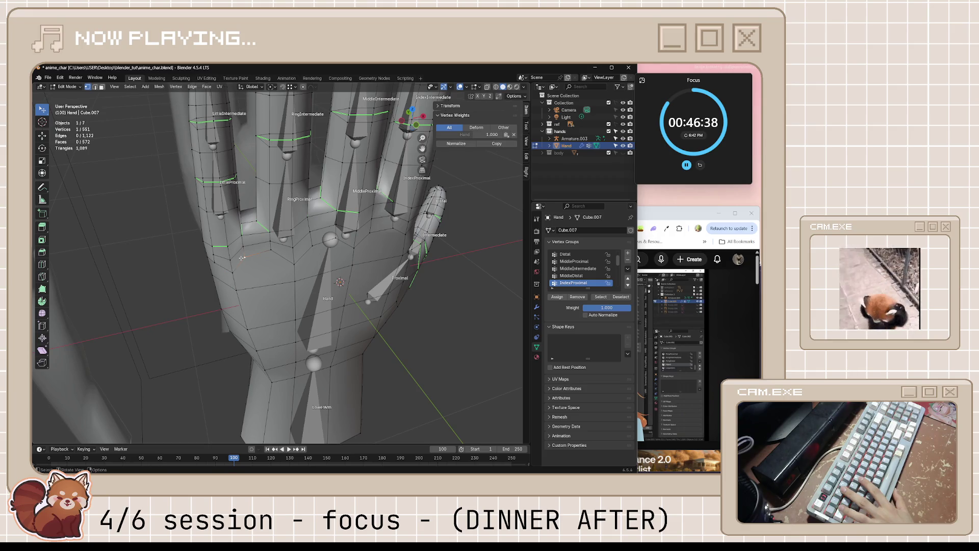
{"action": "left_click", "coordinate": [231, 271]}
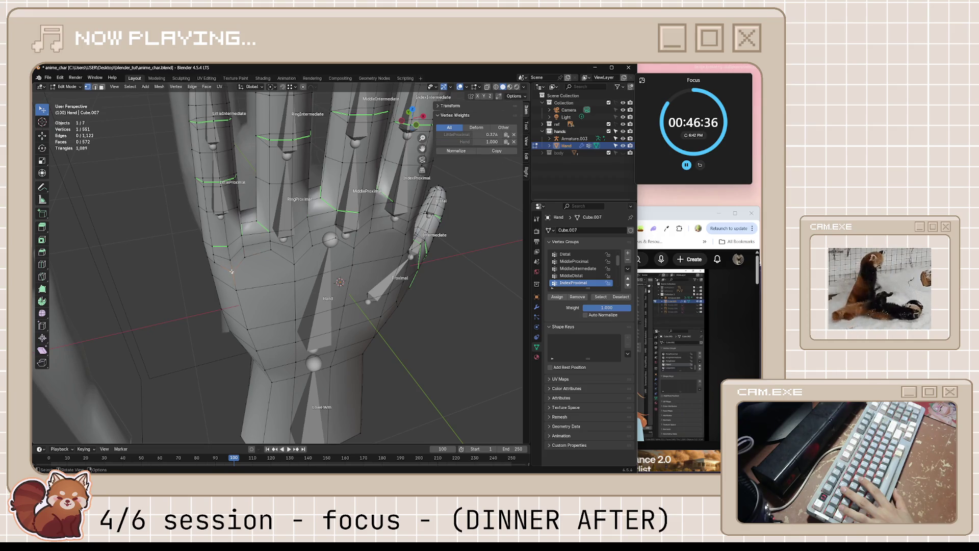
{"action": "middle_click_drag", "start_coordinate": [240, 256], "coordinate": [264, 244]}
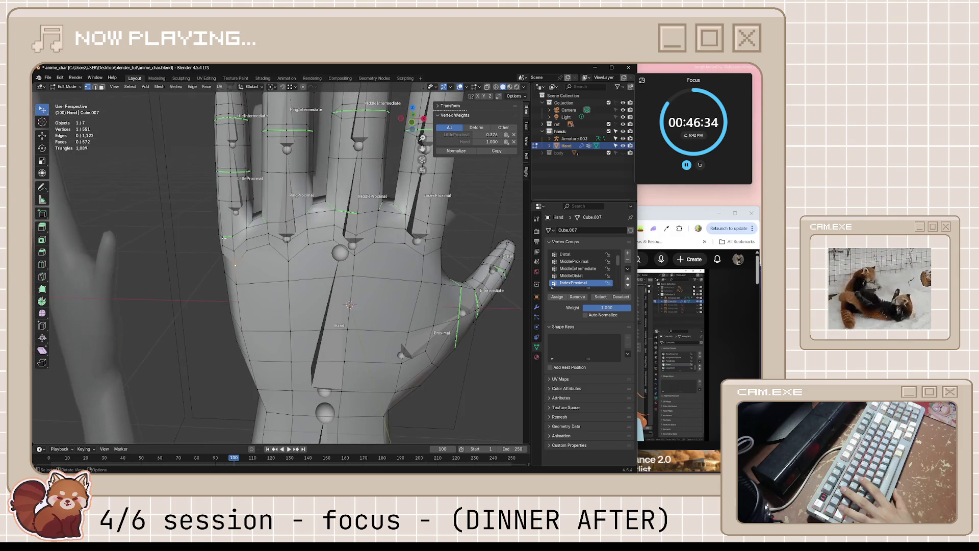
{"action": "left_click", "coordinate": [267, 246]}
{"action": "left_click", "coordinate": [245, 238]}
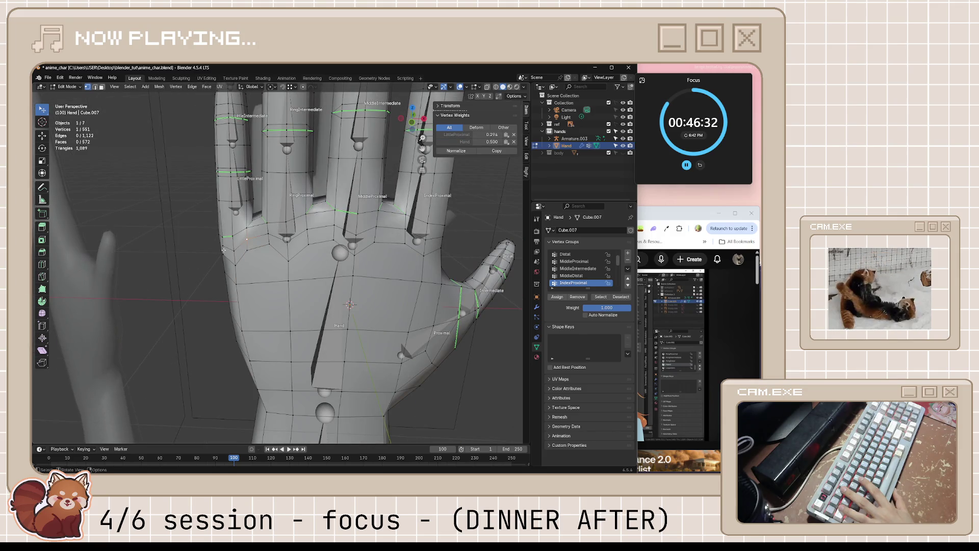
{"action": "left_click", "coordinate": [246, 239]}
{"action": "middle_click_drag", "start_coordinate": [246, 239], "coordinate": [219, 268]}
{"action": "left_click", "coordinate": [216, 248]}
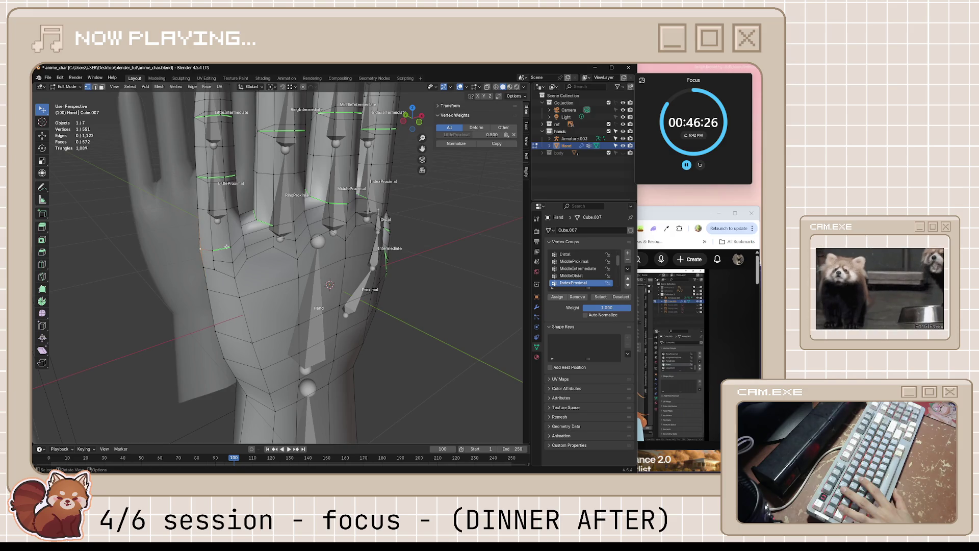
{"action": "key", "text": "g"}
{"action": "left_click", "coordinate": [212, 251]}
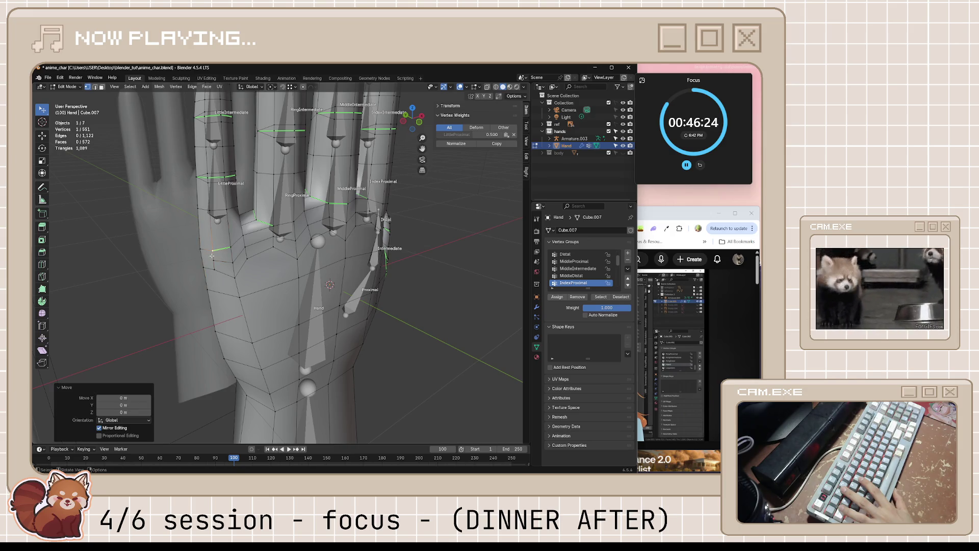
{"action": "left_click", "coordinate": [213, 266]}
{"action": "middle_click_drag", "start_coordinate": [240, 253], "coordinate": [433, 197]}
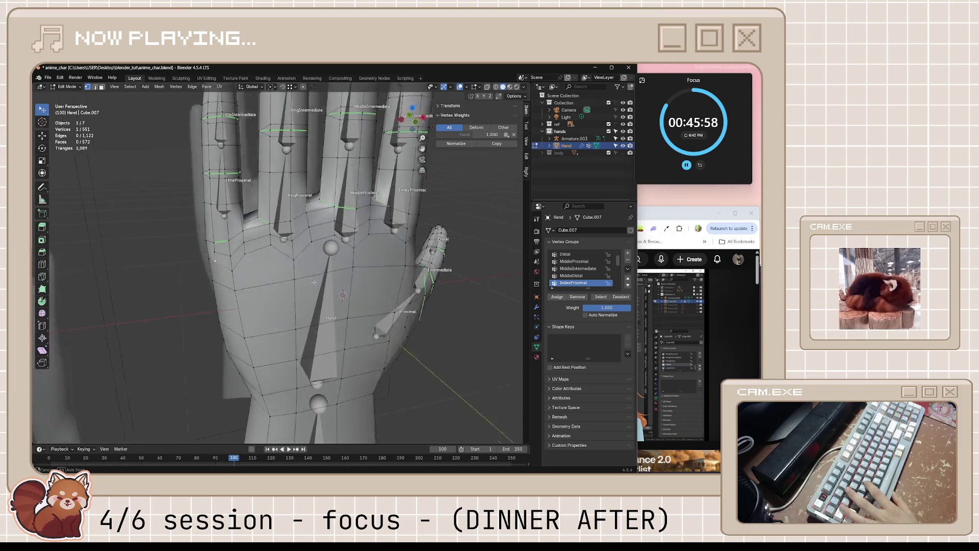
{"action": "key", "text": "Tab"}
Step: In Pose Mode, tilt the hand with a test rotation of the Hand bone and cancel it
{"action": "left_click", "coordinate": [330, 296]}
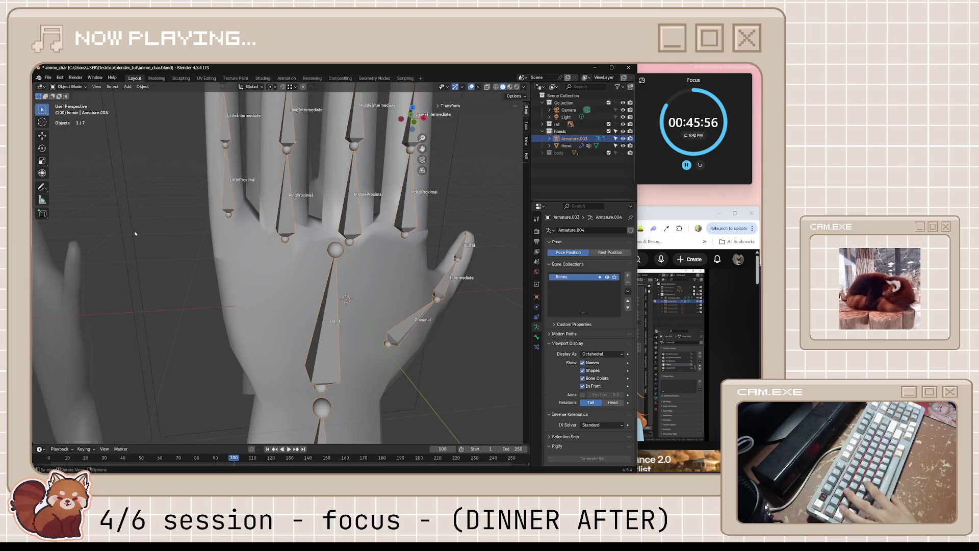
{"action": "key", "text": "ctrl+Tab"}
{"action": "left_click", "coordinate": [329, 329]}
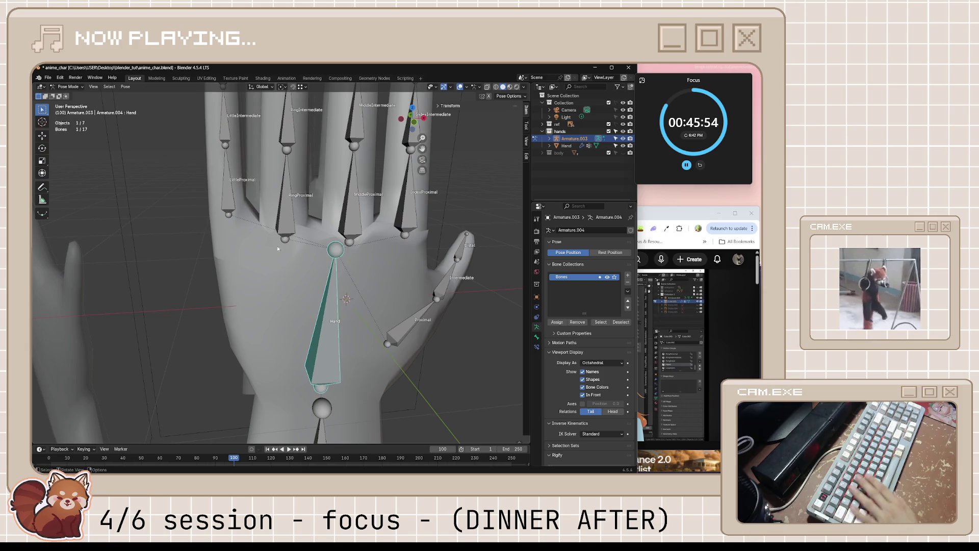
{"action": "key", "text": "r"}
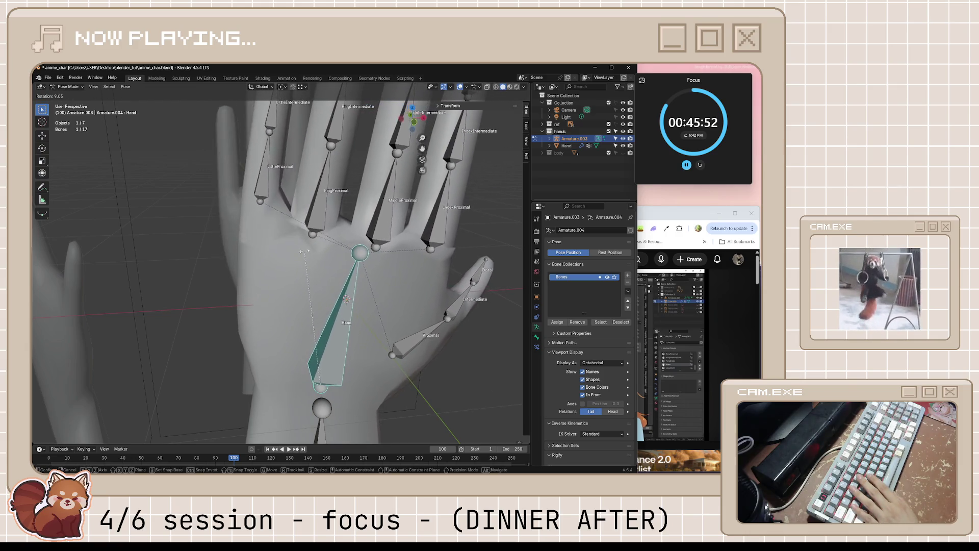
{"action": "middle_click_drag", "start_coordinate": [296, 251], "coordinate": [262, 256]}
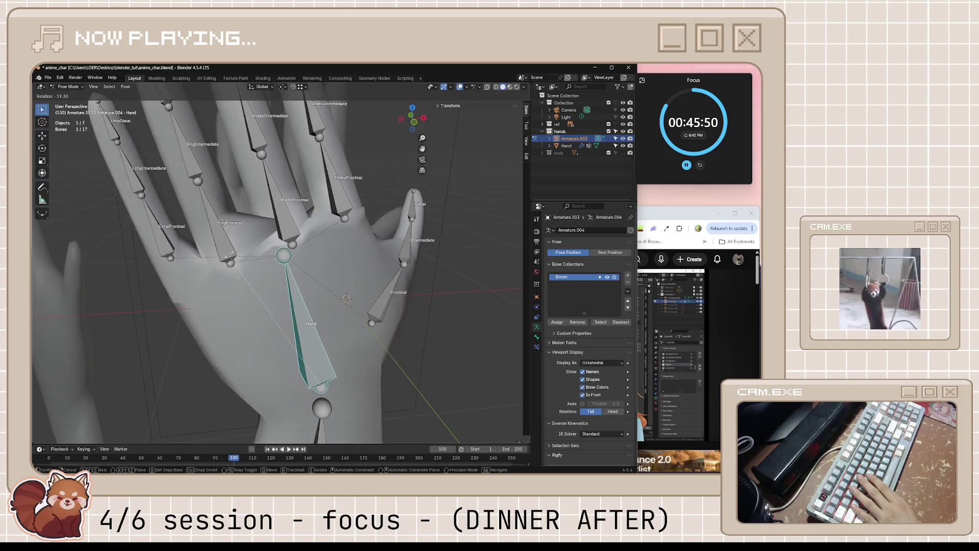
{"action": "key", "text": "Escape"}
Step: Deselect all bones, leave the armature and start editing the hand mesh's vertices
{"action": "key", "text": "Tab"}
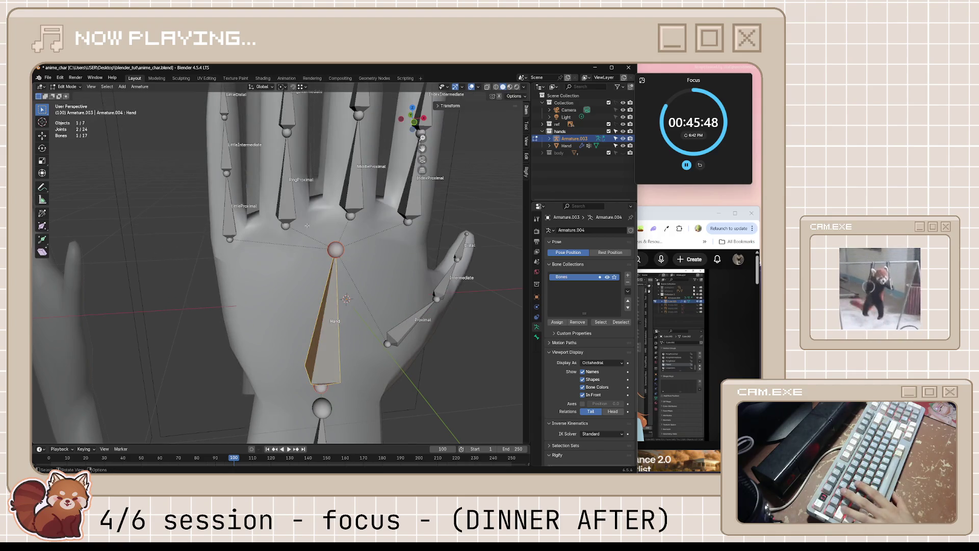
{"action": "key", "text": "alt+a"}
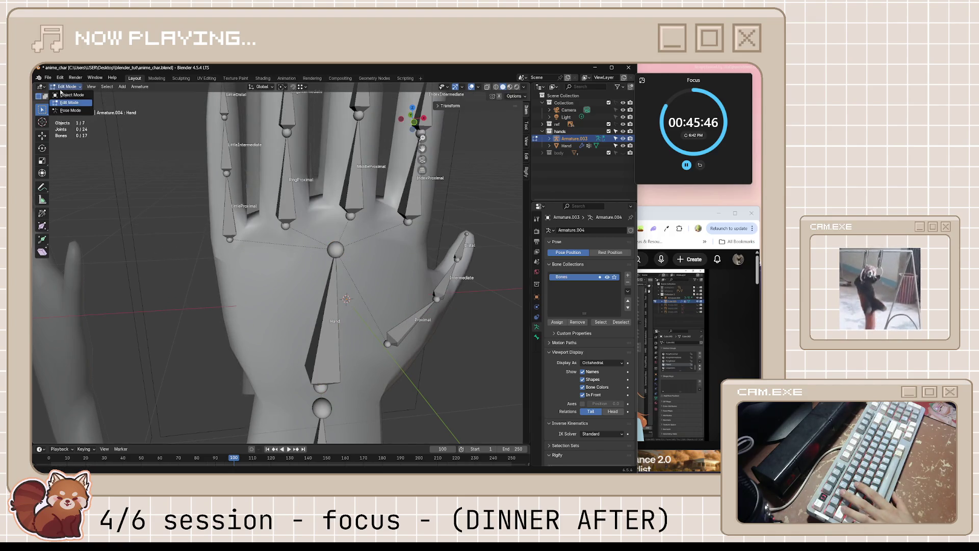
{"action": "key", "text": "Tab"}
{"action": "left_click", "coordinate": [307, 282]}
{"action": "key", "text": "Tab"}
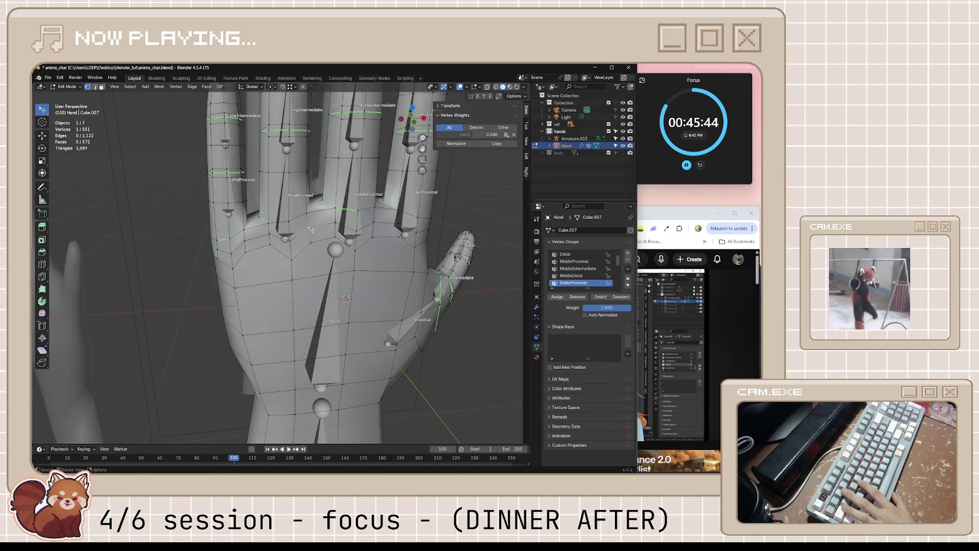
Step: Turn on X-ray and orbit to inspect the thumb and finger bones inside the hand mesh
{"action": "key", "text": "alt+z"}
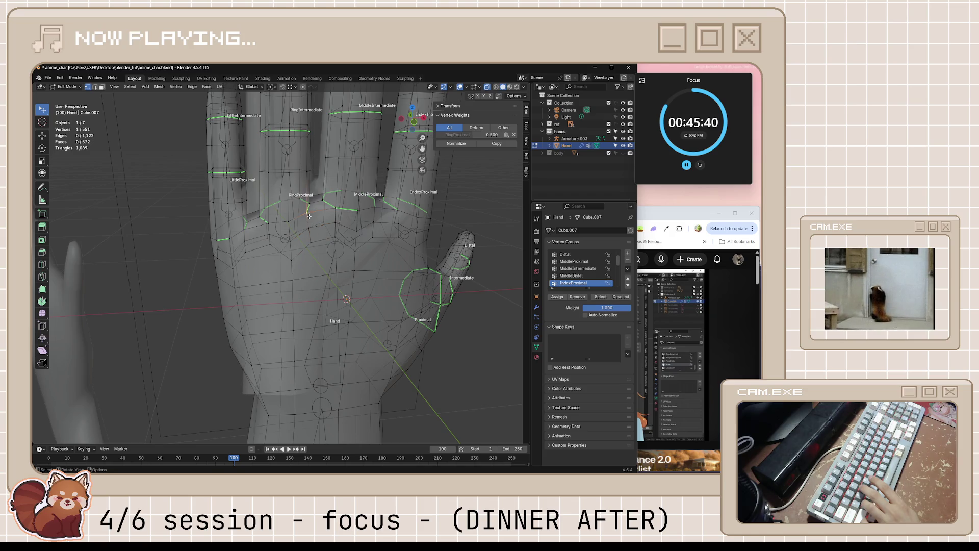
{"action": "mouse_move", "coordinate": [323, 228]}
{"action": "middle_mouse_down"}
{"action": "mouse_move", "coordinate": [304, 243]}
{"action": "mouse_move", "coordinate": [364, 243]}
{"action": "mouse_move", "coordinate": [297, 255]}
{"action": "middle_mouse_up"}
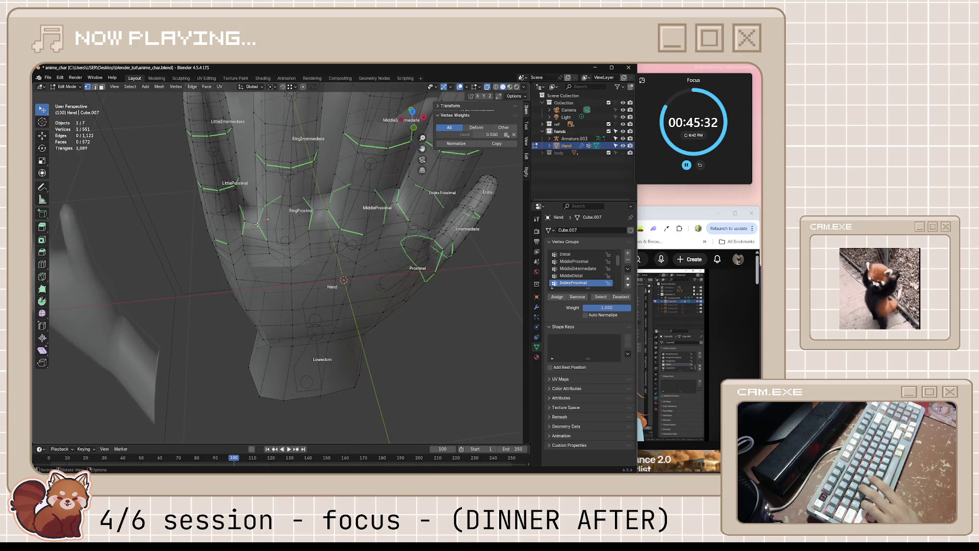
{"action": "middle_click_drag", "start_coordinate": [258, 225], "coordinate": [263, 226]}
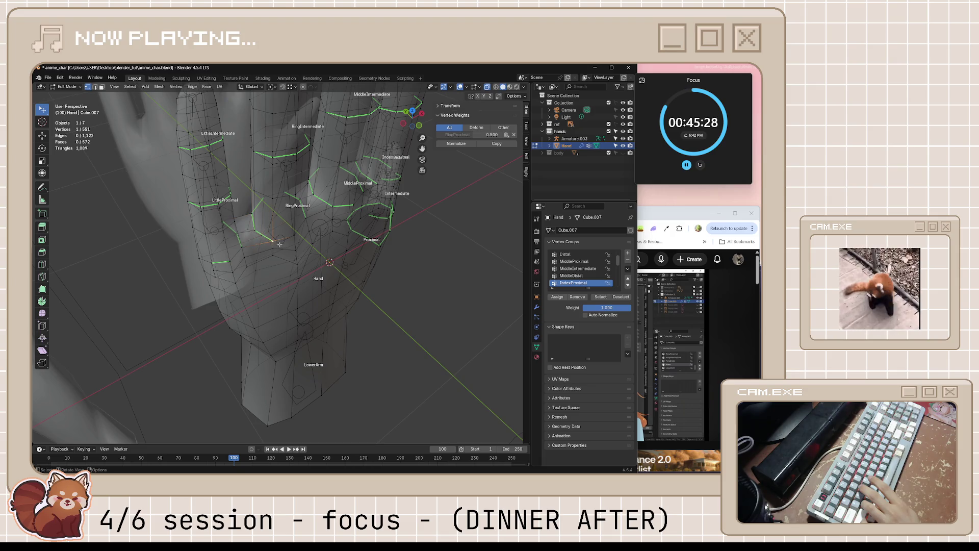
{"action": "middle_click_drag", "start_coordinate": [278, 243], "coordinate": [271, 237]}
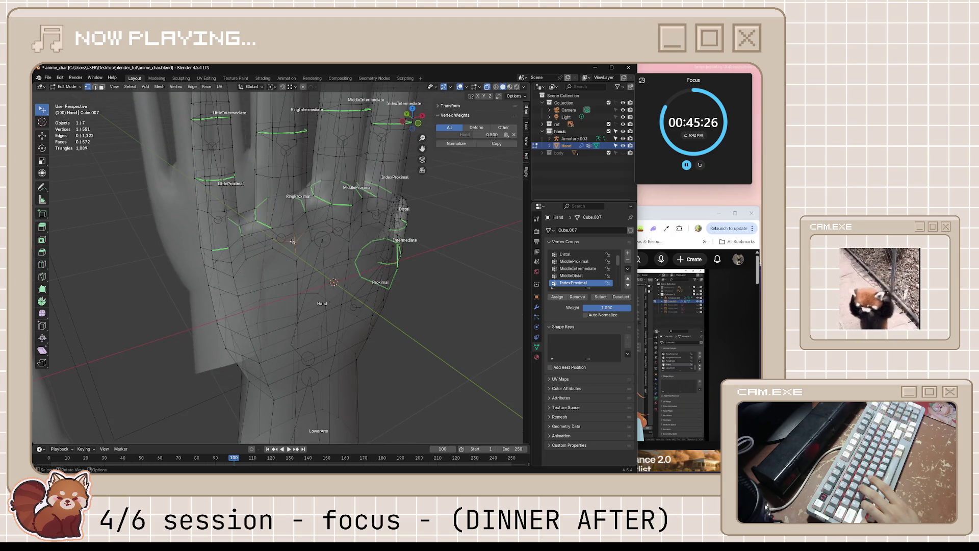
{"action": "middle_click_drag", "start_coordinate": [292, 232], "coordinate": [302, 196]}
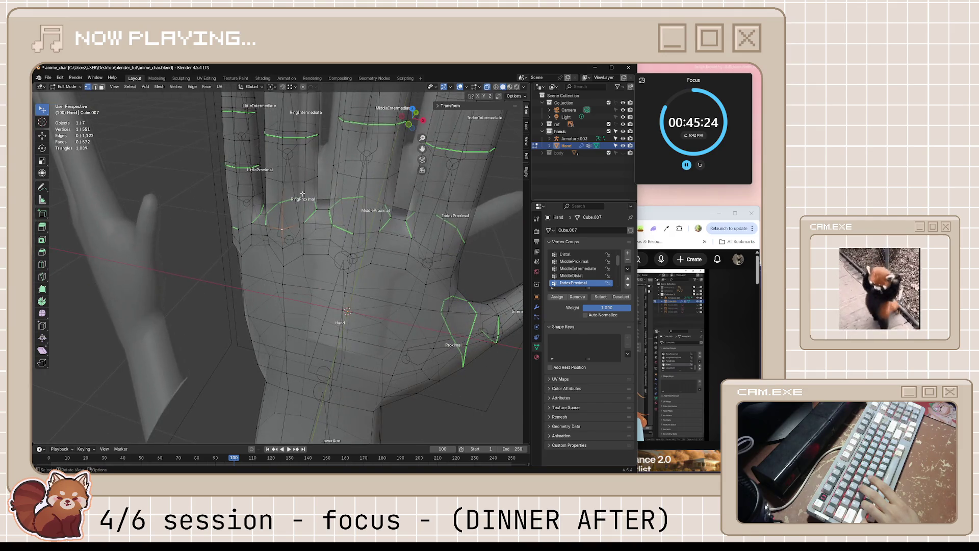
{"action": "middle_click_drag", "start_coordinate": [272, 235], "coordinate": [305, 236]}
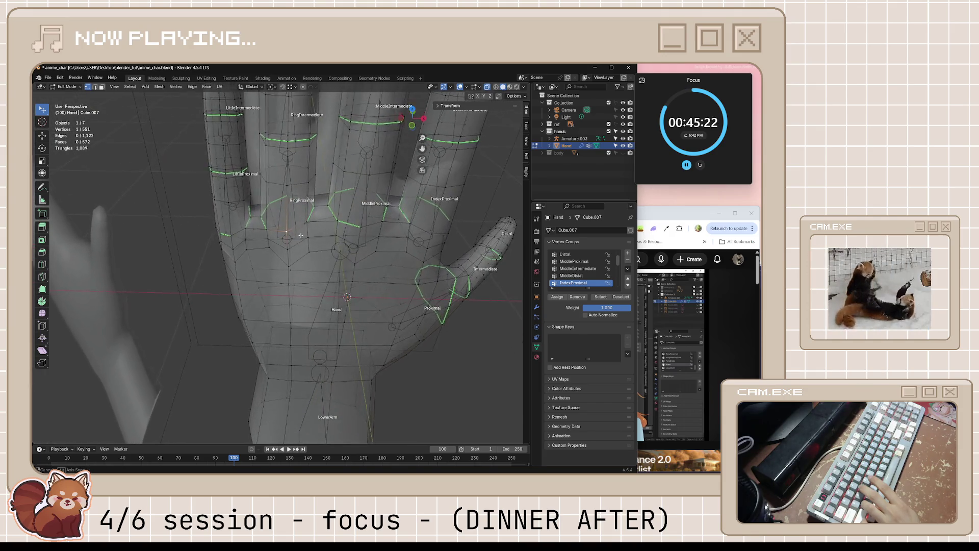
{"action": "scroll", "coordinate": [583, 270], "scroll_direction": "down", "scroll_amount": 1}
{"action": "scroll", "coordinate": [581, 275], "scroll_direction": "down", "scroll_amount": 2}
{"action": "scroll", "coordinate": [579, 285], "scroll_direction": "down", "scroll_amount": 1}
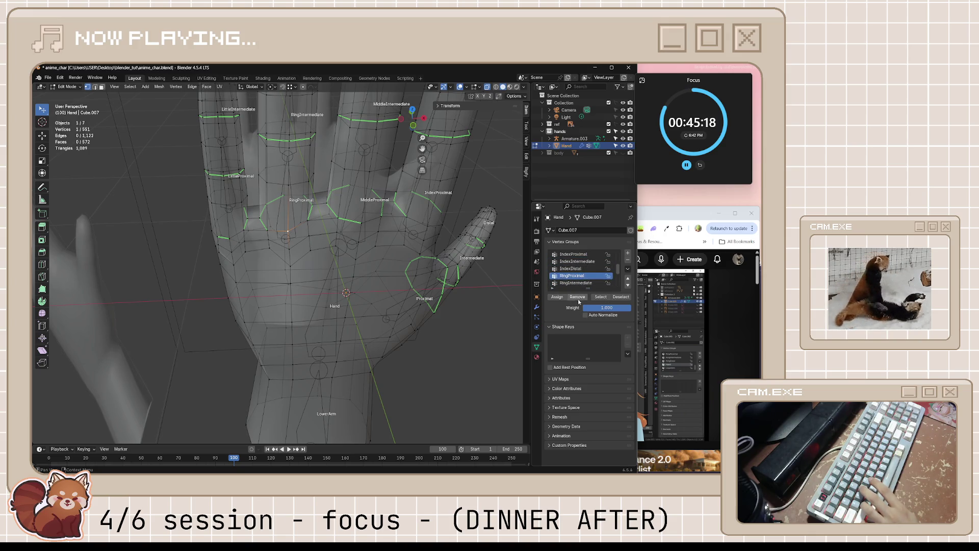
{"action": "middle_click_drag", "start_coordinate": [367, 329], "coordinate": [396, 343]}
Step: Save the file, return to object mode and select the finger armature
{"action": "key", "text": "ctrl+s"}
{"action": "key", "text": "Tab"}
{"action": "left_click", "coordinate": [575, 139]}
Step: In Pose Mode, rotate the hand freely around the Hand bone with trackball rotation and confirm the pose
{"action": "left_click", "coordinate": [69, 87]}
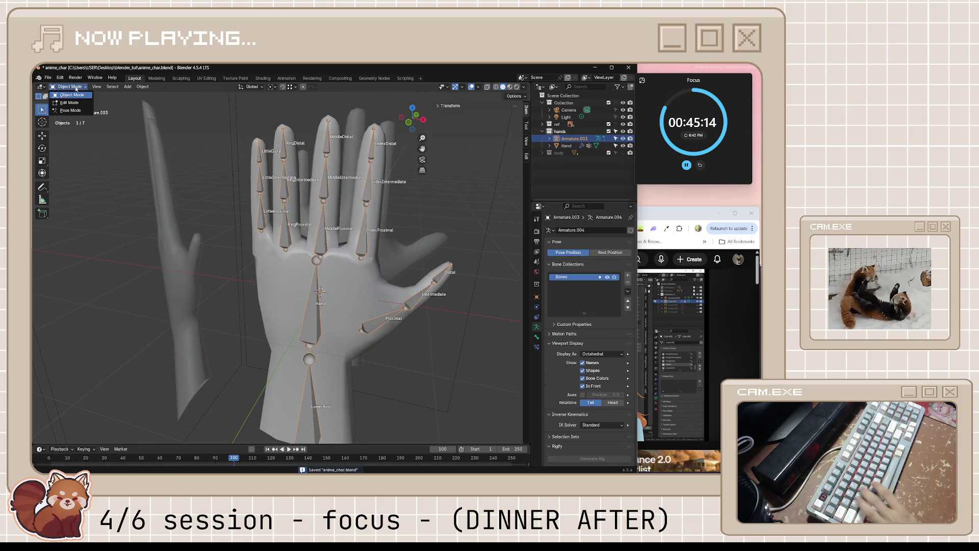
{"action": "left_click", "coordinate": [70, 110]}
{"action": "left_click", "coordinate": [312, 317]}
{"action": "key", "text": "r"}
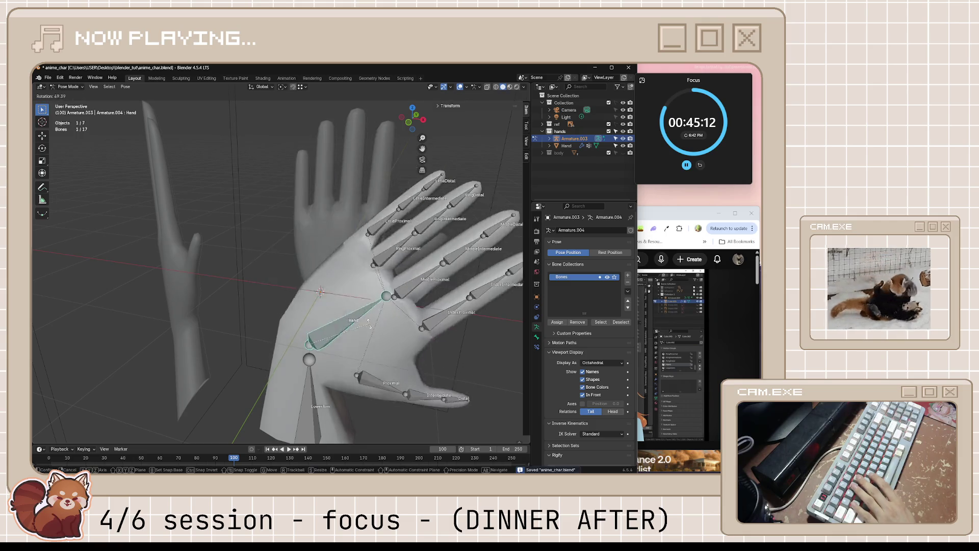
{"action": "key", "text": "Escape"}
{"action": "key", "text": "r"}
{"action": "key", "text": "r"}
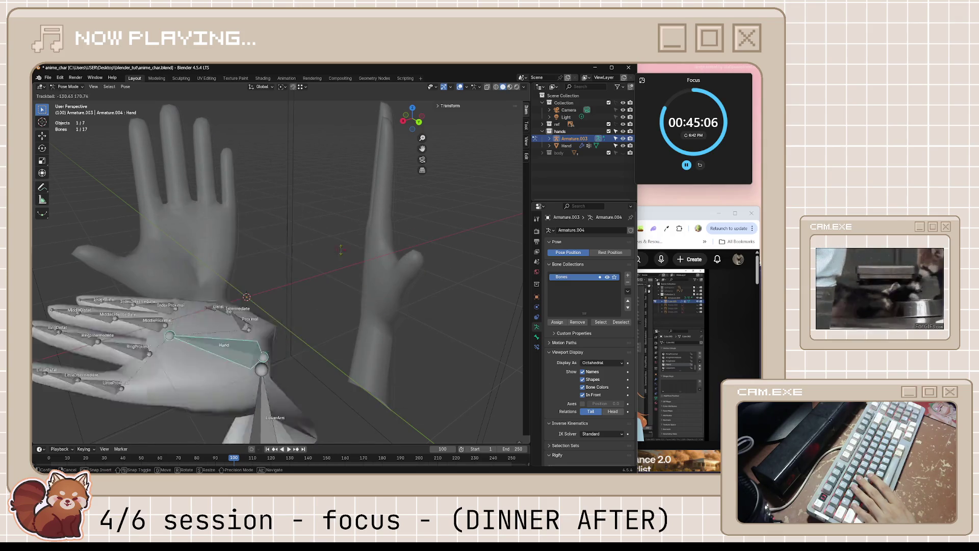
{"action": "left_click", "coordinate": [292, 302]}
Step: Return to object mode, save the file and bring the YouTube tutorial to the front
{"action": "middle_click_drag", "start_coordinate": [292, 302], "coordinate": [126, 113]}
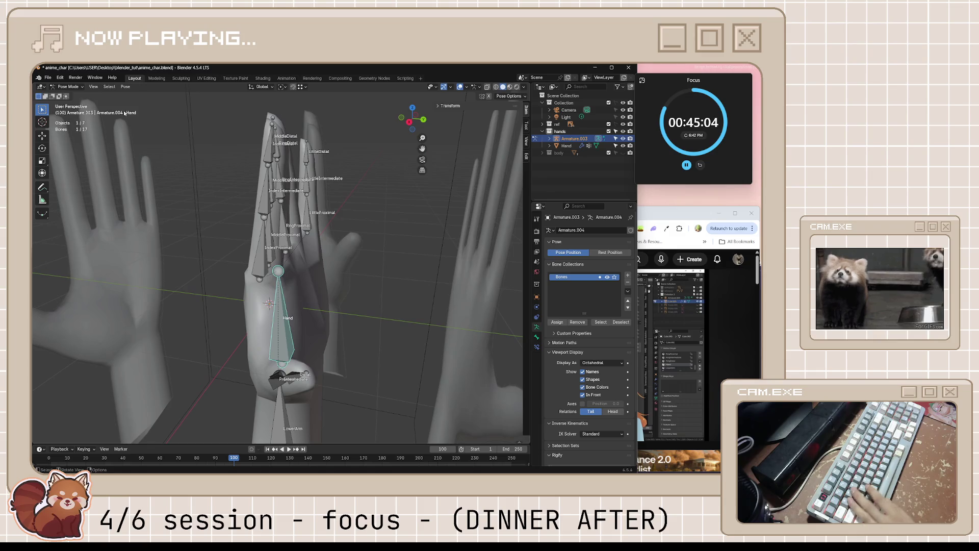
{"action": "left_click", "coordinate": [72, 94]}
{"action": "middle_click_drag", "start_coordinate": [154, 192], "coordinate": [252, 279]}
{"action": "key", "text": "ctrl+s"}
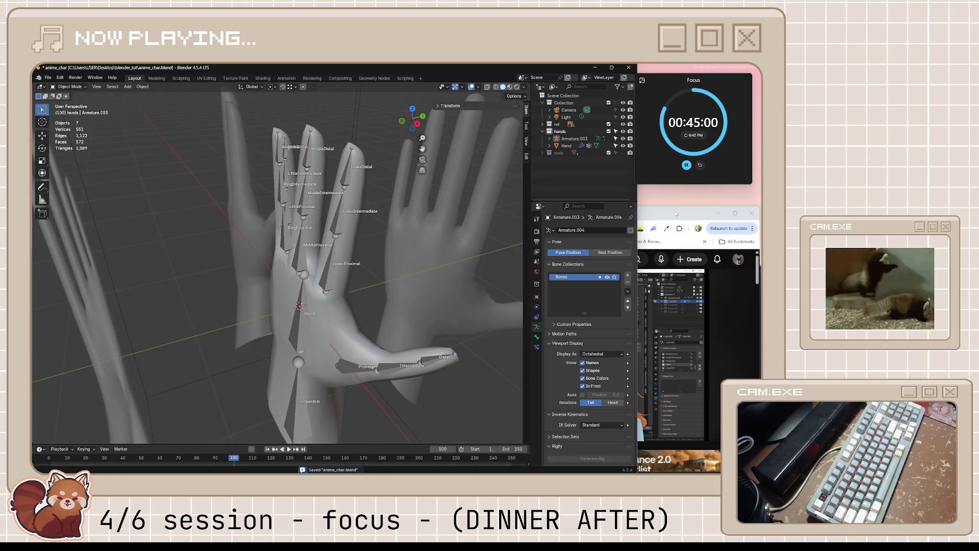
{"action": "left_click", "coordinate": [676, 215]}
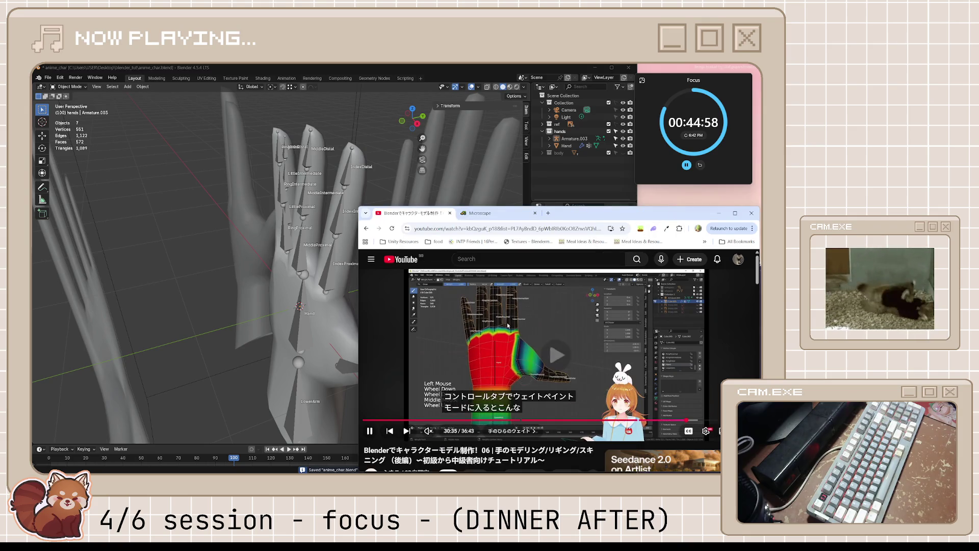
Step: Pause the tutorial, put the hand mesh into Weight Paint mode and save
{"action": "left_click", "coordinate": [535, 344]}
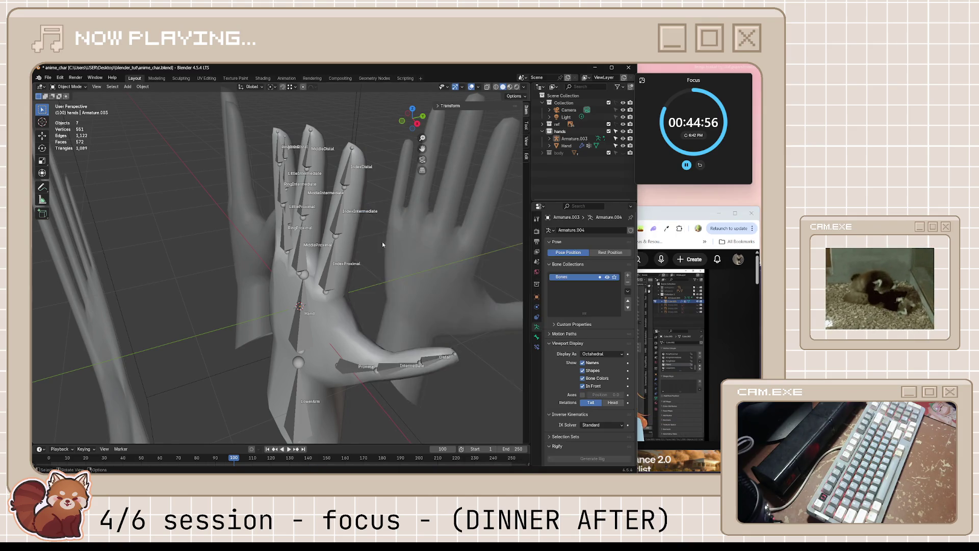
{"action": "middle_click_drag", "start_coordinate": [382, 241], "coordinate": [337, 303]}
{"action": "left_click", "coordinate": [336, 304]}
{"action": "left_click", "coordinate": [67, 86]}
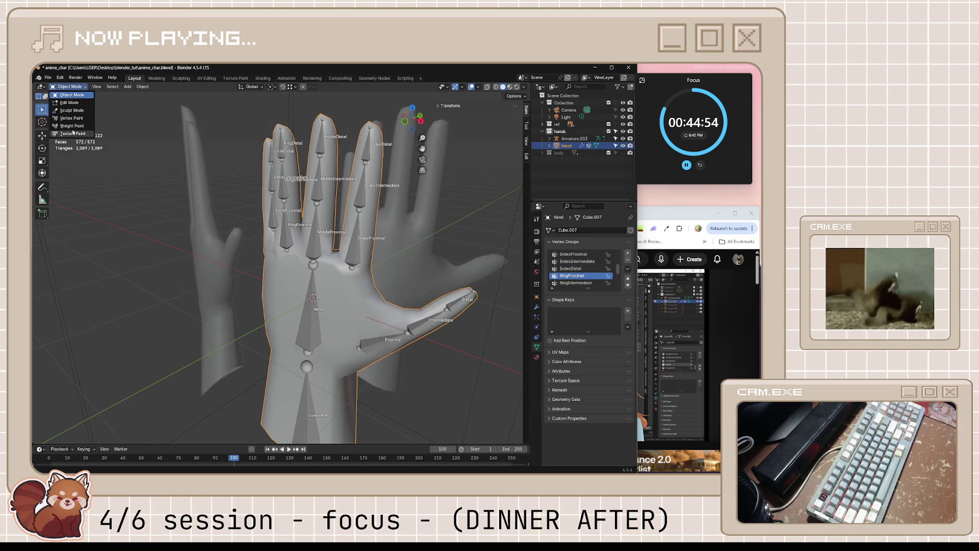
{"action": "left_click", "coordinate": [72, 125]}
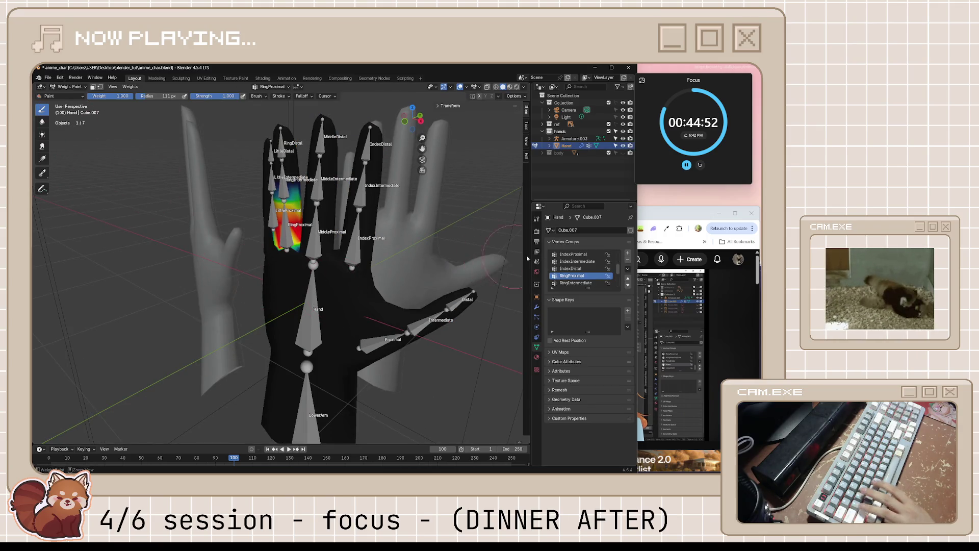
{"action": "key", "text": "ctrl+s"}
{"action": "scroll", "coordinate": [588, 268], "scroll_direction": "down", "scroll_amount": 3}
Step: Show the Hand vertex group's weights across the palm, then switch the mesh back to Edit Mode
{"action": "left_click", "coordinate": [588, 276]}
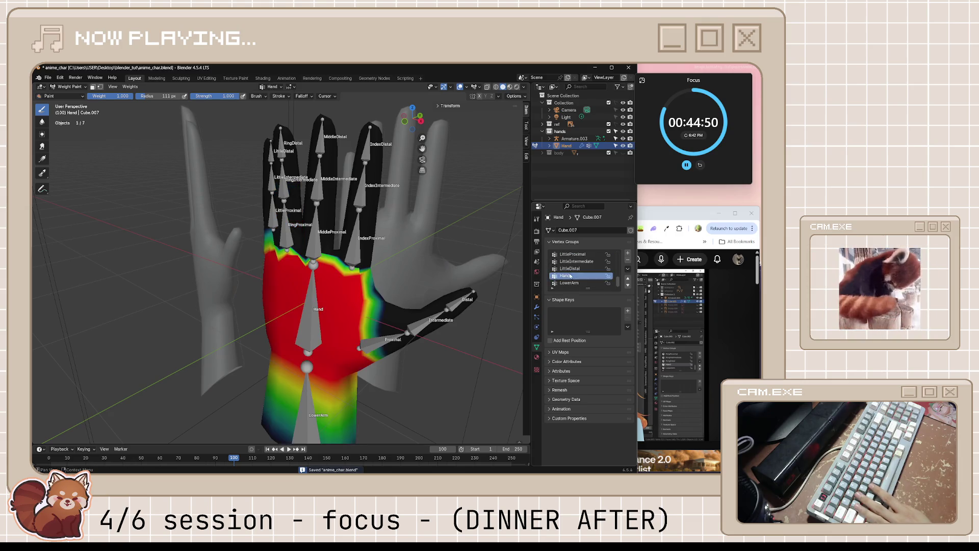
{"action": "mouse_move", "coordinate": [380, 302]}
{"action": "middle_mouse_down"}
{"action": "mouse_move", "coordinate": [451, 264]}
{"action": "mouse_move", "coordinate": [436, 331]}
{"action": "middle_mouse_up"}
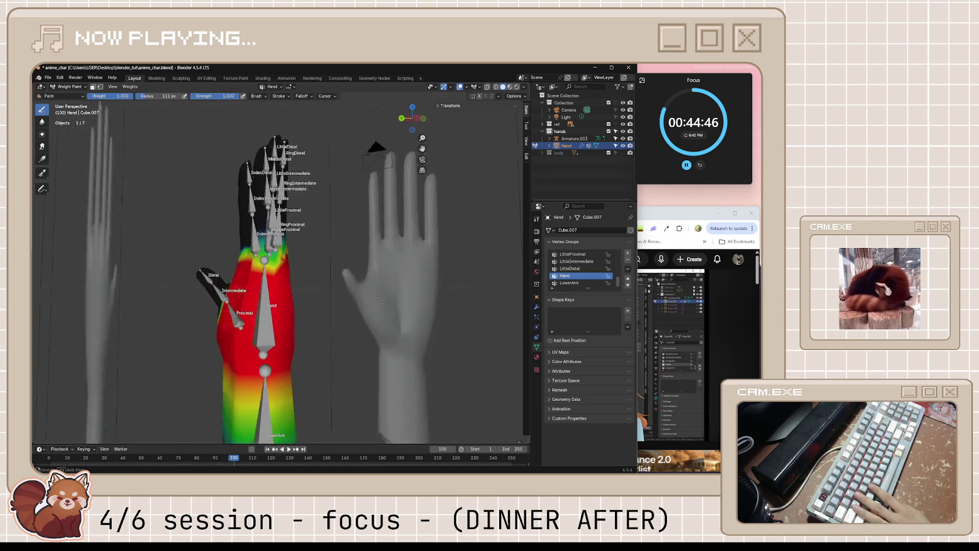
{"action": "mouse_move", "coordinate": [436, 331]}
{"action": "middle_mouse_down"}
{"action": "mouse_move", "coordinate": [261, 284]}
{"action": "mouse_move", "coordinate": [336, 311]}
{"action": "middle_mouse_up"}
{"action": "scroll", "coordinate": [260, 284], "scroll_direction": "up", "scroll_amount": 4}
{"action": "left_click", "coordinate": [70, 86]}
{"action": "left_click", "coordinate": [312, 283]}
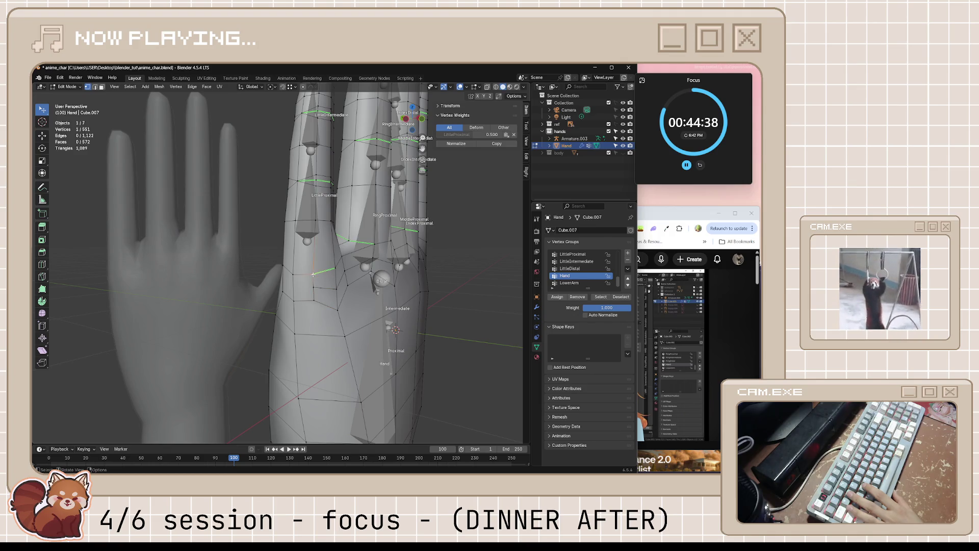
Step: Knife-cut new edges into the back of the hand mesh and save
{"action": "mouse_move", "coordinate": [329, 304]}
{"action": "middle_mouse_down"}
{"action": "mouse_move", "coordinate": [375, 302]}
{"action": "mouse_move", "coordinate": [323, 310]}
{"action": "middle_mouse_up"}
{"action": "key", "text": "k"}
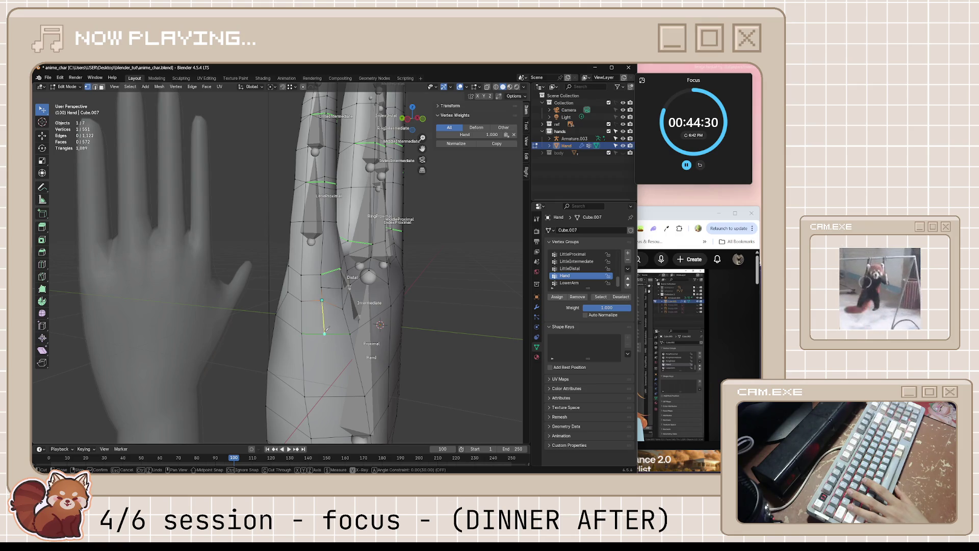
{"action": "key", "text": "Return"}
{"action": "mouse_move", "coordinate": [325, 331]}
{"action": "middle_mouse_down"}
{"action": "mouse_move", "coordinate": [460, 342]}
{"action": "mouse_move", "coordinate": [443, 373]}
{"action": "middle_mouse_up"}
{"action": "key", "text": "ctrl+s"}
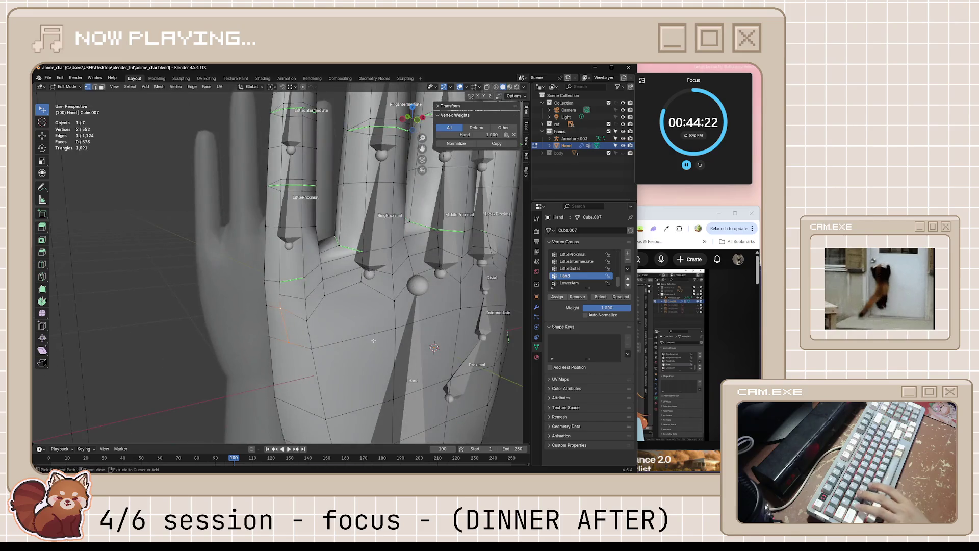
{"action": "scroll", "coordinate": [442, 373], "scroll_direction": "up", "scroll_amount": 2}
{"action": "scroll", "coordinate": [366, 341], "scroll_direction": "down", "scroll_amount": 5}
Step: Check the vertex weights on several palm vertices, saving along the way, then switch to Weight Paint
{"action": "key", "text": "alt+a"}
{"action": "middle_click_drag", "start_coordinate": [367, 339], "coordinate": [291, 286]}
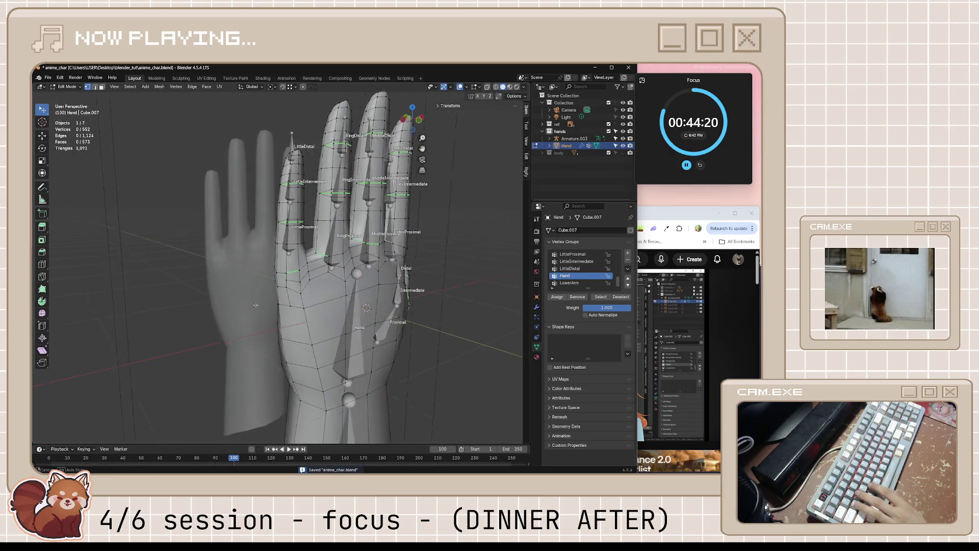
{"action": "left_click", "coordinate": [291, 286]}
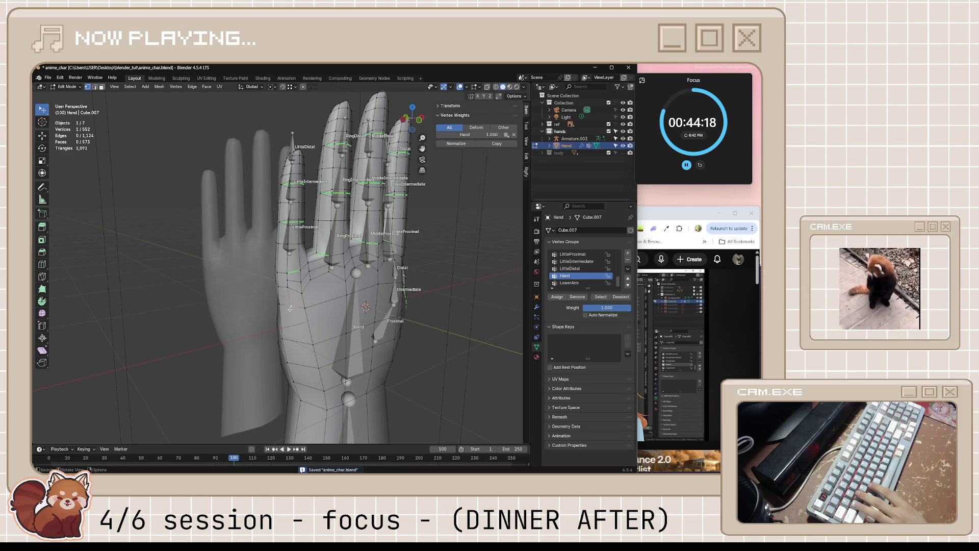
{"action": "middle_click_drag", "start_coordinate": [287, 280], "coordinate": [270, 288]}
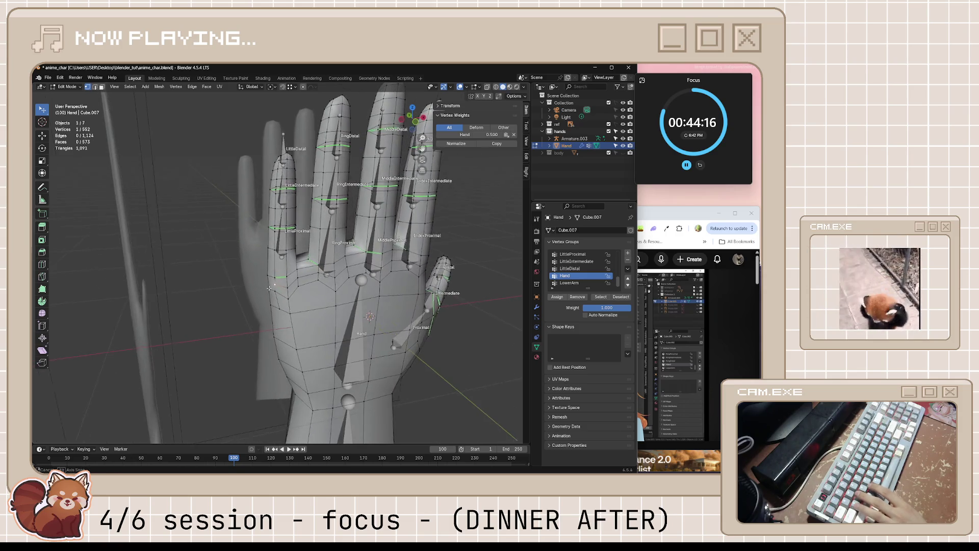
{"action": "key", "text": "ctrl+s"}
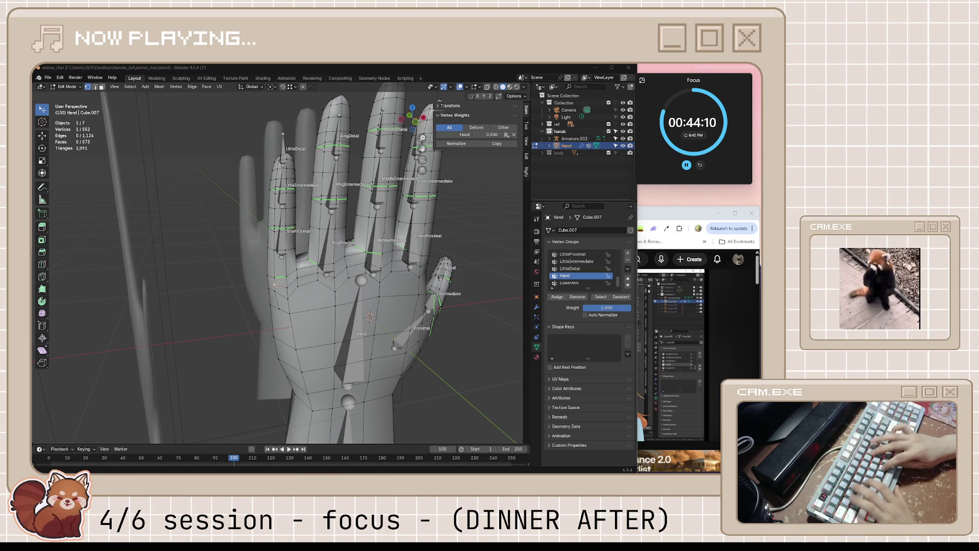
{"action": "mouse_move", "coordinate": [321, 267]}
{"action": "middle_mouse_down"}
{"action": "mouse_move", "coordinate": [223, 262]}
{"action": "mouse_move", "coordinate": [360, 248]}
{"action": "middle_mouse_up"}
{"action": "left_click", "coordinate": [223, 263]}
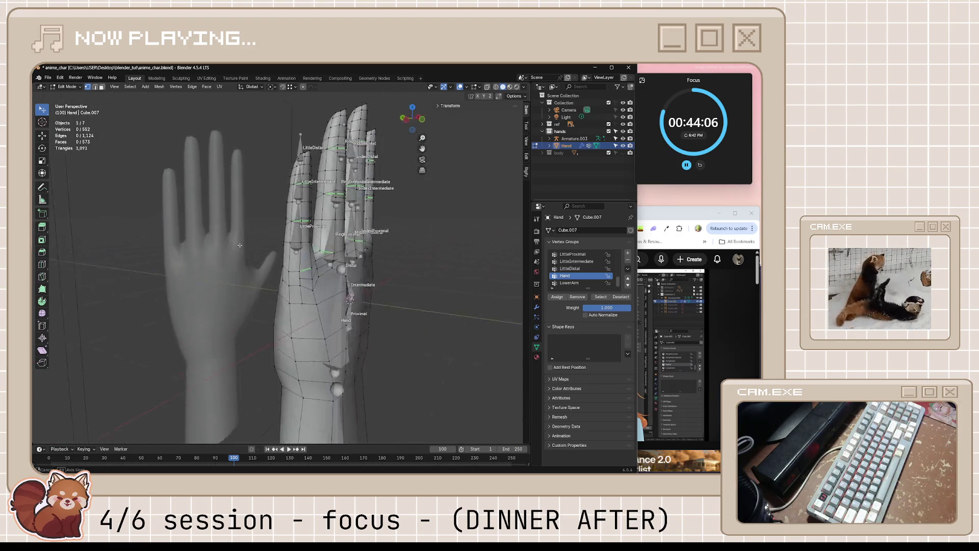
{"action": "mouse_move", "coordinate": [359, 248]}
{"action": "middle_mouse_down"}
{"action": "mouse_move", "coordinate": [295, 225]}
{"action": "mouse_move", "coordinate": [387, 234]}
{"action": "middle_mouse_up"}
{"action": "left_click", "coordinate": [296, 225]}
{"action": "left_click", "coordinate": [386, 234]}
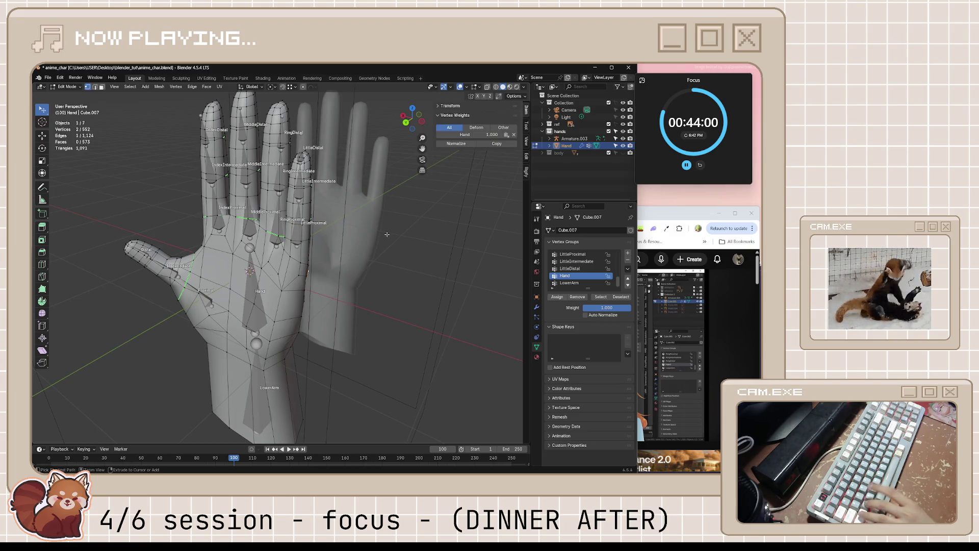
{"action": "key", "text": "Tab"}
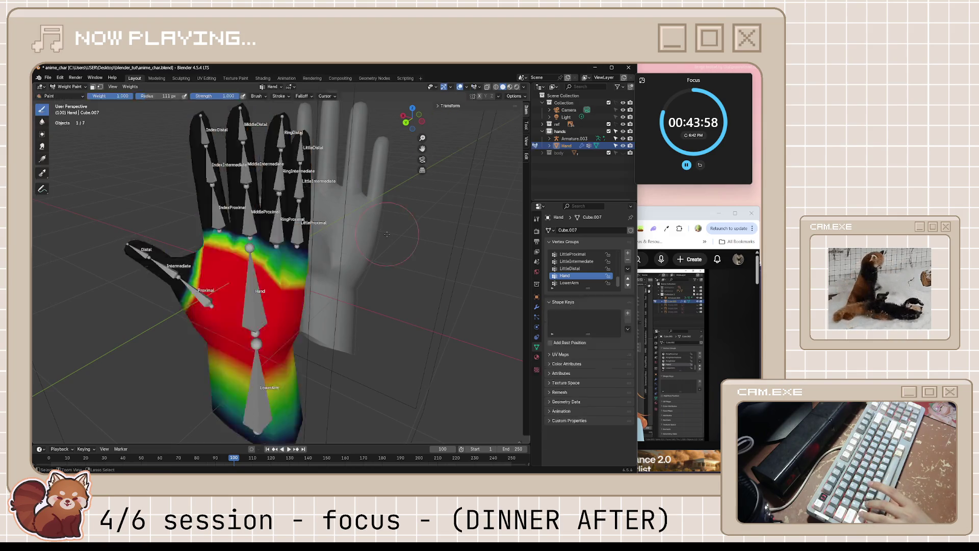
Step: Toggle the hand mesh between weight paint, object and edit modes while orbiting to the palm side
{"action": "key", "text": "ctrl+Tab"}
{"action": "key", "text": "Tab"}
{"action": "key", "text": "ctrl+Tab"}
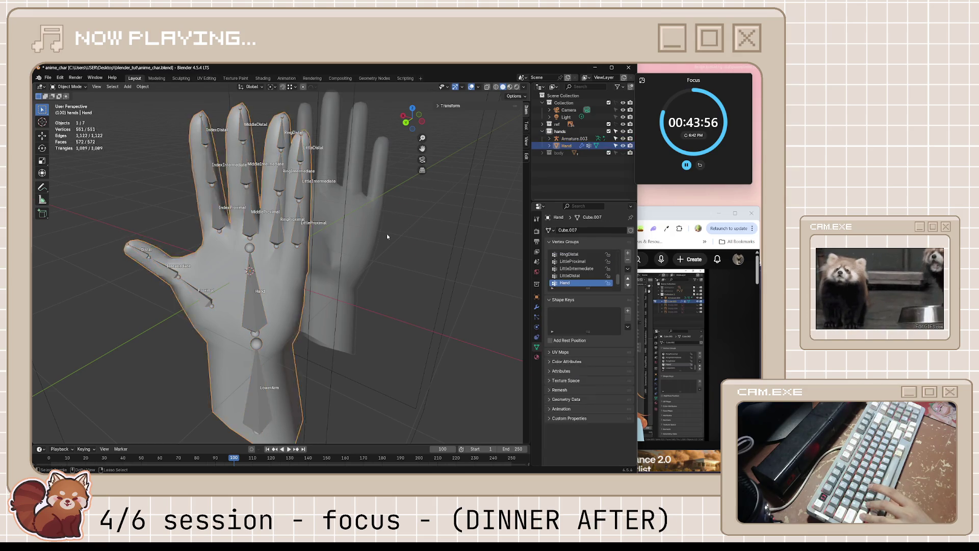
{"action": "key", "text": "Tab"}
{"action": "key", "text": "Tab"}
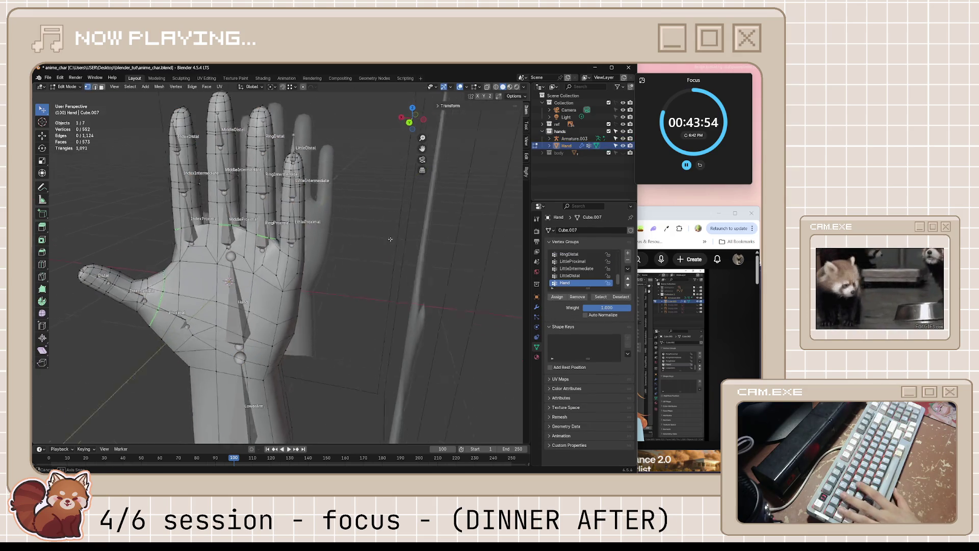
{"action": "mouse_move", "coordinate": [370, 243]}
{"action": "middle_mouse_down"}
{"action": "mouse_move", "coordinate": [249, 212]}
{"action": "mouse_move", "coordinate": [400, 240]}
{"action": "mouse_move", "coordinate": [418, 226]}
{"action": "middle_mouse_up"}
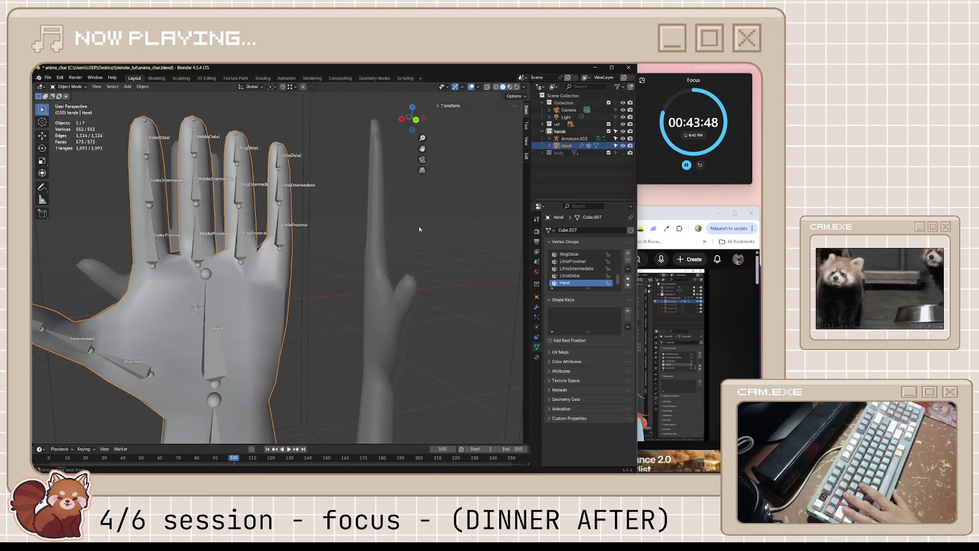
{"action": "scroll", "coordinate": [398, 241], "scroll_direction": "down", "scroll_amount": 4}
{"action": "scroll", "coordinate": [360, 260], "scroll_direction": "down", "scroll_amount": 2}
{"action": "scroll", "coordinate": [348, 266], "scroll_direction": "up", "scroll_amount": 2}
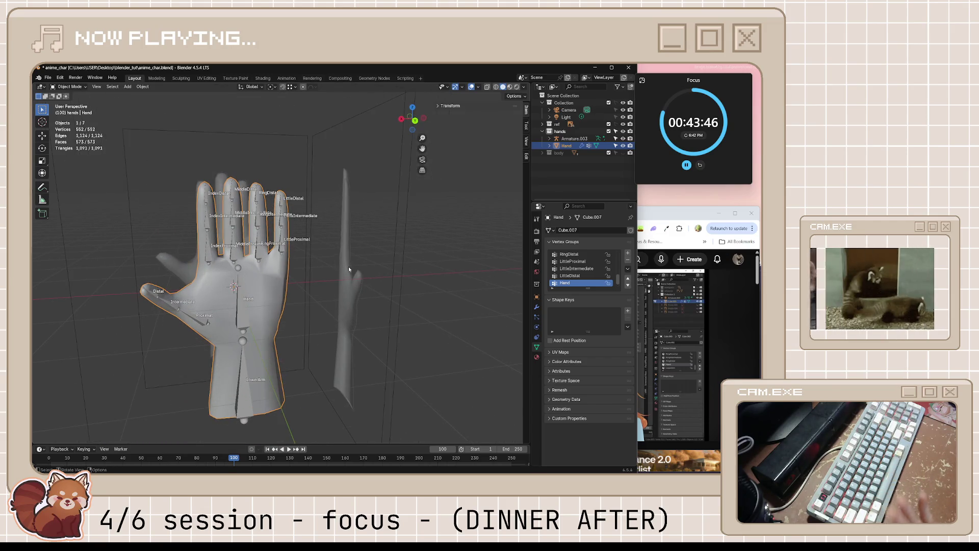
{"action": "scroll", "coordinate": [298, 278], "scroll_direction": "up", "scroll_amount": 1}
{"action": "scroll", "coordinate": [297, 278], "scroll_direction": "up", "scroll_amount": 1}
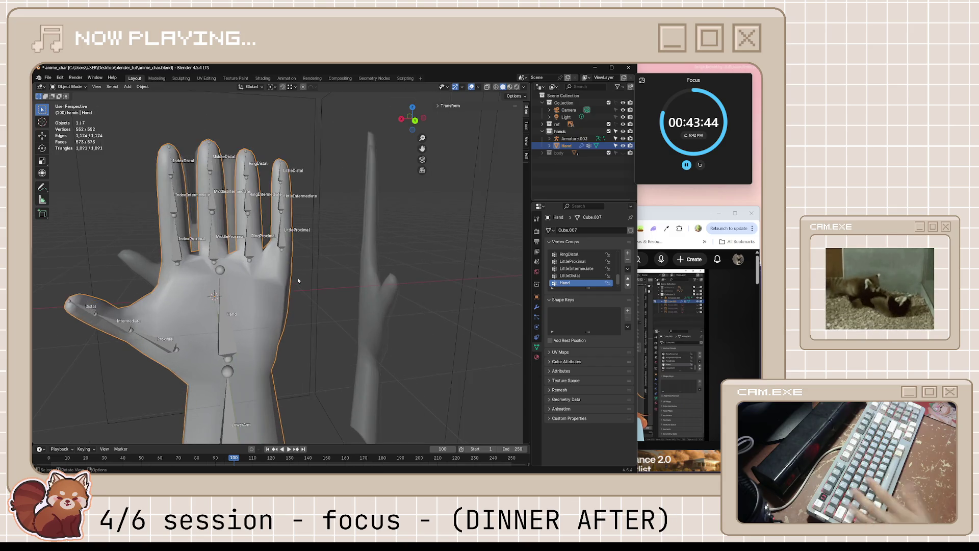
{"action": "scroll", "coordinate": [297, 278], "scroll_direction": "up", "scroll_amount": 2}
{"action": "key", "text": "Tab"}
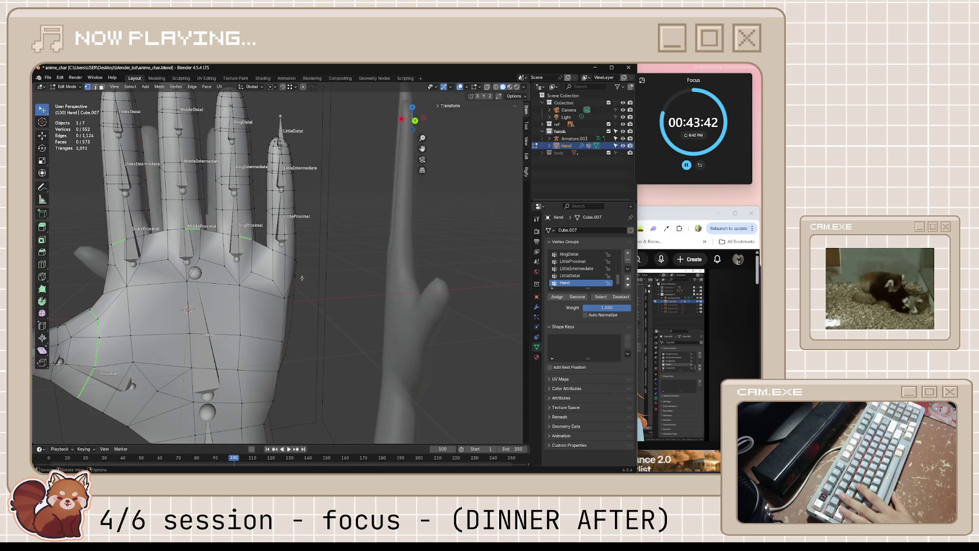
{"action": "key", "text": "Tab"}
{"action": "middle_click_drag", "start_coordinate": [302, 281], "coordinate": [302, 270]}
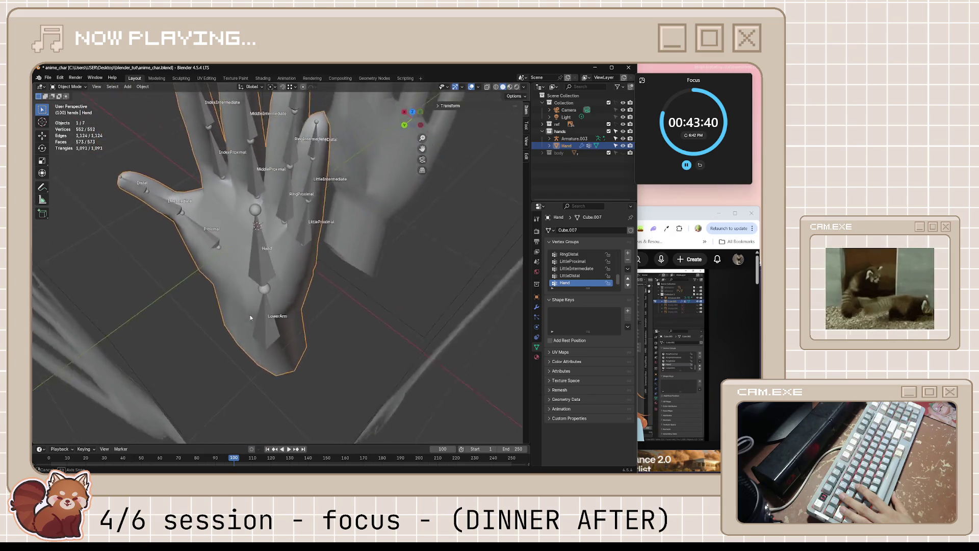
{"action": "key", "text": "Tab"}
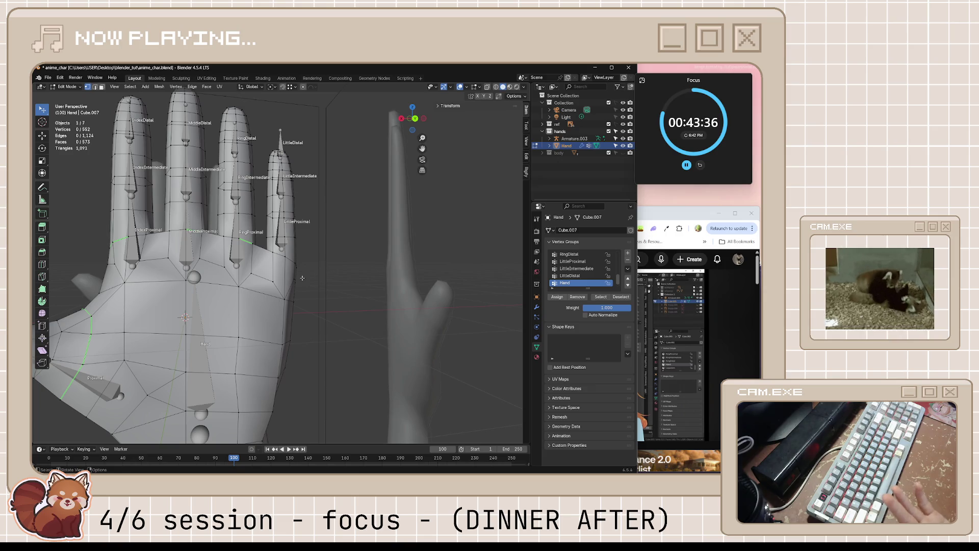
{"action": "mouse_move", "coordinate": [302, 277]}
{"action": "middle_mouse_down"}
{"action": "mouse_move", "coordinate": [234, 264]}
{"action": "mouse_move", "coordinate": [285, 195]}
{"action": "mouse_move", "coordinate": [371, 194]}
{"action": "middle_mouse_up"}
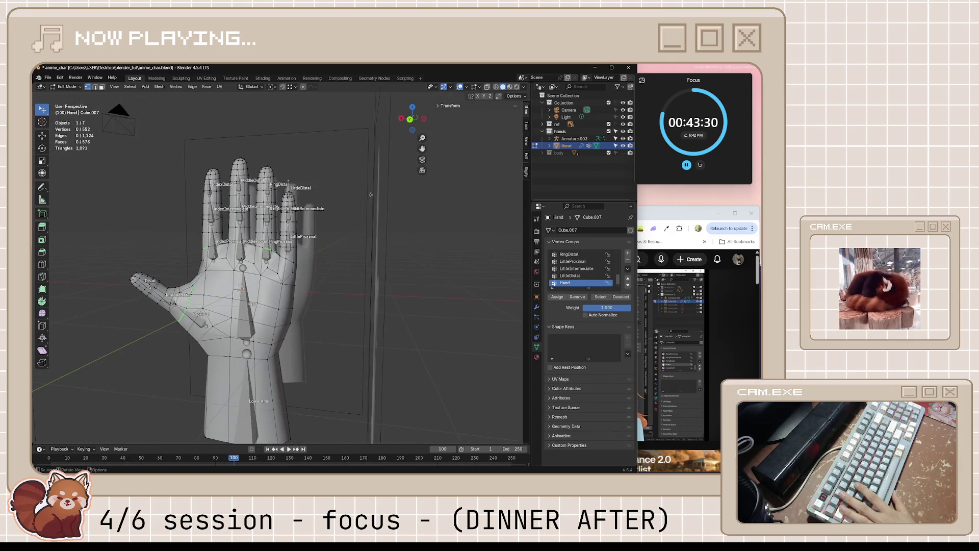
{"action": "key", "text": "Tab"}
{"action": "scroll", "coordinate": [165, 135], "scroll_direction": "up", "scroll_amount": 2}
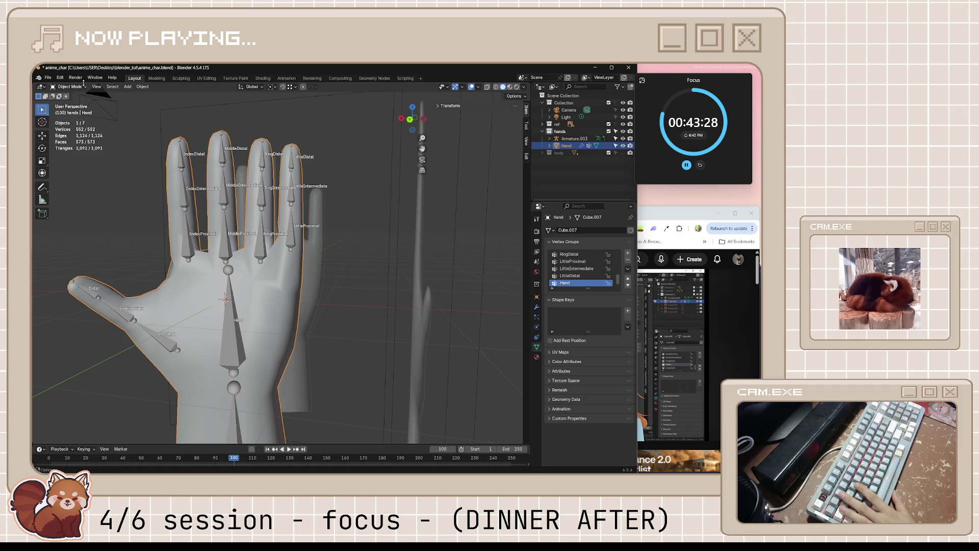
Step: Deselect the hand, put Armature.003 into Pose Mode and snap to a front orthographic view of the palm
{"action": "left_click", "coordinate": [83, 87]}
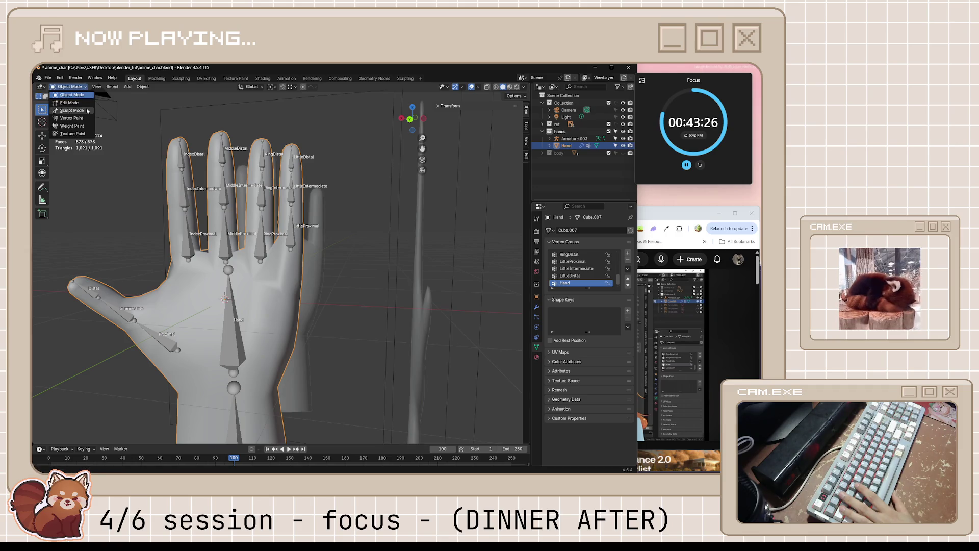
{"action": "left_click", "coordinate": [71, 102]}
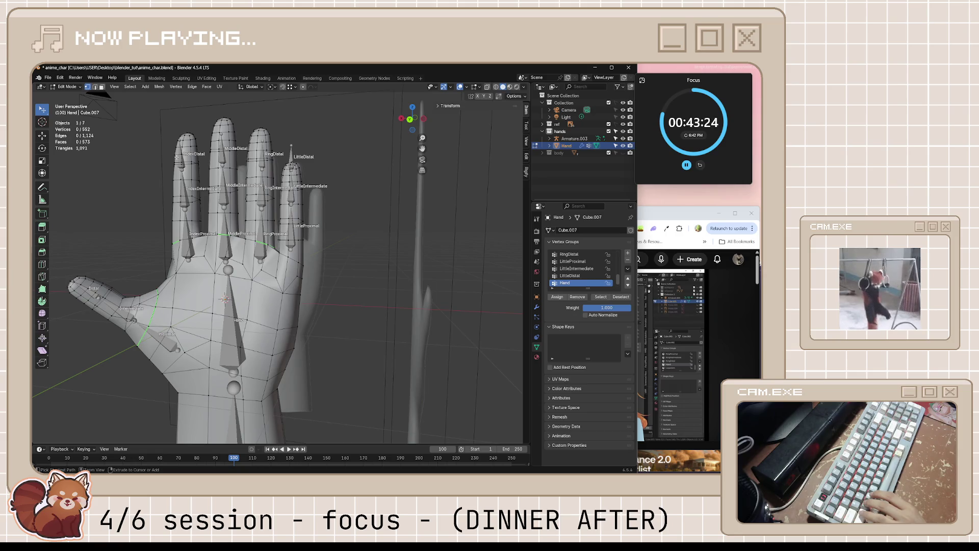
{"action": "key", "text": "Tab"}
{"action": "left_click", "coordinate": [83, 88]}
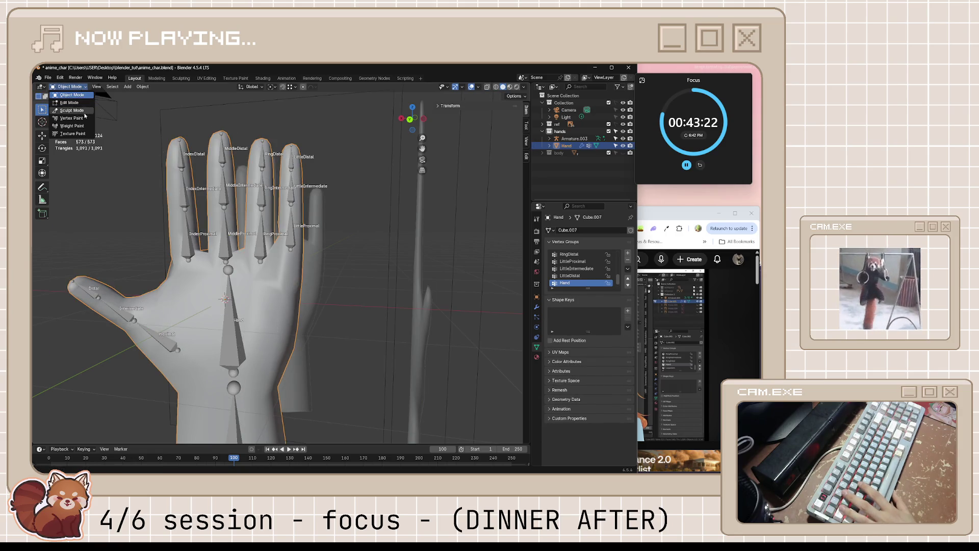
{"action": "key", "text": "alt+a"}
{"action": "left_click", "coordinate": [289, 236]}
{"action": "key", "text": "ctrl+Tab"}
{"action": "mouse_move", "coordinate": [369, 241]}
{"action": "middle_mouse_down"}
{"action": "mouse_move", "coordinate": [228, 245]}
{"action": "mouse_move", "coordinate": [276, 257]}
{"action": "mouse_move", "coordinate": [394, 245]}
{"action": "mouse_move", "coordinate": [320, 269]}
{"action": "mouse_move", "coordinate": [168, 259]}
{"action": "middle_mouse_up"}
{"action": "key", "text": "KP_1"}
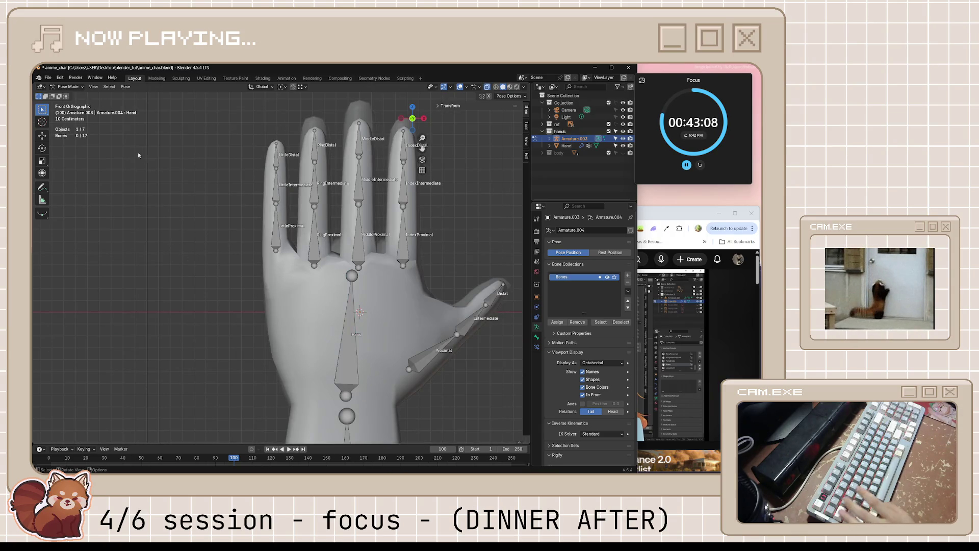
Step: Select the Hand mesh in object mode and toggle X-ray in a flat front view to show the bones
{"action": "left_click", "coordinate": [68, 87]}
{"action": "left_click", "coordinate": [268, 314]}
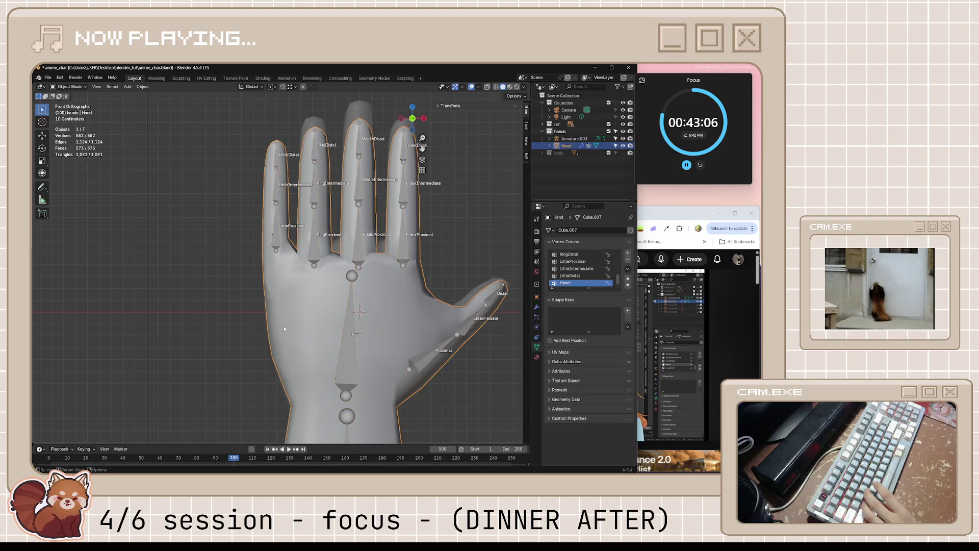
{"action": "middle_click_drag", "start_coordinate": [268, 314], "coordinate": [265, 319]}
{"action": "key", "text": "alt+z"}
{"action": "key", "text": "KP_5"}
{"action": "key", "text": "alt+z"}
{"action": "key", "text": "alt+z"}
{"action": "mouse_move", "coordinate": [265, 319]}
{"action": "middle_mouse_down"}
{"action": "mouse_move", "coordinate": [280, 317]}
{"action": "mouse_move", "coordinate": [252, 322]}
{"action": "middle_mouse_up"}
{"action": "scroll", "coordinate": [252, 322], "scroll_direction": "up", "scroll_amount": 3}
{"action": "key", "text": "alt+z"}
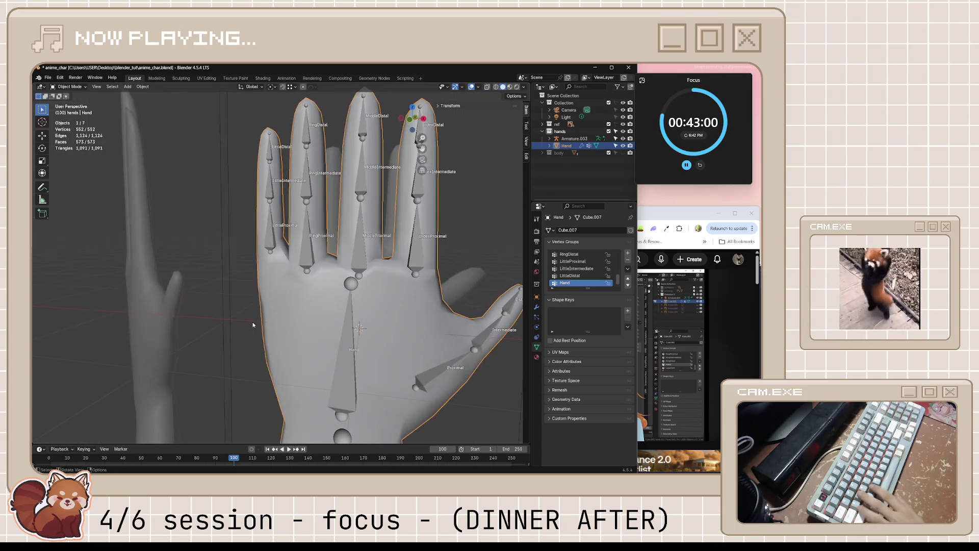
Step: Save the file, deselect the hand and orbit around the armature
{"action": "key", "text": "ctrl+s"}
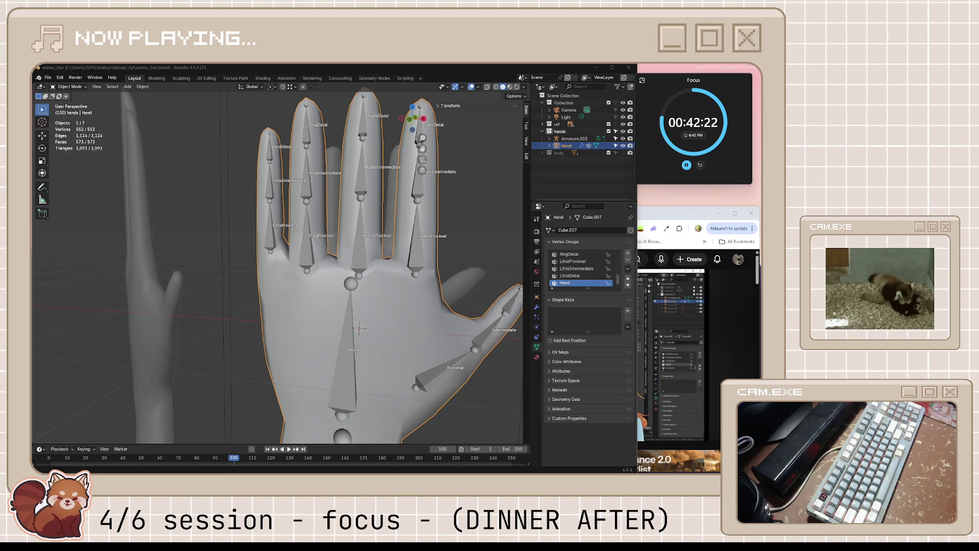
{"action": "mouse_move", "coordinate": [392, 271]}
{"action": "middle_mouse_down"}
{"action": "mouse_move", "coordinate": [351, 291]}
{"action": "mouse_move", "coordinate": [333, 342]}
{"action": "mouse_move", "coordinate": [177, 312]}
{"action": "middle_mouse_up"}
{"action": "key", "text": "alt+a"}
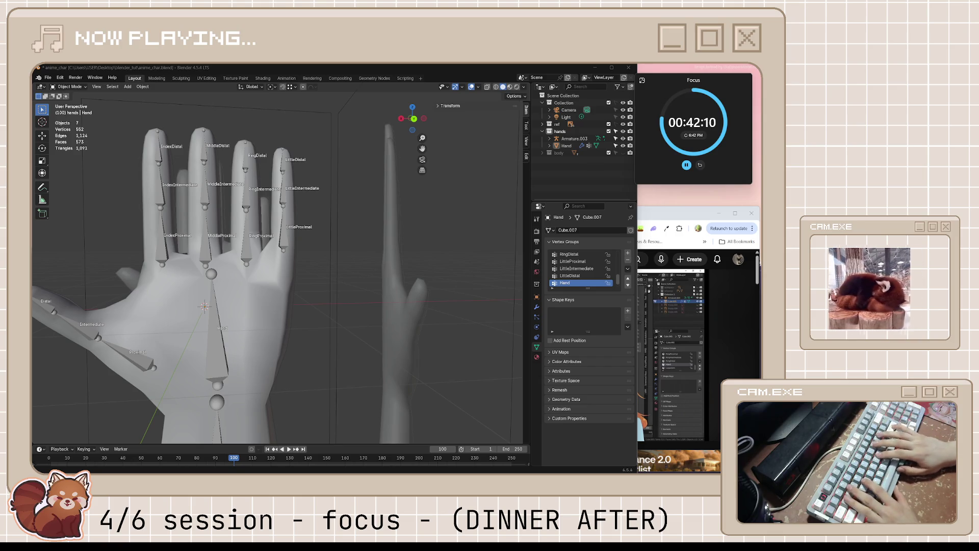
{"action": "middle_click_drag", "start_coordinate": [410, 267], "coordinate": [366, 268]}
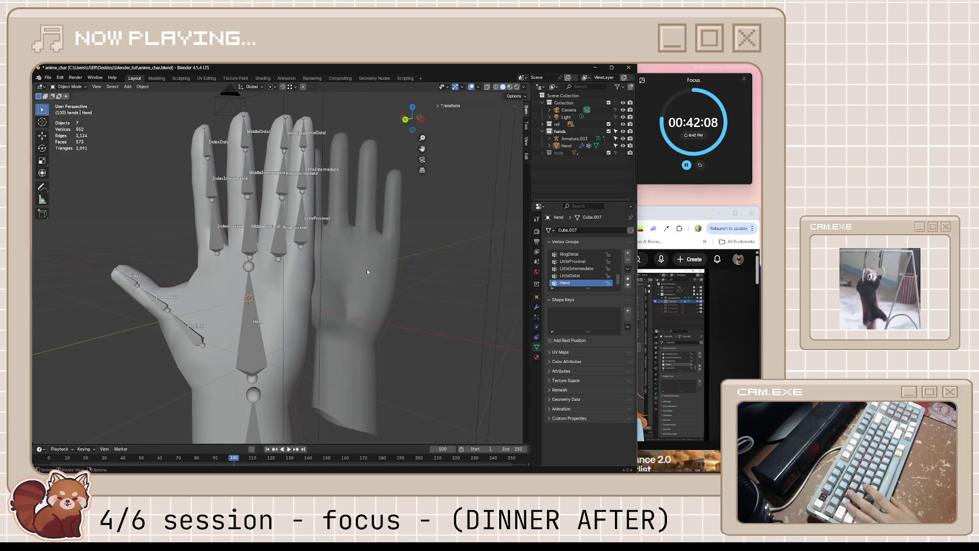
{"action": "scroll", "coordinate": [388, 299], "scroll_direction": "up", "scroll_amount": 2}
Step: Briefly enter and leave Edit Mode on the Hand mesh, then save the file
{"action": "left_click", "coordinate": [266, 321]}
{"action": "key", "text": "Tab"}
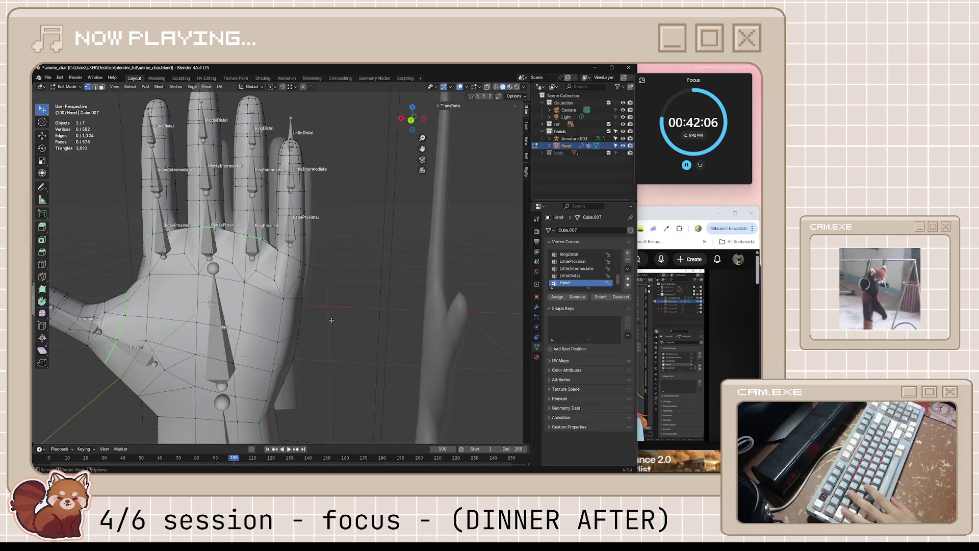
{"action": "mouse_move", "coordinate": [331, 319]}
{"action": "middle_mouse_down"}
{"action": "mouse_move", "coordinate": [200, 313]}
{"action": "mouse_move", "coordinate": [334, 314]}
{"action": "middle_mouse_up"}
{"action": "scroll", "coordinate": [290, 314], "scroll_direction": "down", "scroll_amount": 2}
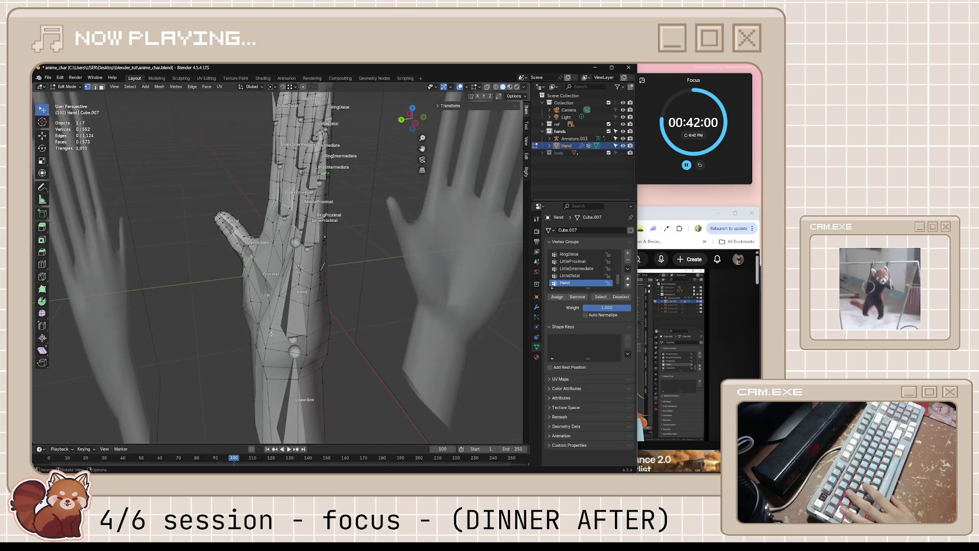
{"action": "key", "text": "Tab"}
{"action": "key", "text": "ctrl+s"}
Step: Select Armature.003 and switch it into Pose Mode
{"action": "left_click", "coordinate": [324, 292]}
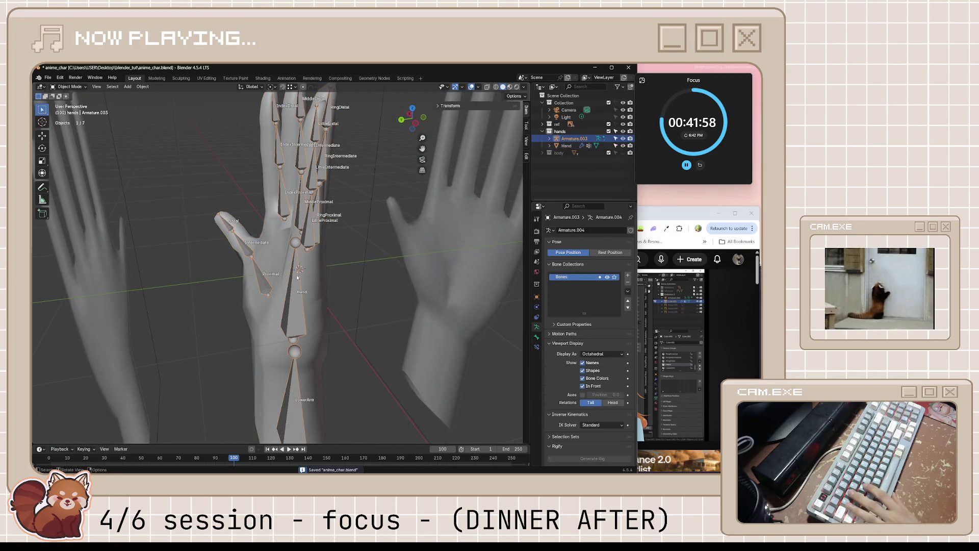
{"action": "left_click", "coordinate": [73, 87]}
{"action": "left_click", "coordinate": [70, 110]}
Step: Freely rotate the Hand bone in Pose Mode and confirm the new pose
{"action": "mouse_move", "coordinate": [269, 230]}
{"action": "middle_mouse_down"}
{"action": "mouse_move", "coordinate": [376, 189]}
{"action": "mouse_move", "coordinate": [347, 196]}
{"action": "middle_mouse_up"}
{"action": "left_click", "coordinate": [328, 299]}
{"action": "middle_click_drag", "start_coordinate": [328, 299], "coordinate": [306, 306]}
{"action": "key", "text": "r"}
{"action": "key", "text": "r"}
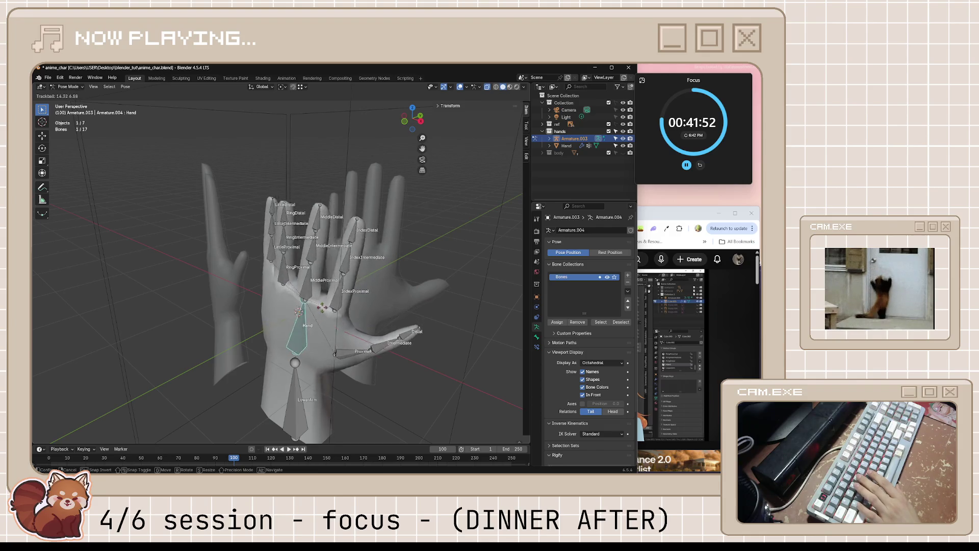
{"action": "left_click", "coordinate": [323, 298]}
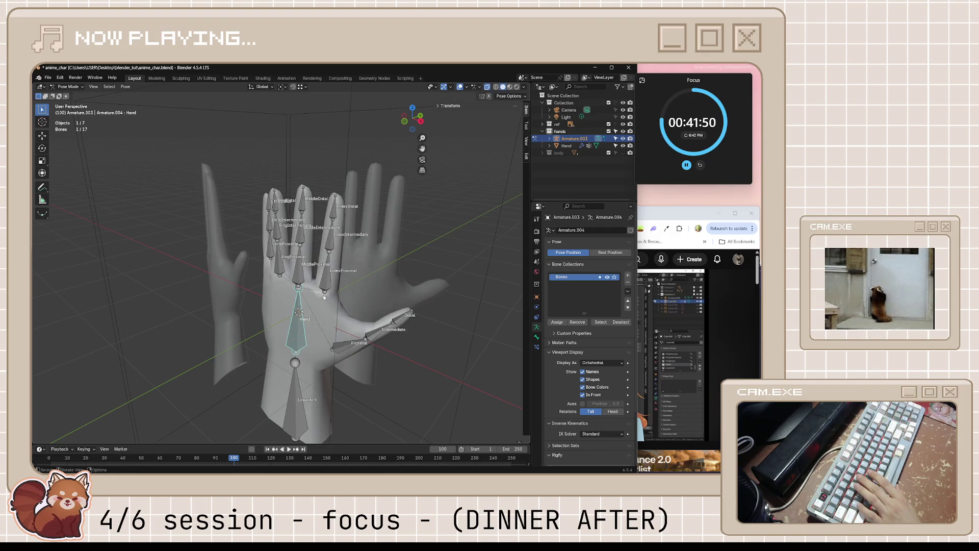
{"action": "middle_click_drag", "start_coordinate": [324, 297], "coordinate": [340, 282]}
Step: Test-rotate the Little, Ring and Middle proximal bones, cancelling each rotation
{"action": "left_click", "coordinate": [281, 248]}
{"action": "key", "text": "r"}
{"action": "key", "text": "r"}
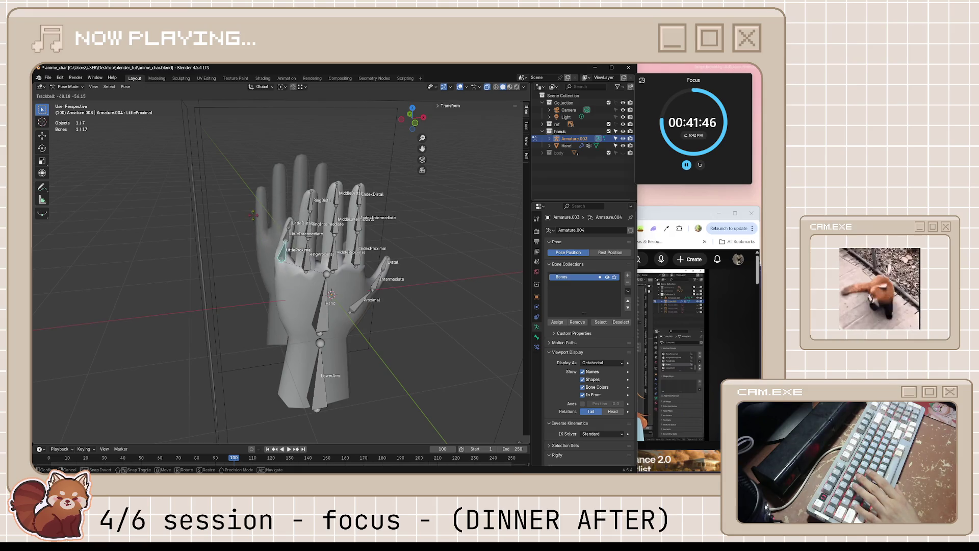
{"action": "key", "text": "Escape"}
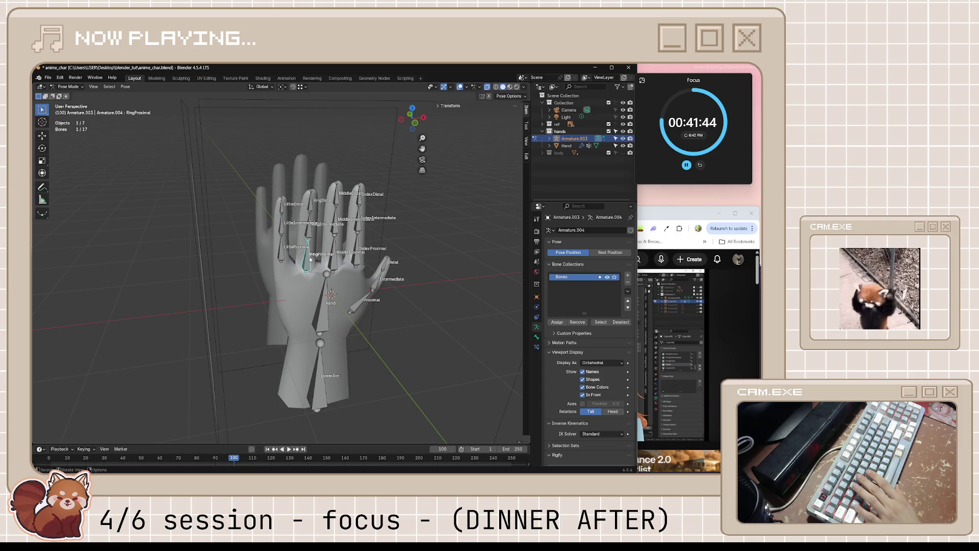
{"action": "key", "text": "r"}
{"action": "key", "text": "r"}
{"action": "key", "text": "Escape"}
{"action": "left_click", "coordinate": [342, 249]}
{"action": "key", "text": "r"}
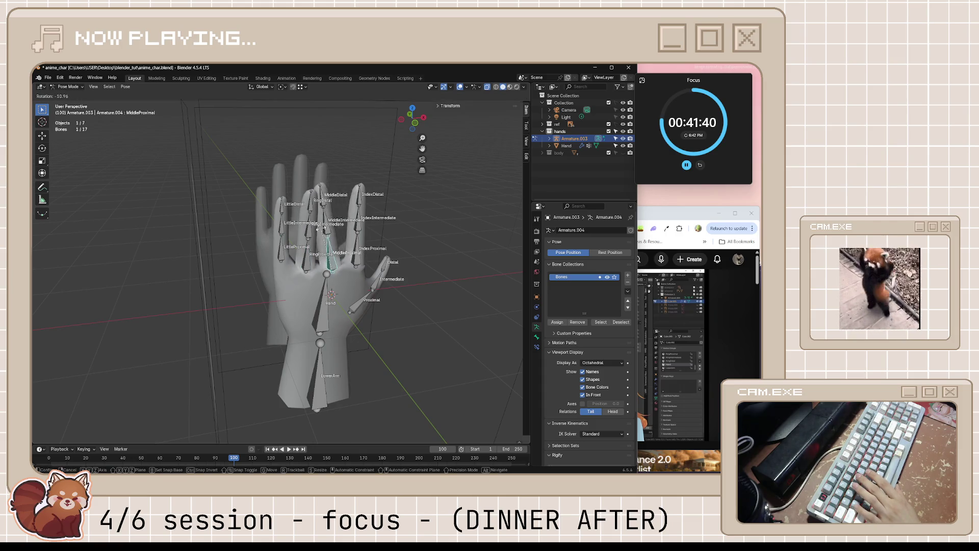
{"action": "key", "text": "Escape"}
Step: Rotate the index finger bones, confirm, then bring the Twitch clip forward with chat hidden
{"action": "middle_click_drag", "start_coordinate": [320, 229], "coordinate": [314, 291]}
{"action": "key", "text": "r"}
{"action": "key", "text": "r"}
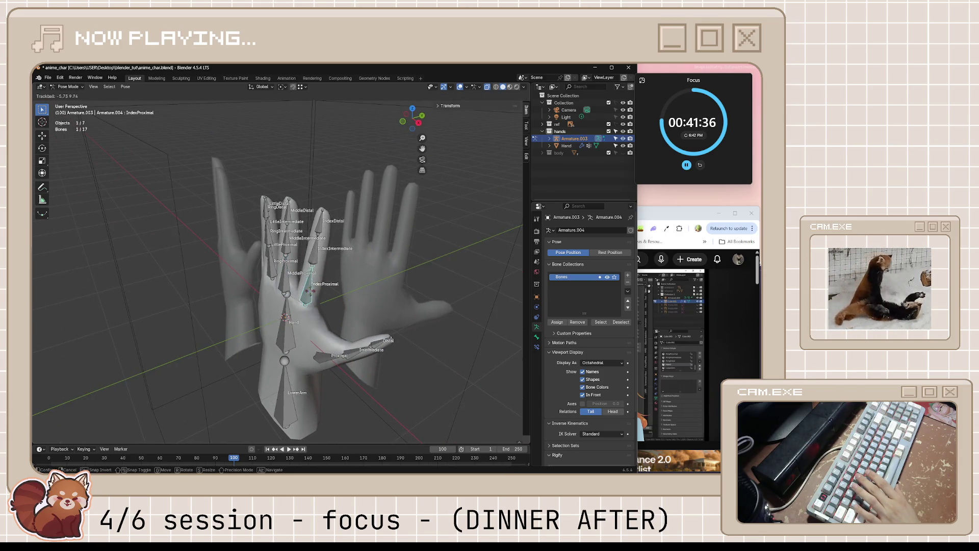
{"action": "key", "text": "Escape"}
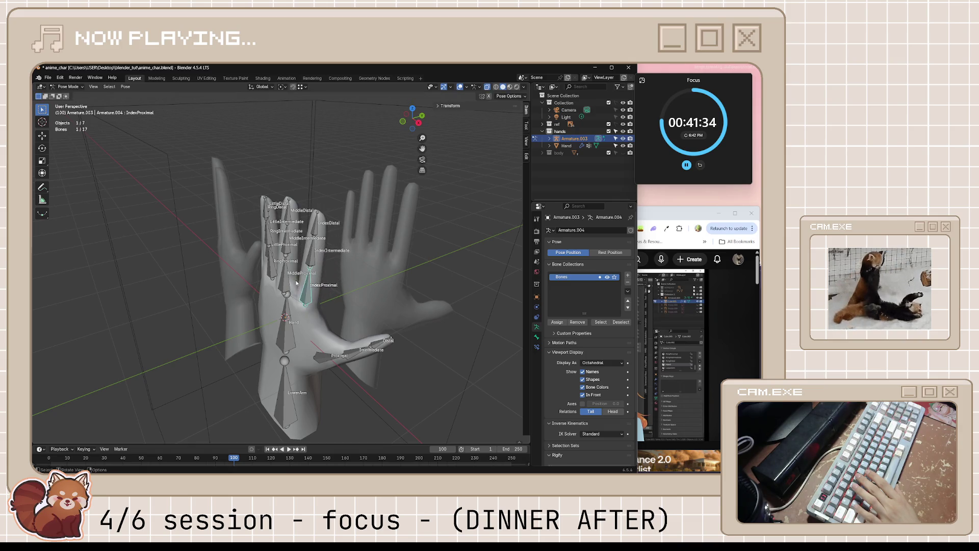
{"action": "middle_click_drag", "start_coordinate": [428, 314], "coordinate": [371, 297]}
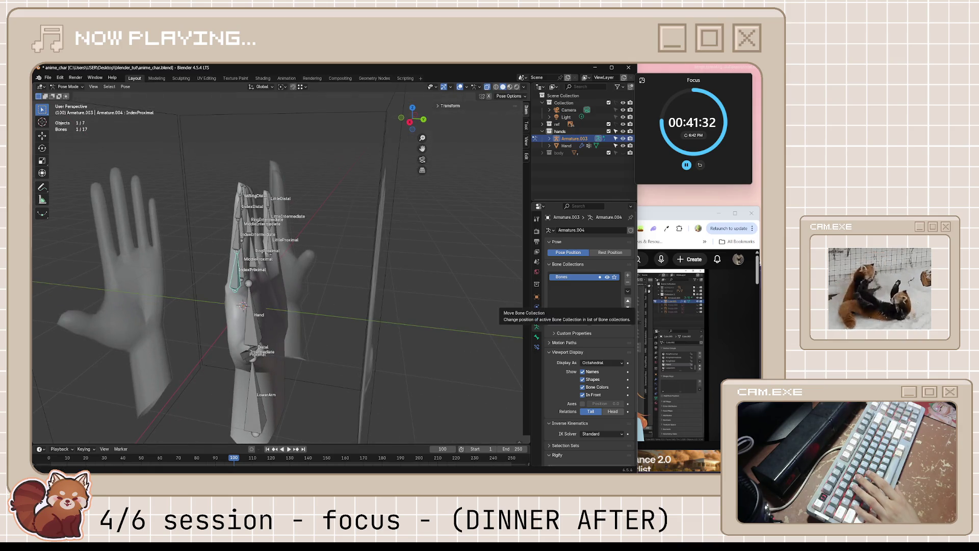
{"action": "key", "text": "alt+Tab"}
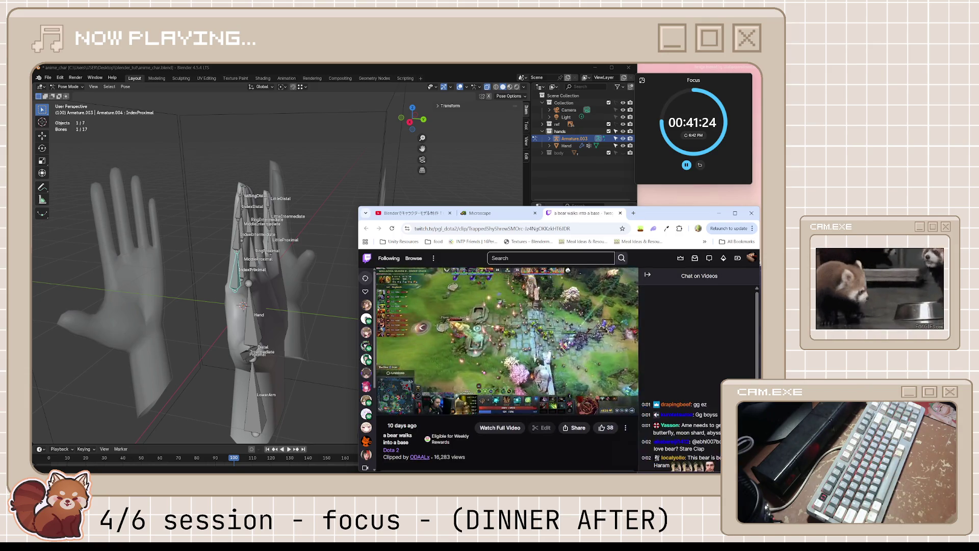
{"action": "left_click", "coordinate": [647, 273]}
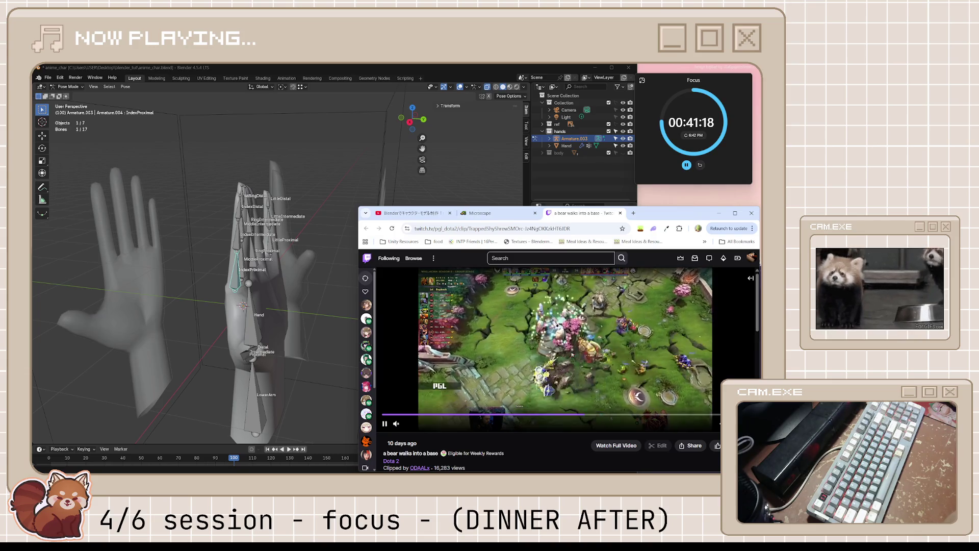
Step: Watch and pause the clip, close the Twitch tab and switch to the YouTube tutorial tab
{"action": "key", "text": "space"}
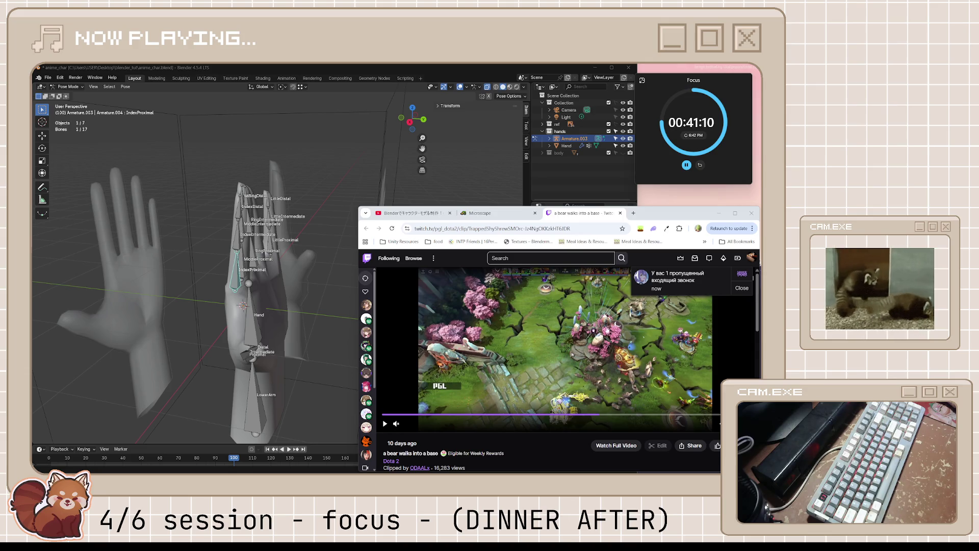
{"action": "left_click", "coordinate": [583, 386]}
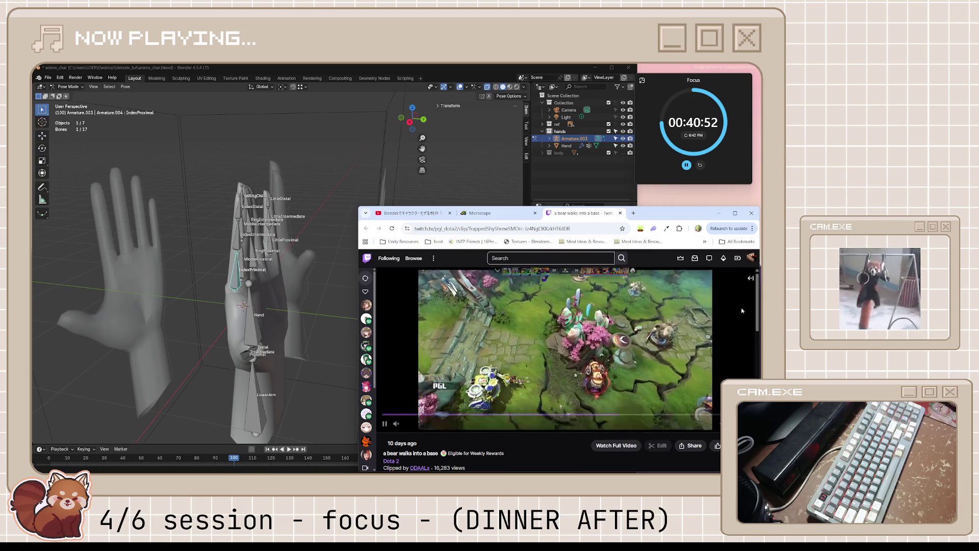
{"action": "left_click", "coordinate": [579, 346]}
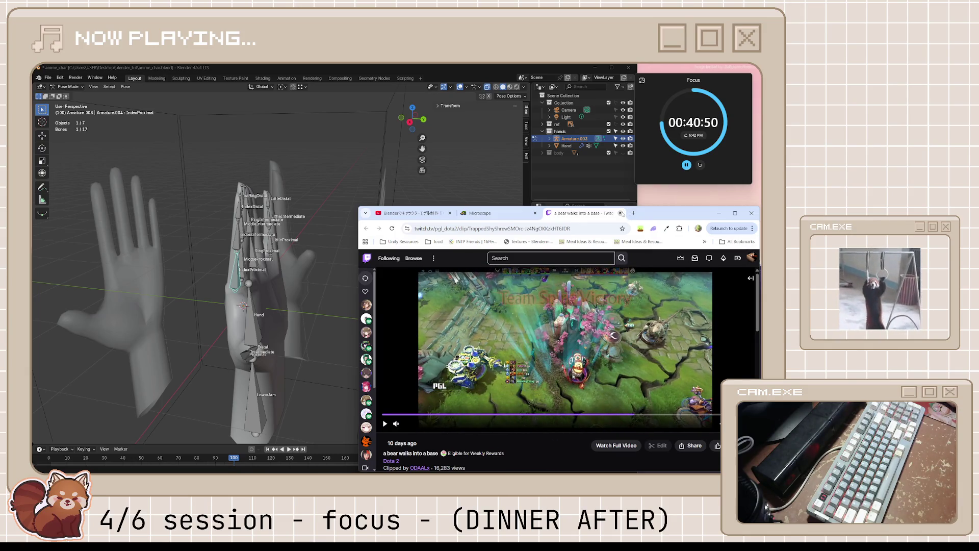
{"action": "key", "text": "ctrl+w"}
{"action": "key", "text": "ctrl+1"}
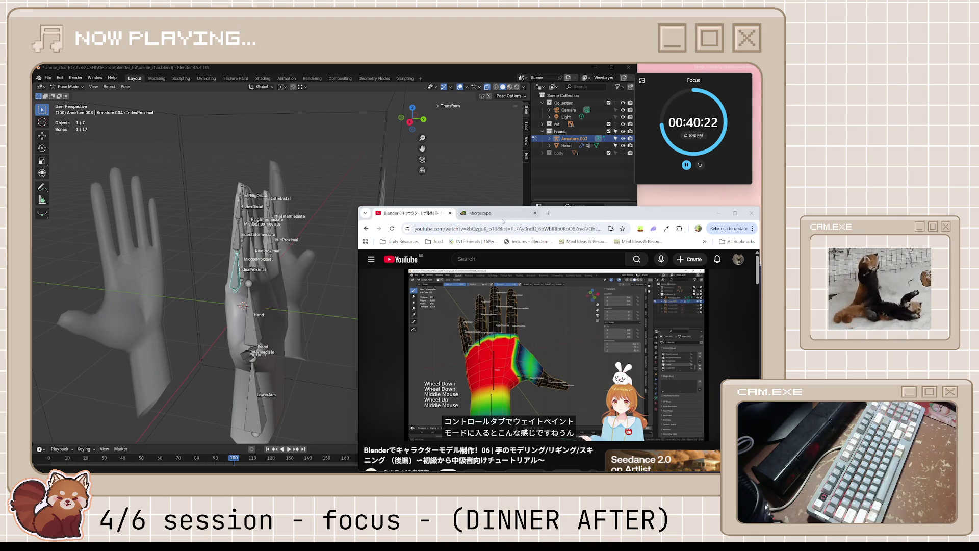
Step: Play the tutorial's weight-painting section and pause it
{"action": "mouse_move", "coordinate": [524, 333]}
{"action": "left_click", "coordinate": [527, 345]}
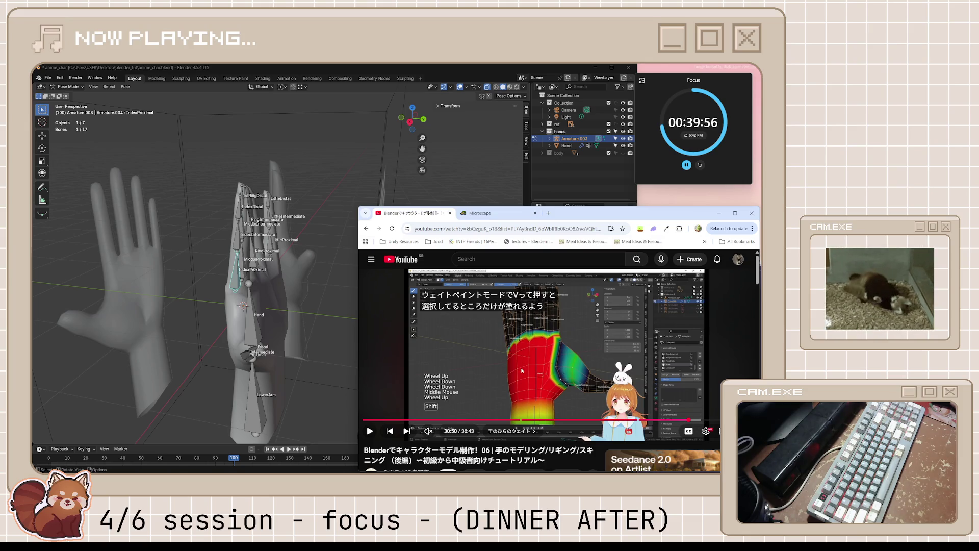
{"action": "left_click", "coordinate": [521, 370]}
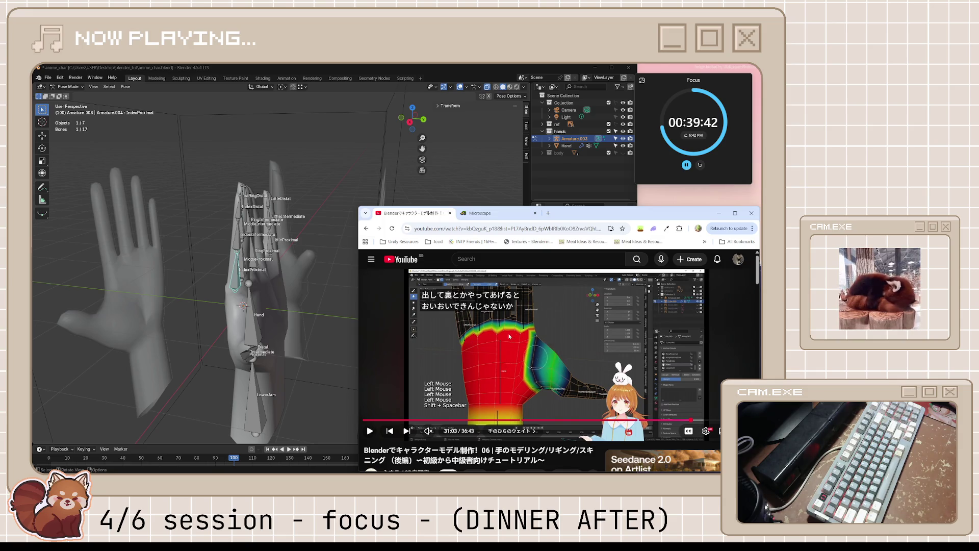
{"action": "key", "text": "space"}
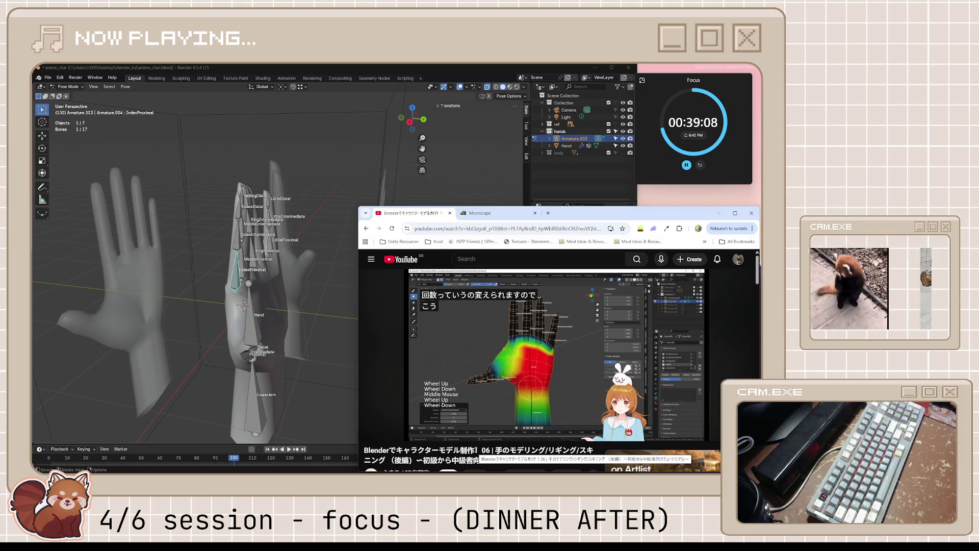
{"action": "key", "text": "space"}
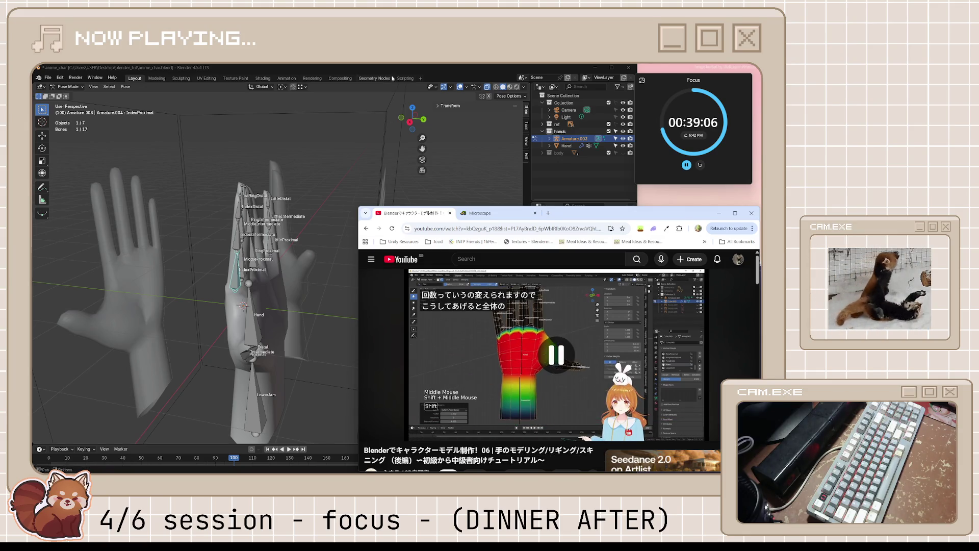
Step: Return to Blender and make the Hand mesh the active object in Object Mode
{"action": "left_click", "coordinate": [321, 216]}
{"action": "middle_click_drag", "start_coordinate": [320, 216], "coordinate": [338, 236]}
{"action": "key", "text": "Tab"}
{"action": "key", "text": "Tab"}
{"action": "left_click", "coordinate": [285, 312]}
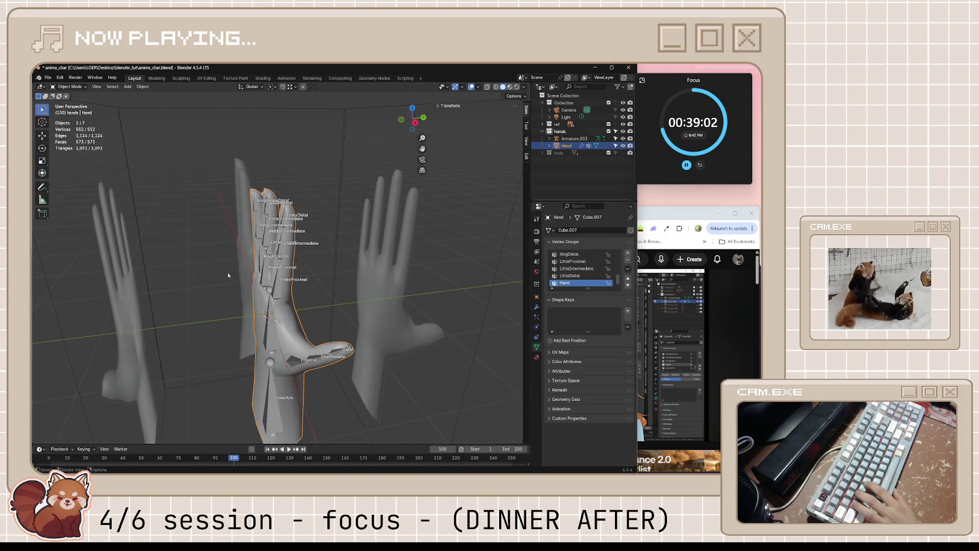
Step: Switch the Hand mesh to Weight Paint, save the file and glance at the tutorial
{"action": "left_click", "coordinate": [68, 85]}
{"action": "left_click", "coordinate": [69, 127]}
{"action": "key", "text": "ctrl+s"}
{"action": "mouse_move", "coordinate": [306, 306]}
{"action": "middle_mouse_down"}
{"action": "mouse_move", "coordinate": [354, 321]}
{"action": "mouse_move", "coordinate": [287, 308]}
{"action": "mouse_move", "coordinate": [564, 238]}
{"action": "middle_mouse_up"}
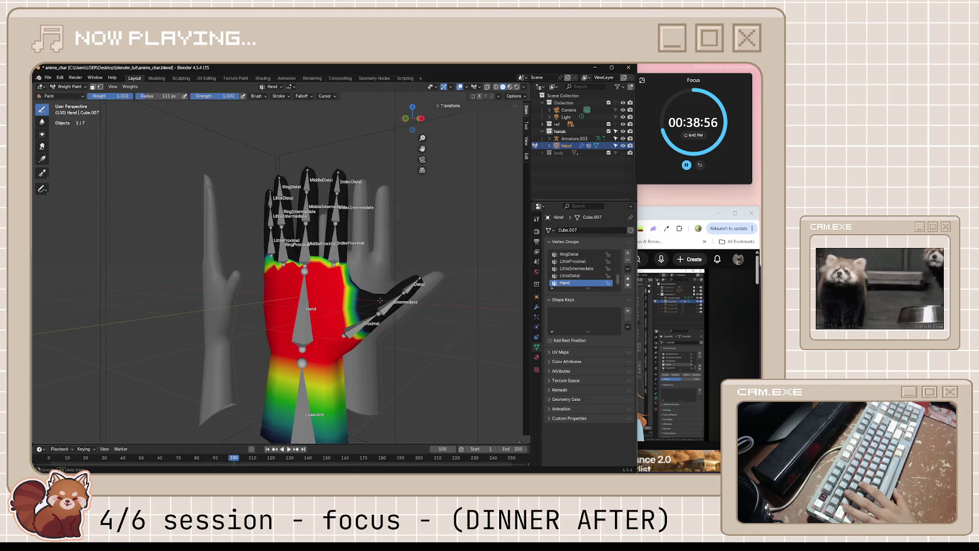
{"action": "left_click", "coordinate": [652, 215]}
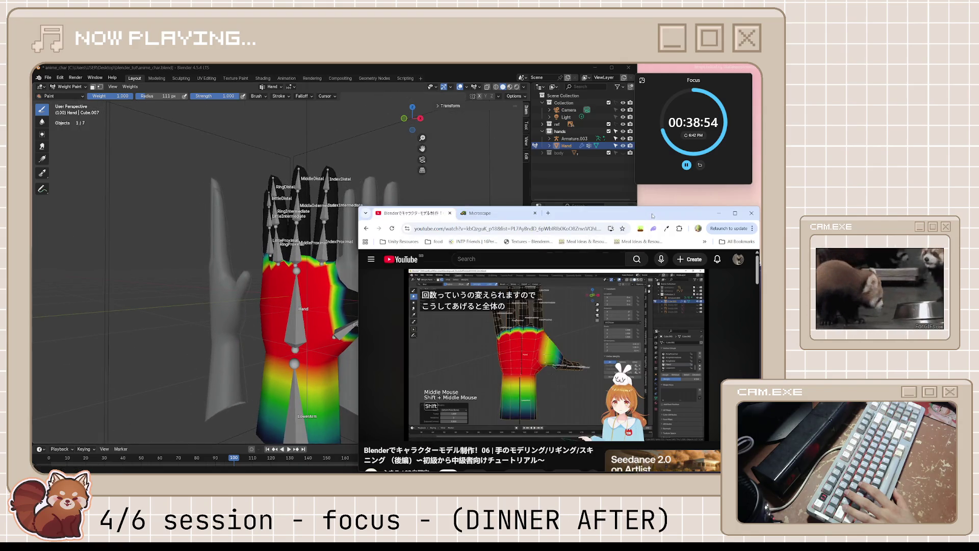
{"action": "middle_click_drag", "start_coordinate": [342, 316], "coordinate": [423, 336]}
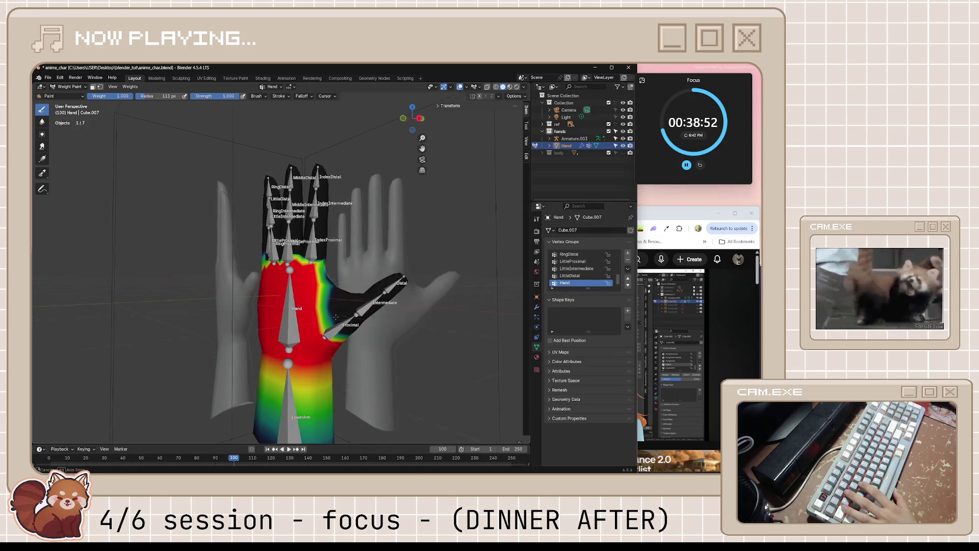
{"action": "scroll", "coordinate": [423, 336], "scroll_direction": "up", "scroll_amount": 3}
Step: Retouch Hand weights on the palm near the thumb, undoing one stroke and dabbing spots
{"action": "mouse_move", "coordinate": [470, 337]}
{"action": "left_mouse_down"}
{"action": "mouse_move", "coordinate": [443, 346]}
{"action": "mouse_move", "coordinate": [451, 390]}
{"action": "left_mouse_up"}
{"action": "key", "text": "ctrl+z"}
{"action": "key", "text": "ctrl+z"}
{"action": "mouse_move", "coordinate": [452, 407]}
{"action": "middle_mouse_down"}
{"action": "mouse_move", "coordinate": [201, 318]}
{"action": "mouse_move", "coordinate": [172, 336]}
{"action": "middle_mouse_up"}
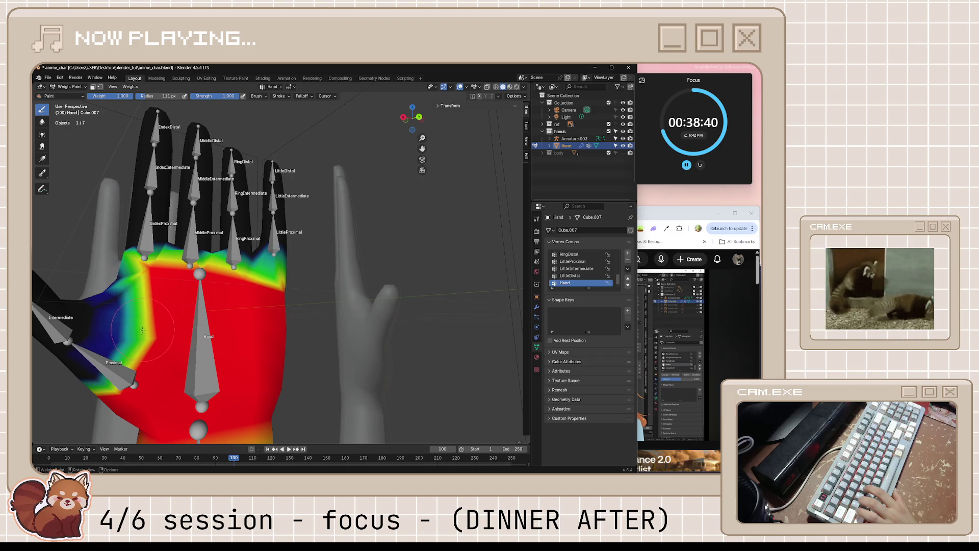
{"action": "mouse_move", "coordinate": [88, 405]}
{"action": "middle_mouse_down"}
{"action": "mouse_move", "coordinate": [175, 361]}
{"action": "mouse_move", "coordinate": [249, 363]}
{"action": "middle_mouse_up"}
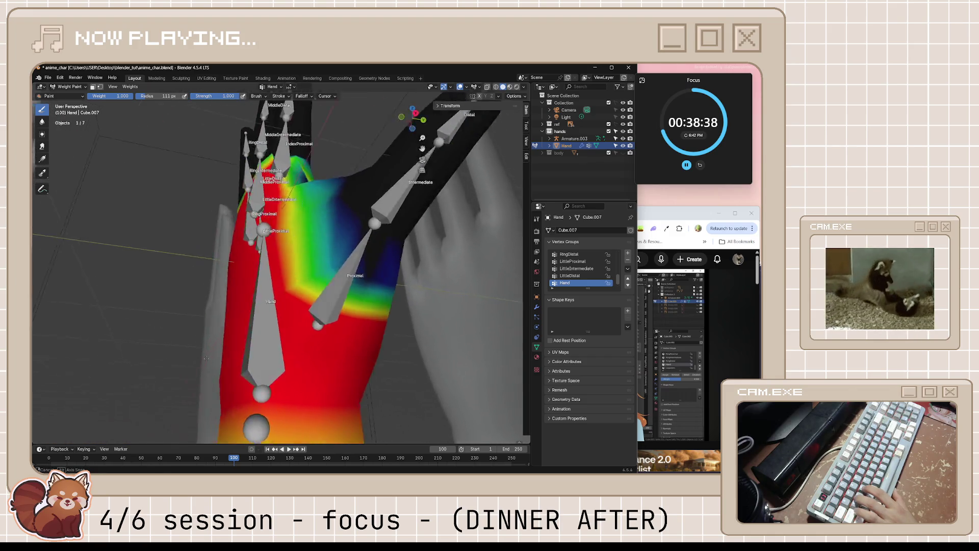
{"action": "scroll", "coordinate": [342, 299], "scroll_direction": "down", "scroll_amount": 5}
{"action": "middle_click_drag", "start_coordinate": [342, 298], "coordinate": [333, 319]}
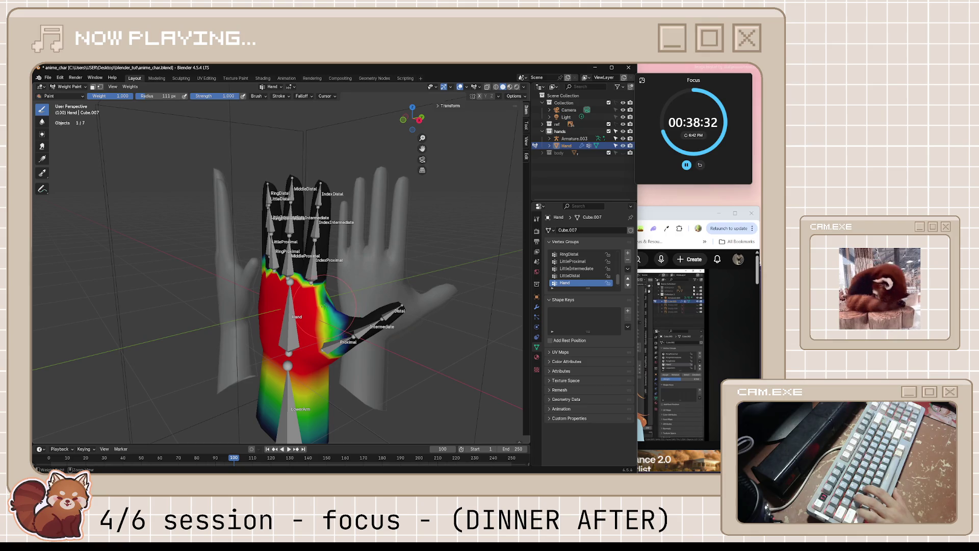
{"action": "left_click", "coordinate": [322, 304]}
{"action": "left_click", "coordinate": [331, 304]}
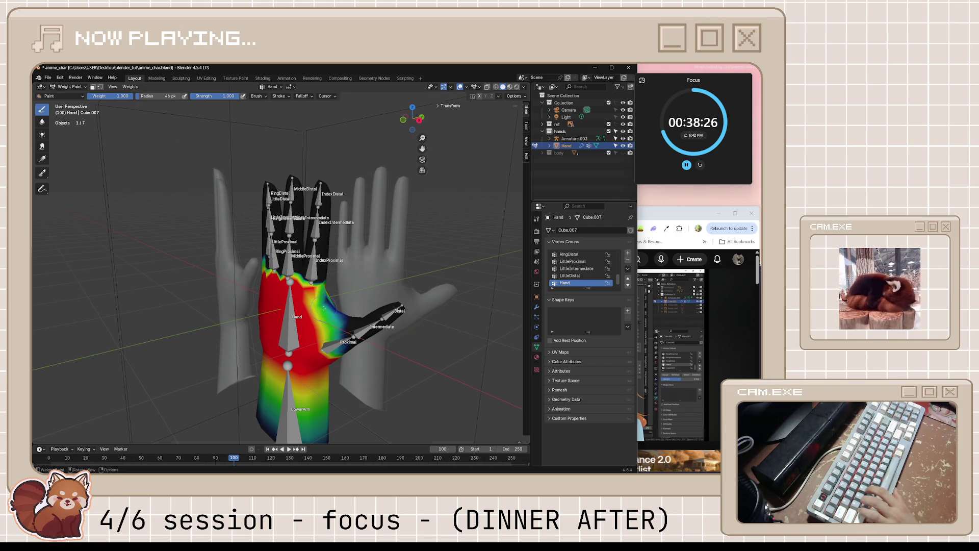
{"action": "left_click", "coordinate": [318, 308]}
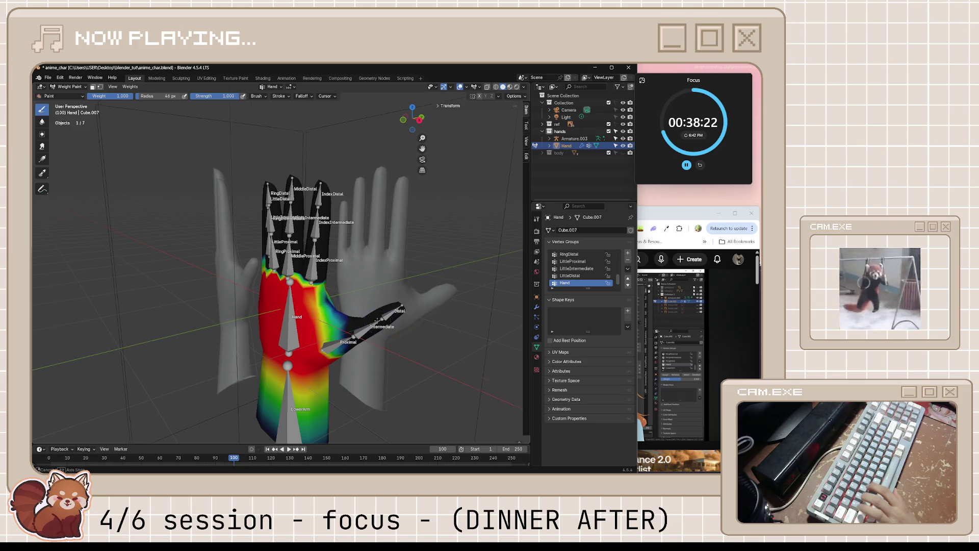
Step: Save the file again and bring the tutorial browser forward
{"action": "middle_click_drag", "start_coordinate": [379, 319], "coordinate": [383, 317]}
{"action": "key", "text": "ctrl+s"}
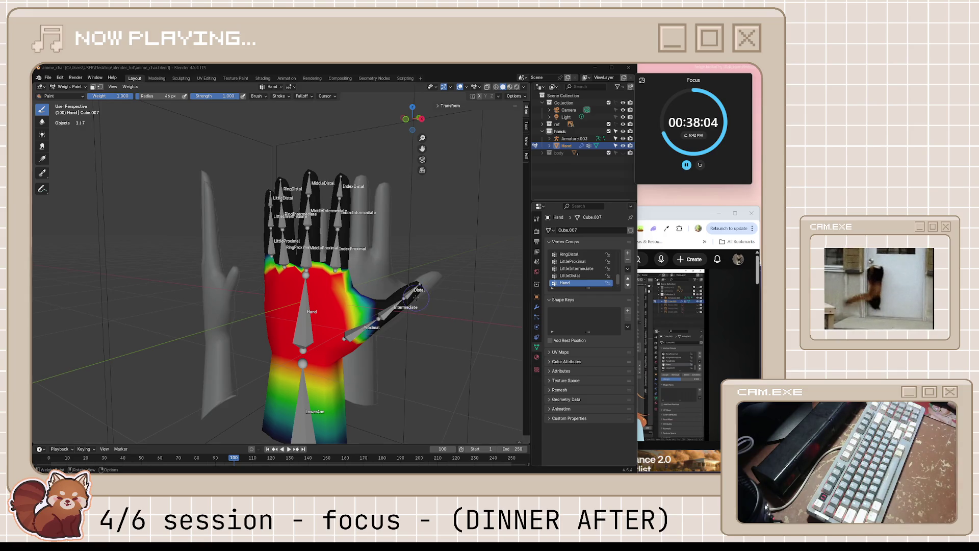
{"action": "middle_click_drag", "start_coordinate": [415, 298], "coordinate": [481, 267]}
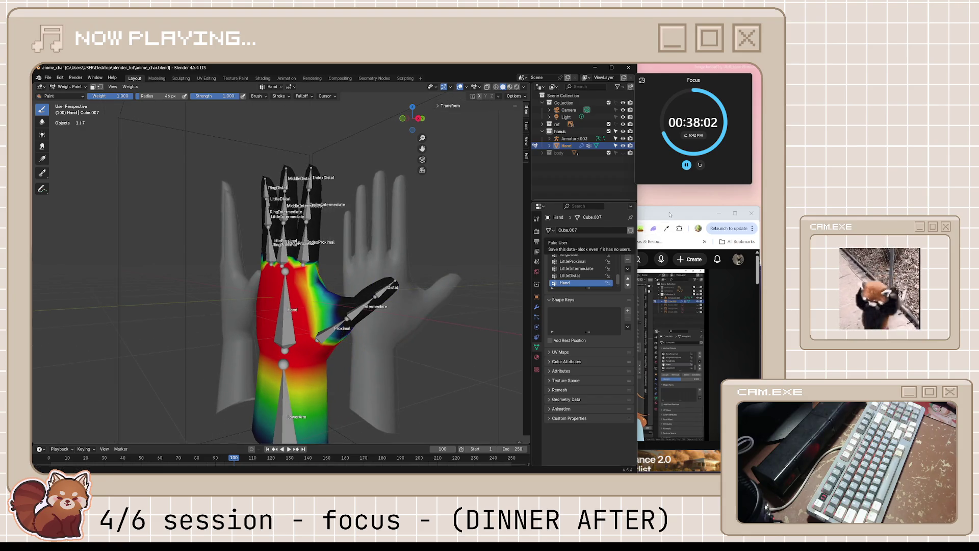
{"action": "left_click", "coordinate": [679, 205]}
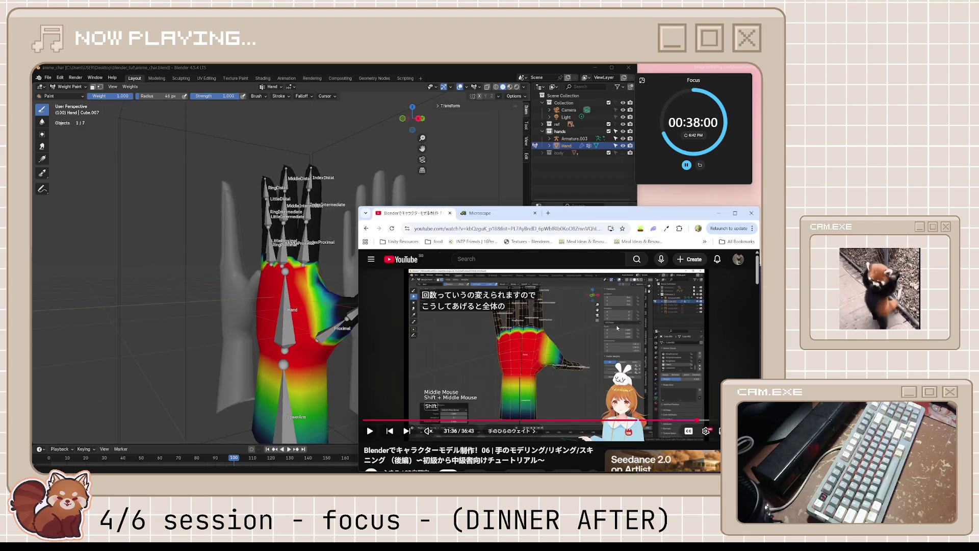
Step: Play the tutorial tip about moving the thumb base nearer the wrist, then pause it
{"action": "left_click", "coordinate": [617, 328]}
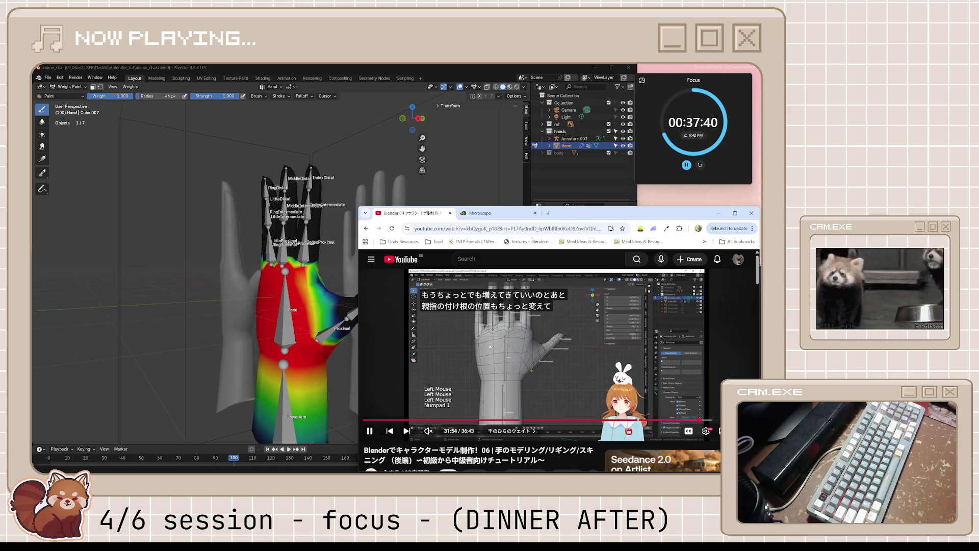
{"action": "left_click", "coordinate": [488, 300]}
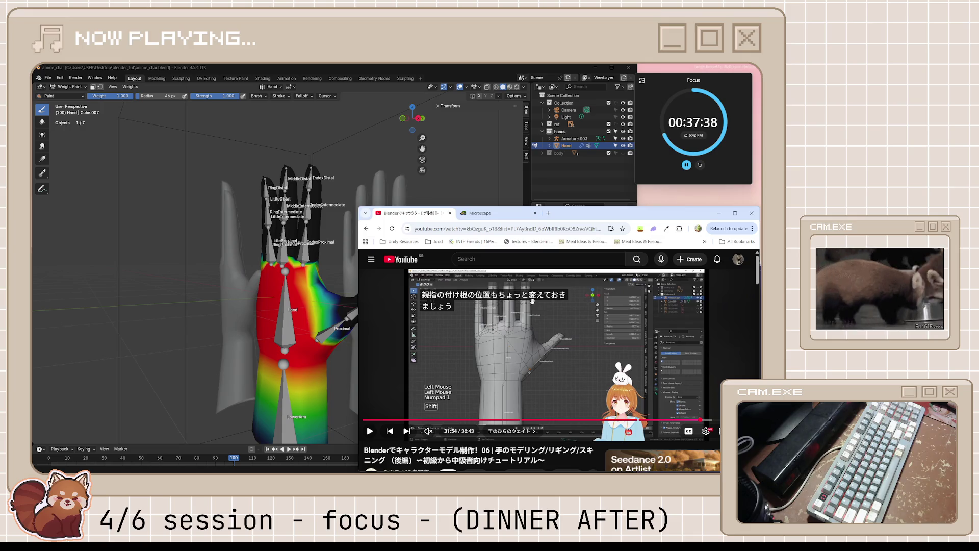
{"action": "left_click", "coordinate": [555, 363]}
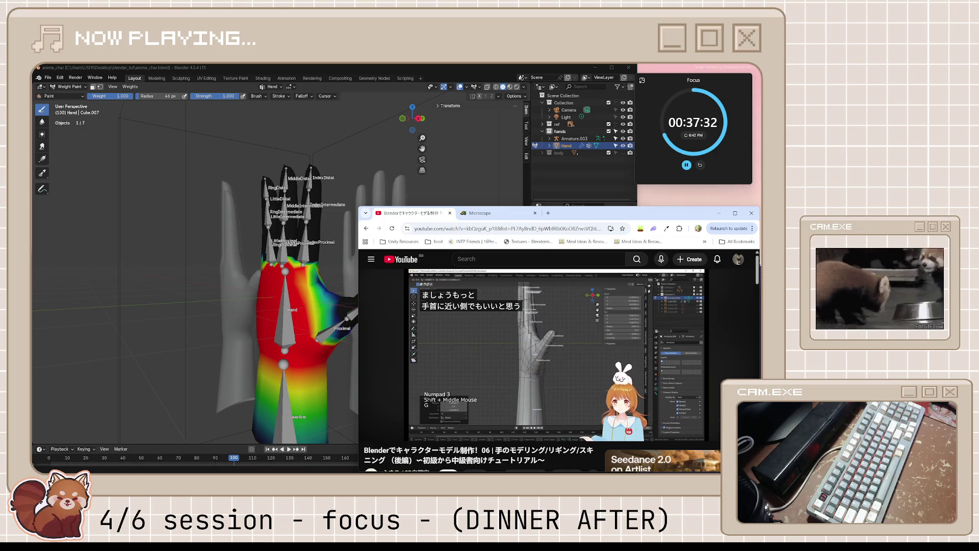
{"action": "left_click", "coordinate": [557, 363]}
Step: Return to Blender, check the hands from front and side, and save the file
{"action": "key", "text": "alt+Tab"}
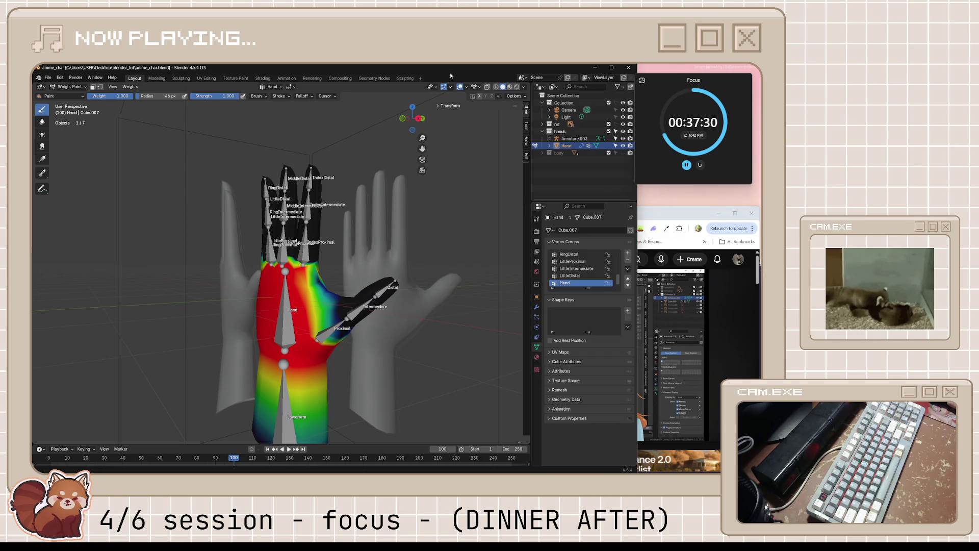
{"action": "key", "text": "KP_1"}
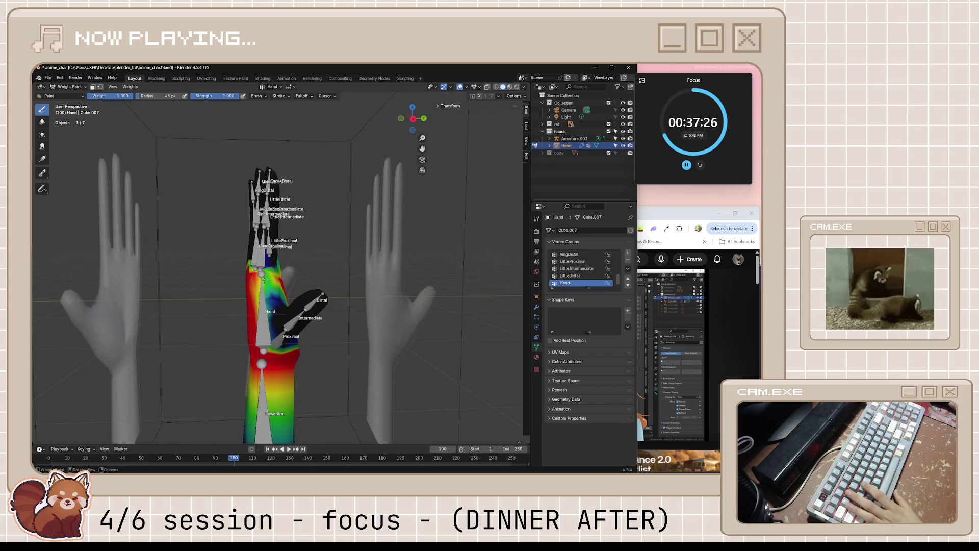
{"action": "middle_click_drag", "start_coordinate": [267, 283], "coordinate": [335, 288]}
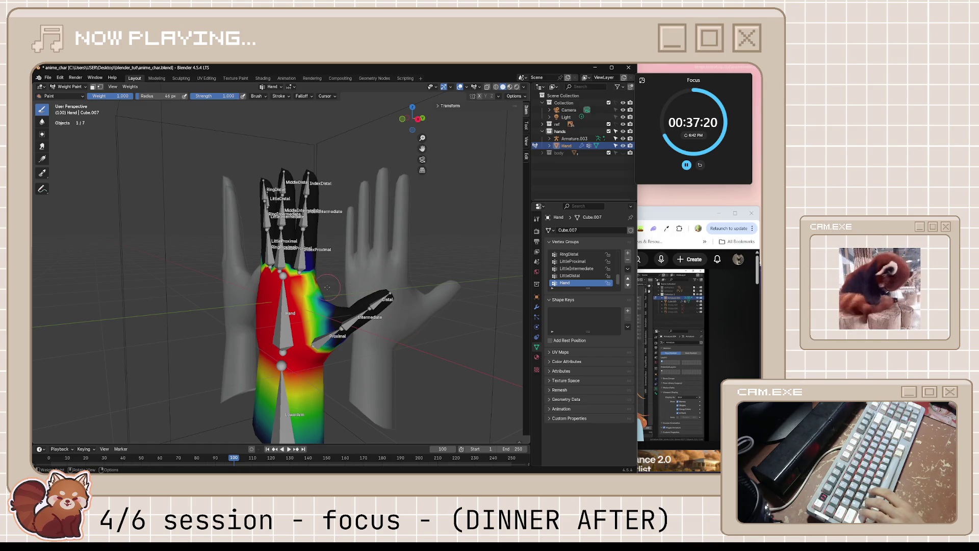
{"action": "mouse_move", "coordinate": [317, 285]}
{"action": "middle_mouse_down"}
{"action": "mouse_move", "coordinate": [370, 292]}
{"action": "mouse_move", "coordinate": [385, 269]}
{"action": "middle_mouse_up"}
{"action": "key", "text": "ctrl+s"}
Step: Put the hand mesh back in Object Mode, select the finger armature and enter bone editing
{"action": "key", "text": "Tab"}
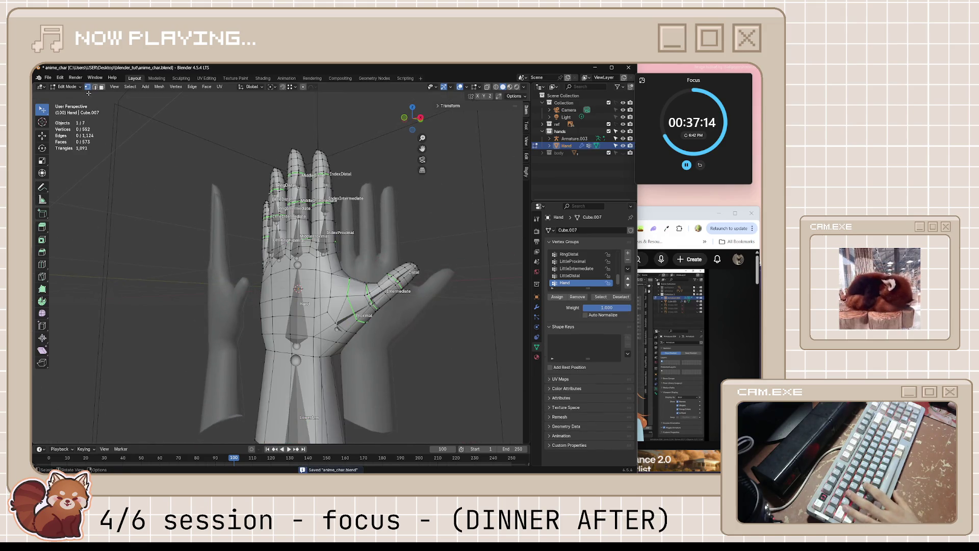
{"action": "left_click", "coordinate": [68, 87]}
{"action": "left_click", "coordinate": [69, 95]}
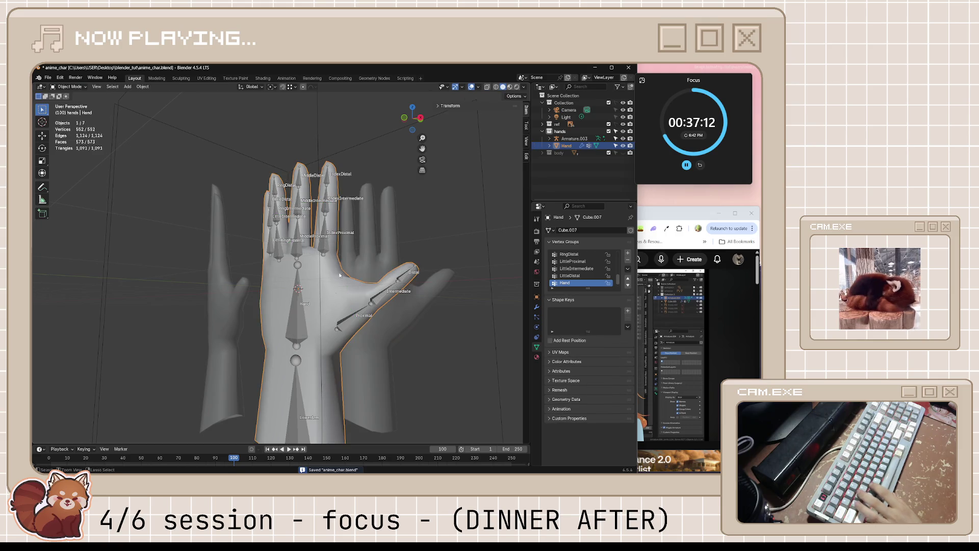
{"action": "left_click", "coordinate": [342, 326]}
{"action": "key", "text": "Tab"}
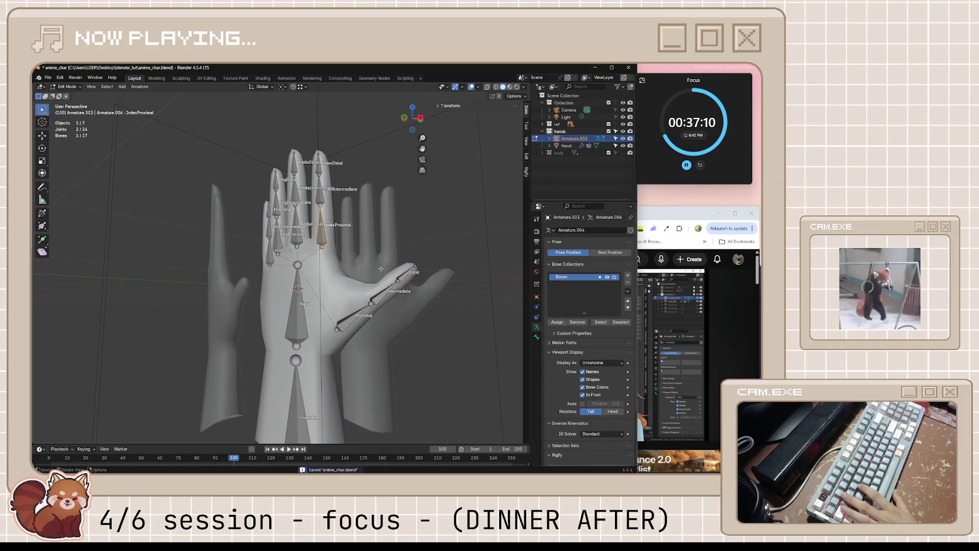
Step: Rewind and replay the tutorial's thumb-base tip, then bring Blender back
{"action": "middle_click_drag", "start_coordinate": [361, 329], "coordinate": [552, 270]}
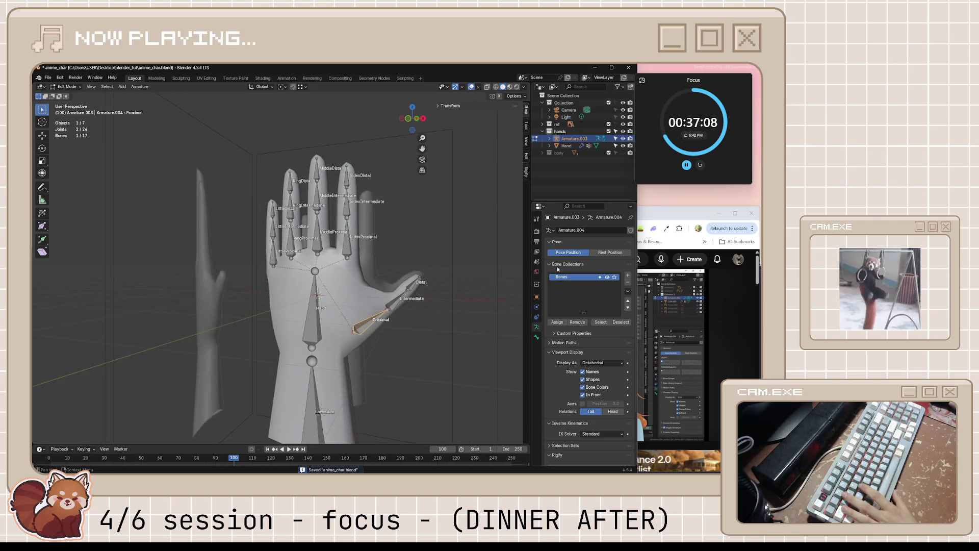
{"action": "left_click", "coordinate": [665, 215]}
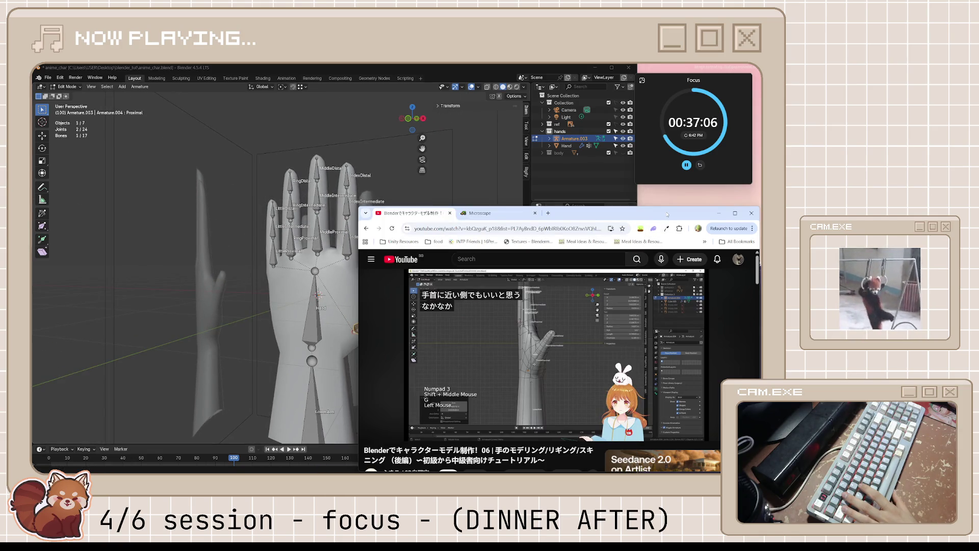
{"action": "left_click", "coordinate": [599, 357]}
{"action": "key", "text": "j"}
{"action": "left_click", "coordinate": [599, 357]}
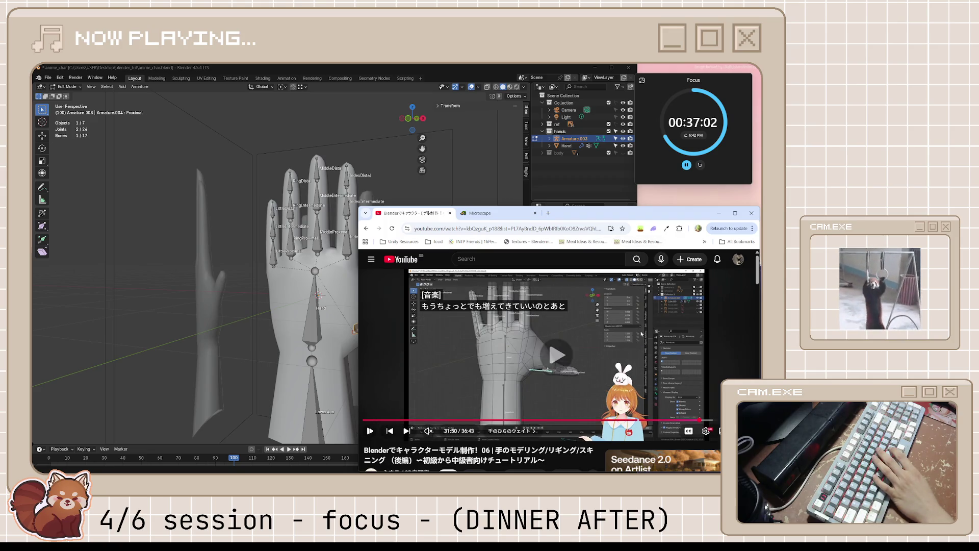
{"action": "key", "text": "k"}
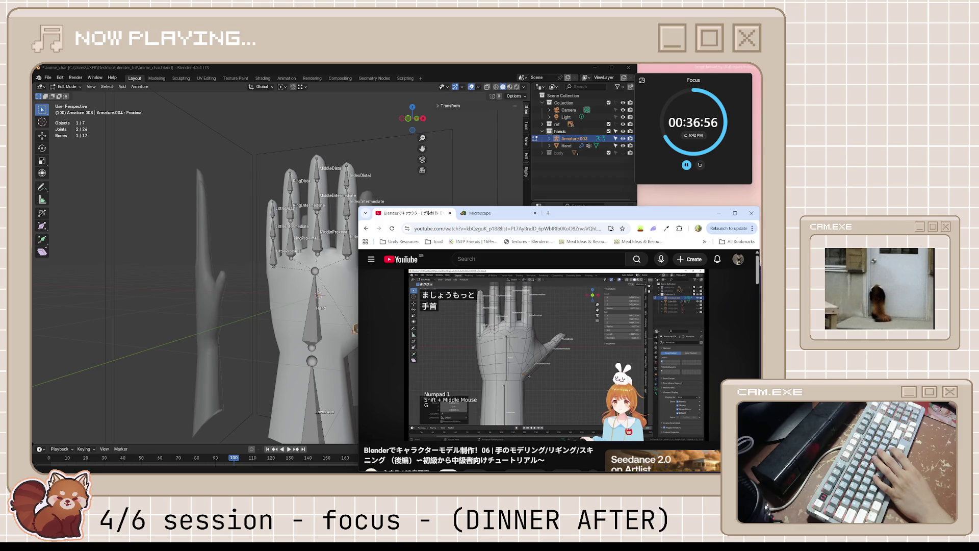
{"action": "key", "text": "k"}
{"action": "left_click", "coordinate": [513, 74]}
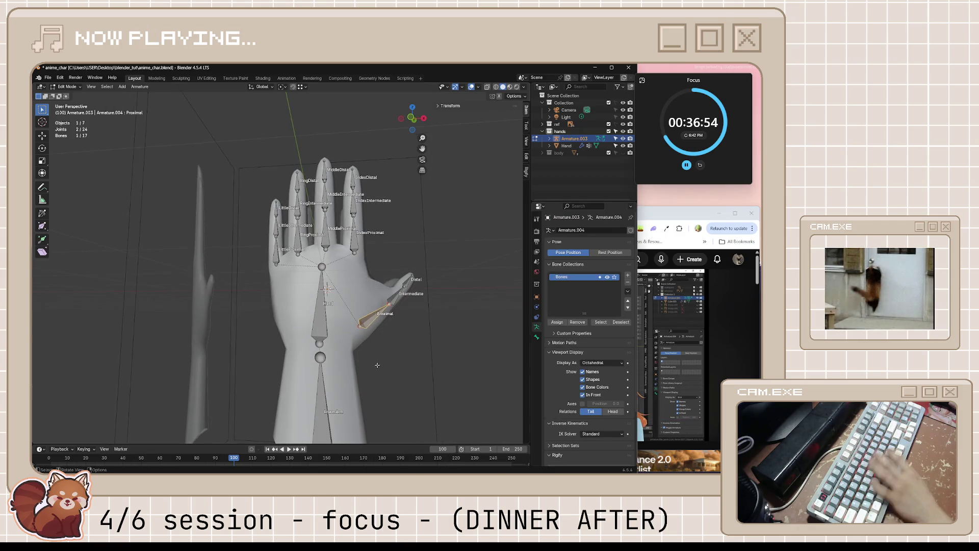
Step: In wireframe front and right views, move the thumb Proximal root joint nearer the wrist, then return to the tutorial
{"action": "left_click", "coordinate": [496, 86]}
{"action": "key", "text": "KP_1"}
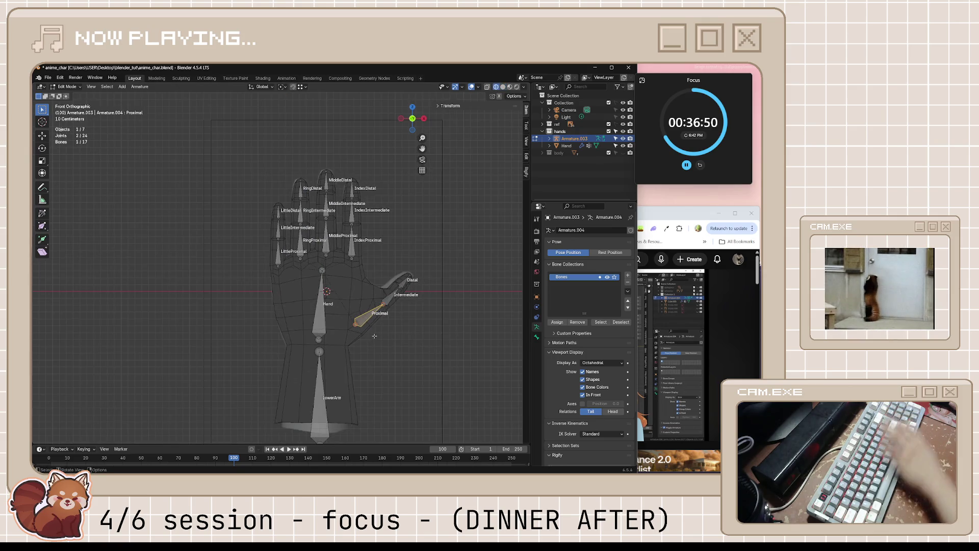
{"action": "left_click", "coordinate": [355, 322]}
{"action": "key", "text": "g"}
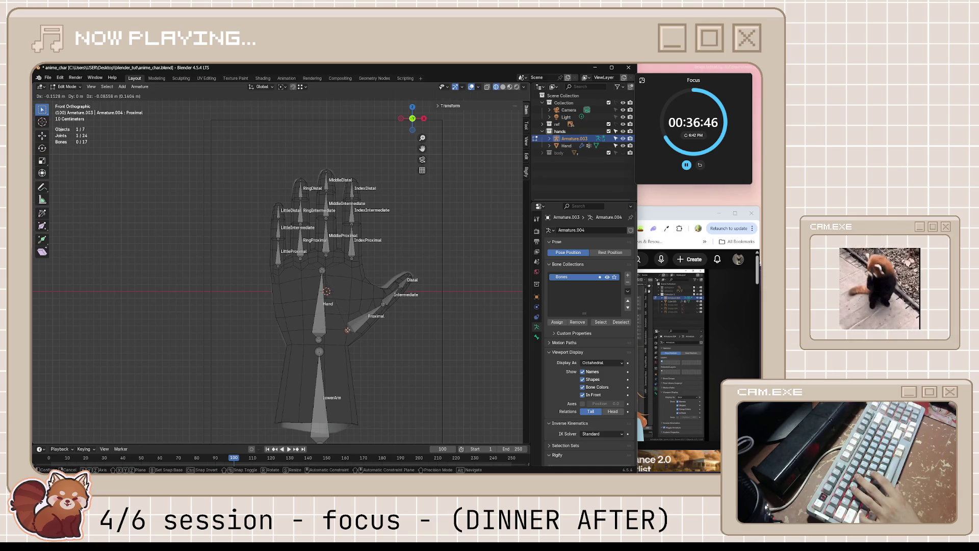
{"action": "left_click", "coordinate": [347, 330]}
{"action": "key", "text": "KP_3"}
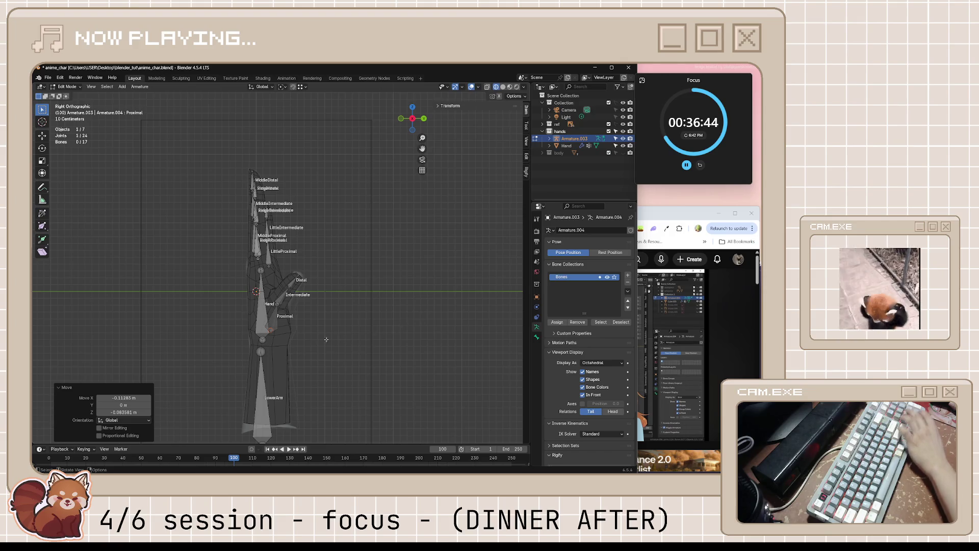
{"action": "key", "text": "g"}
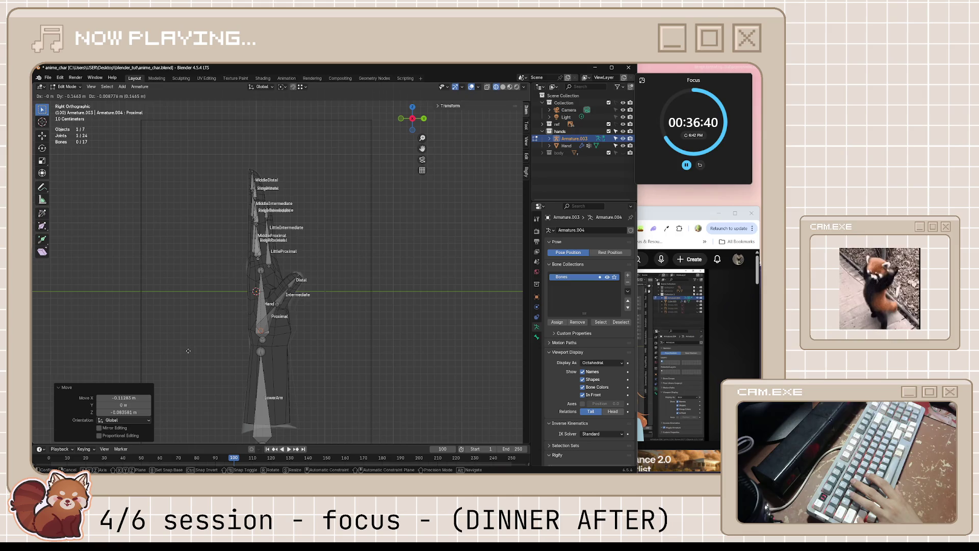
{"action": "left_click", "coordinate": [188, 352]}
{"action": "left_click", "coordinate": [668, 326]}
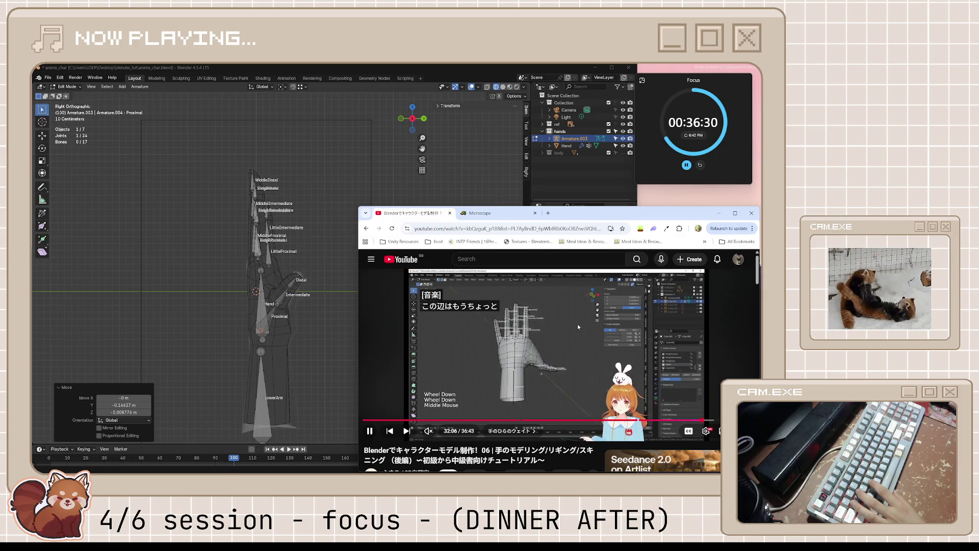
Step: Pause the tutorial and bring Blender forward, orbiting around the hands
{"action": "key", "text": "space"}
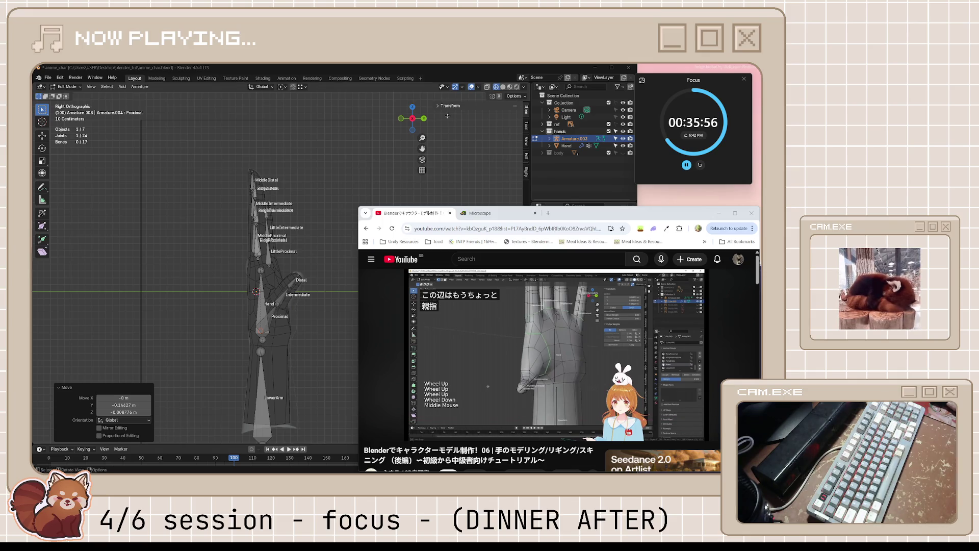
{"action": "middle_click_drag", "start_coordinate": [321, 321], "coordinate": [510, 115]}
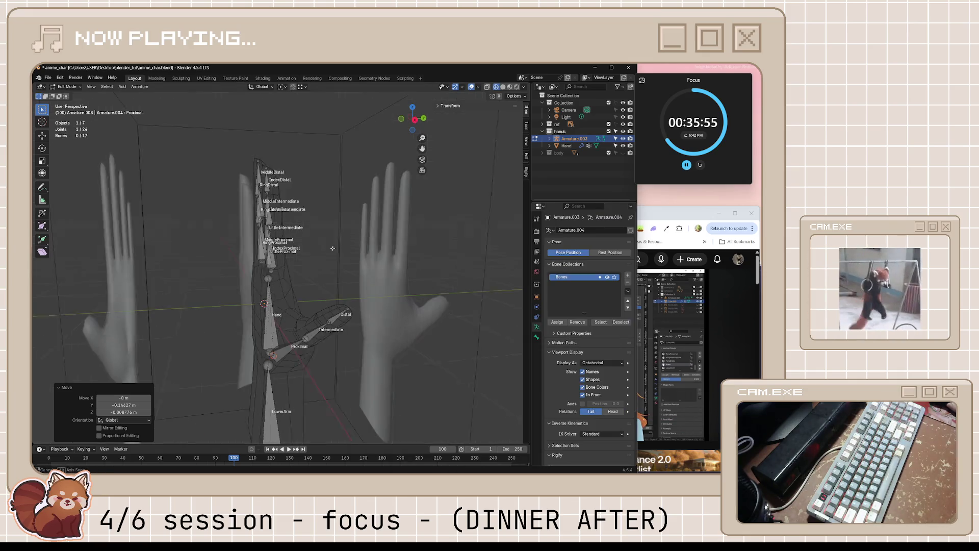
Step: Turn X-ray off, save the file and switch the armature to Pose Mode
{"action": "left_click", "coordinate": [490, 86]}
{"action": "middle_click_drag", "start_coordinate": [382, 253], "coordinate": [348, 328]}
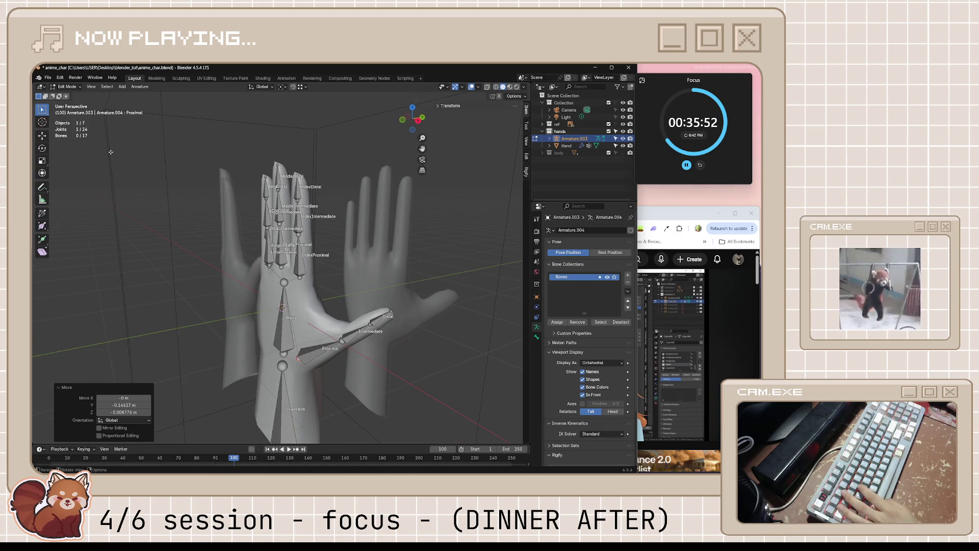
{"action": "key", "text": "ctrl+s"}
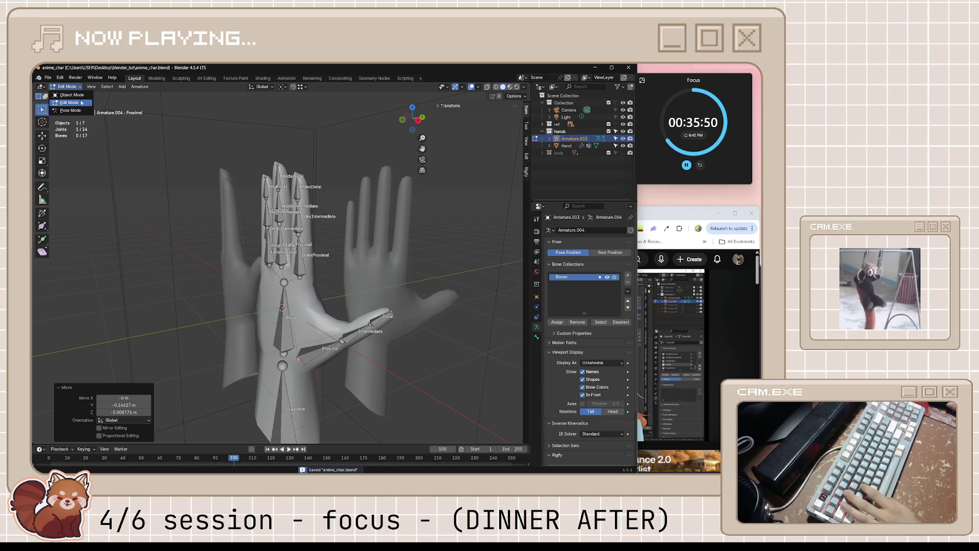
{"action": "key", "text": "ctrl+Tab"}
Step: Bend the thumb's Proximal bone to check how the hand mesh deforms
{"action": "left_click", "coordinate": [325, 344]}
{"action": "middle_click_drag", "start_coordinate": [325, 345], "coordinate": [398, 352]}
{"action": "key", "text": "r"}
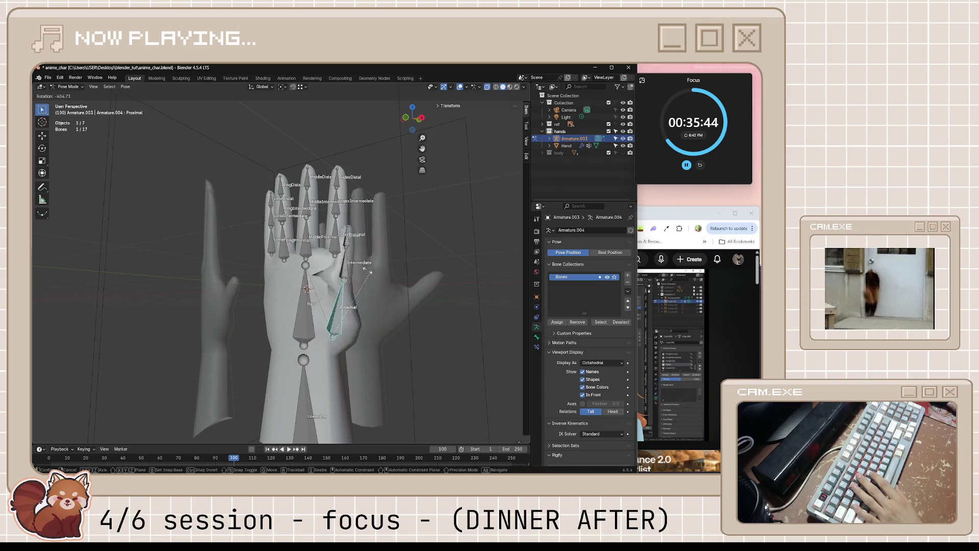
{"action": "middle_click_drag", "start_coordinate": [314, 347], "coordinate": [260, 352]}
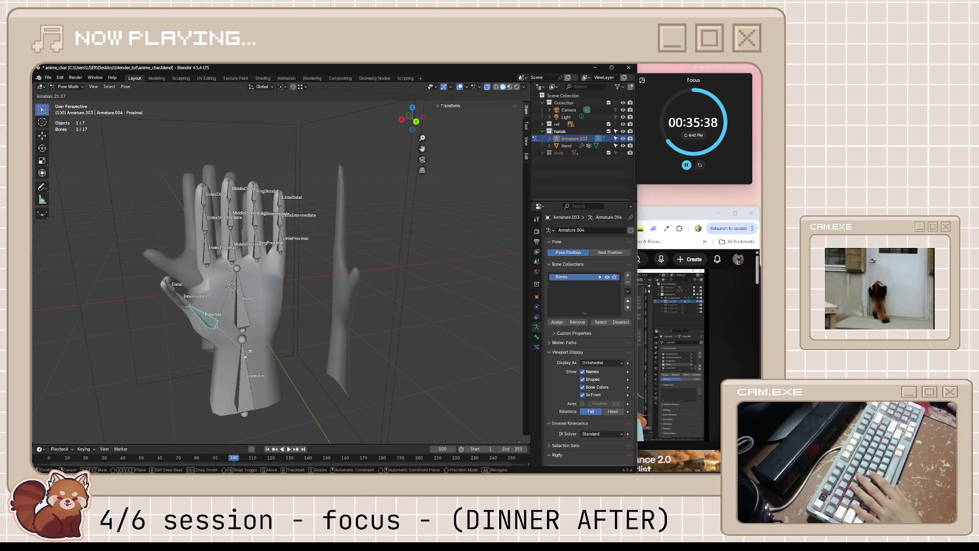
{"action": "left_click", "coordinate": [253, 351]}
{"action": "middle_click_drag", "start_coordinate": [195, 297], "coordinate": [239, 289]}
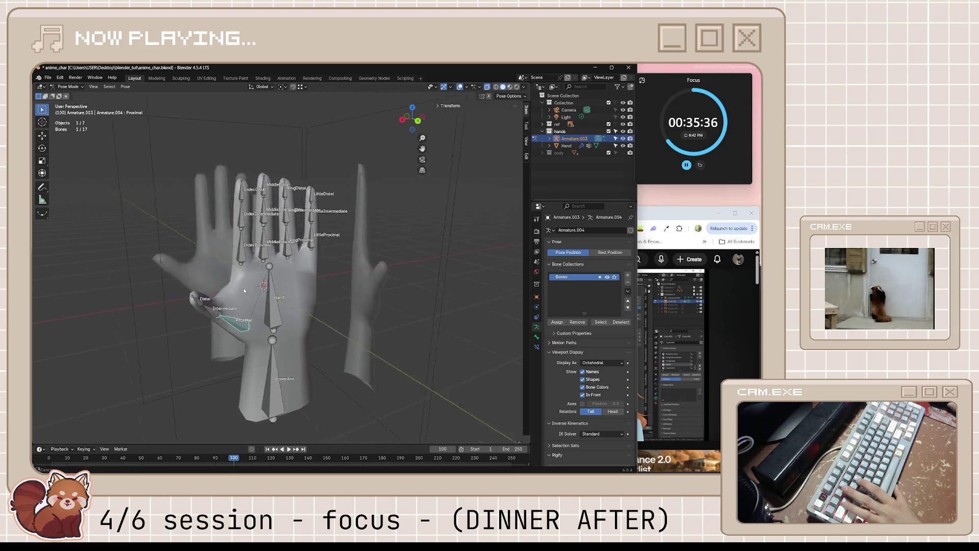
{"action": "scroll", "coordinate": [262, 273], "scroll_direction": "up", "scroll_amount": 2}
{"action": "scroll", "coordinate": [262, 273], "scroll_direction": "up", "scroll_amount": 2}
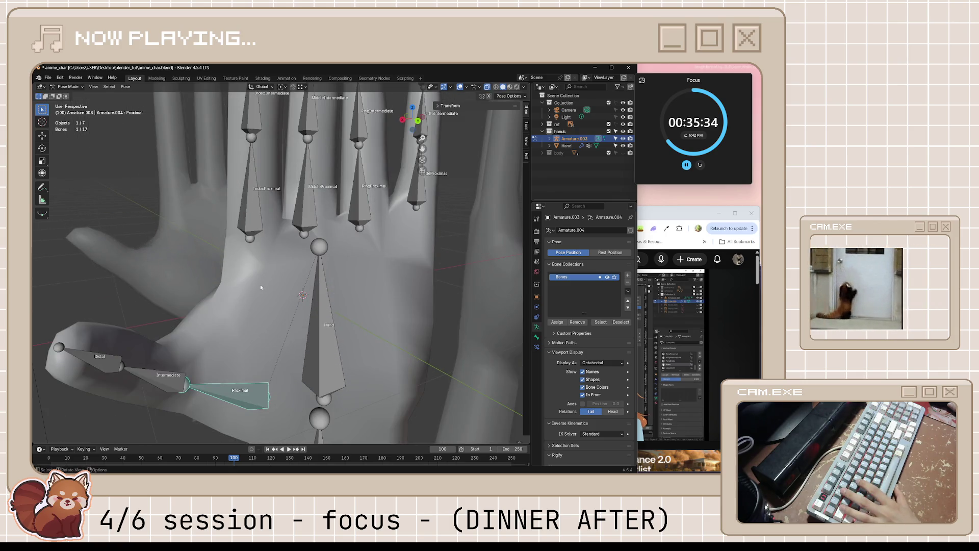
Step: Leave the armature, select the hand mesh and enter vertex editing
{"action": "key", "text": "Tab"}
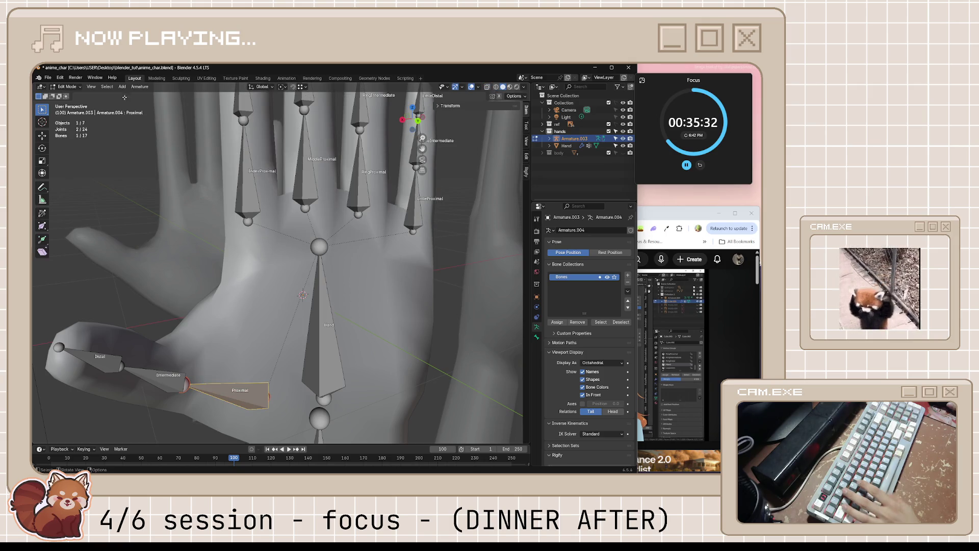
{"action": "key", "text": "Tab"}
{"action": "left_click", "coordinate": [253, 304]}
{"action": "key", "text": "Tab"}
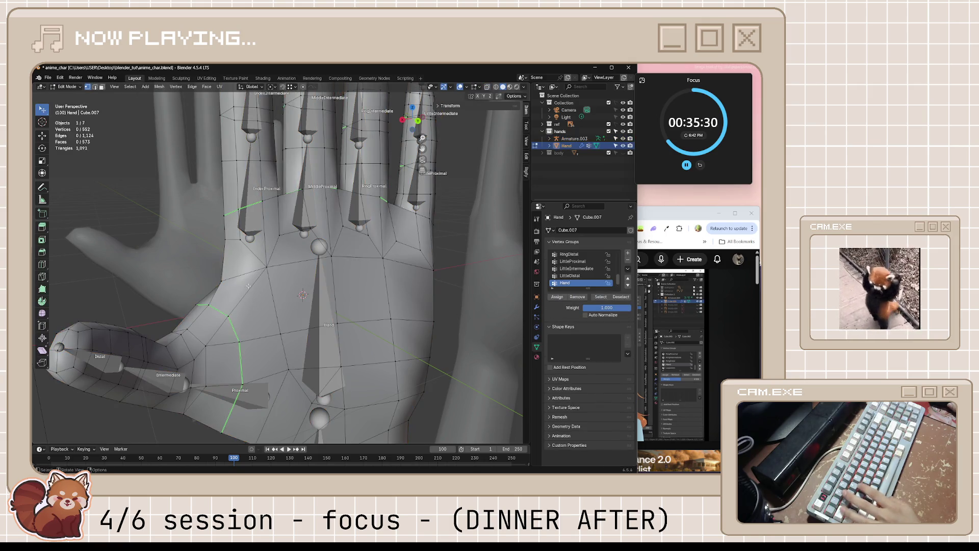
Step: Give a palm vertex beside the thumb Hand weight 0.9 and Proximal weight 0.1
{"action": "left_click", "coordinate": [266, 268]}
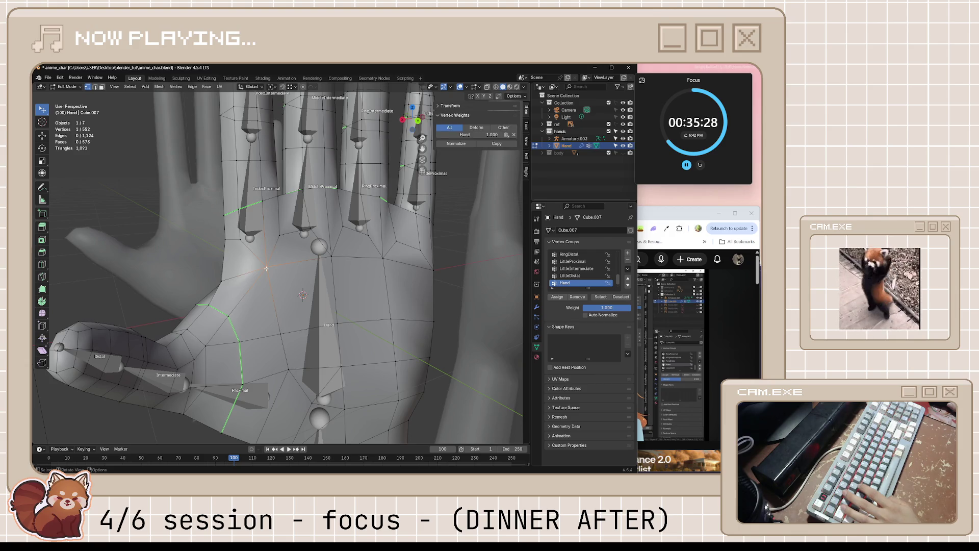
{"action": "left_click", "coordinate": [220, 281]}
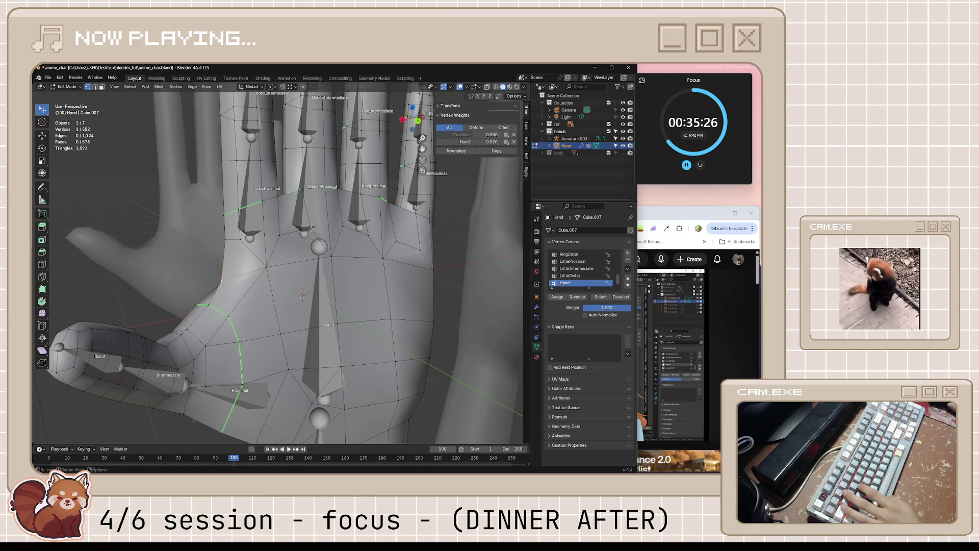
{"action": "middle_click_drag", "start_coordinate": [288, 292], "coordinate": [329, 275]}
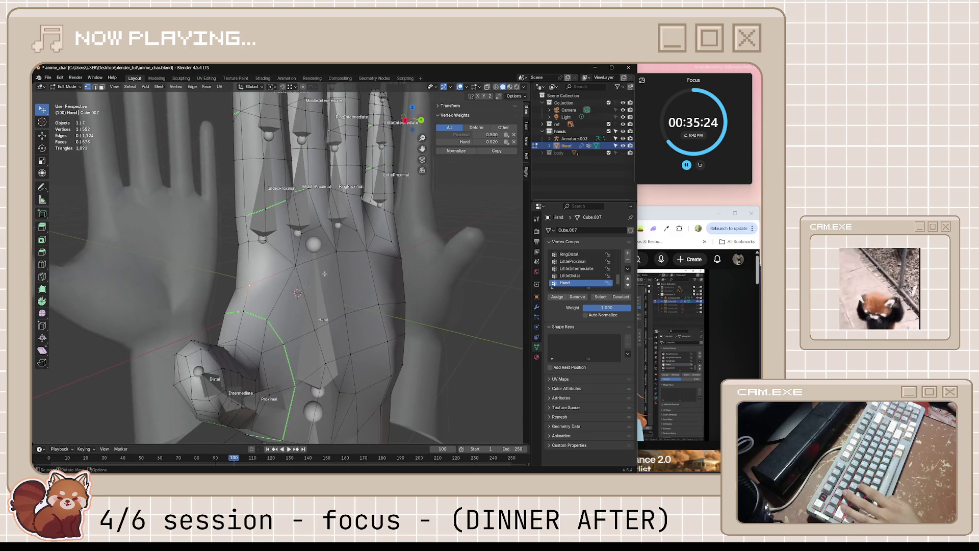
{"action": "left_click", "coordinate": [490, 142]}
{"action": "type", "text": "0.9"}
{"action": "key", "text": "Return"}
{"action": "type", "text": "0.1"}
{"action": "key", "text": "Return"}
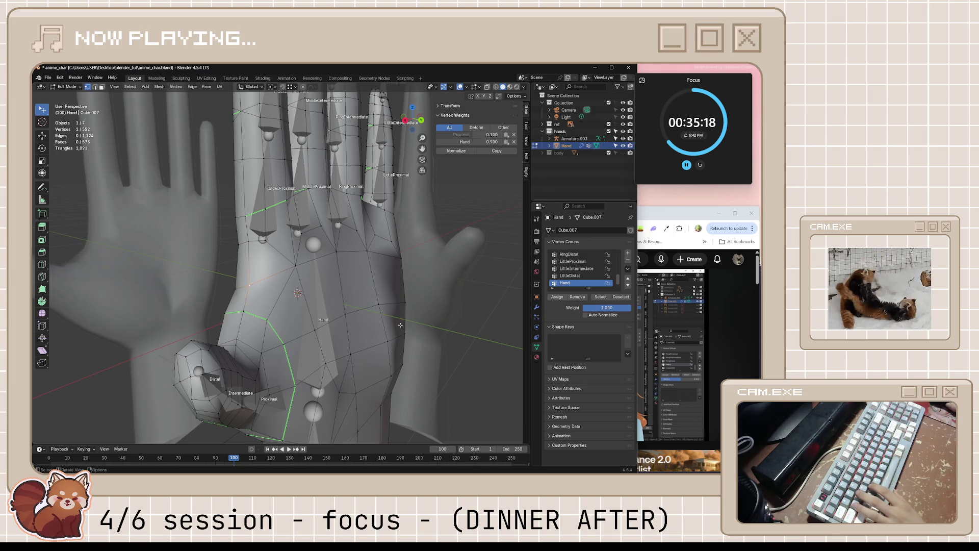
Step: Set another thumb vertex's Proximal weight to 0.7
{"action": "left_click", "coordinate": [266, 318]}
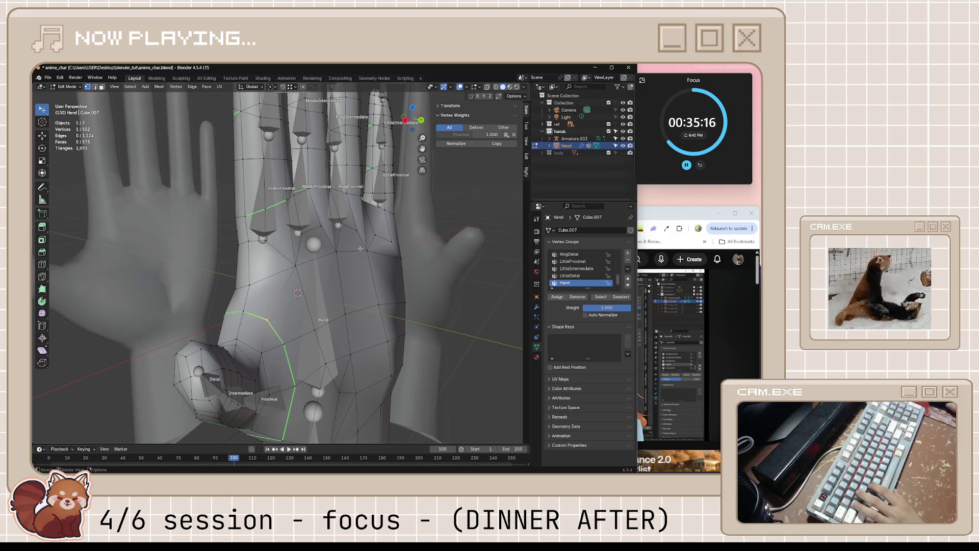
{"action": "left_click", "coordinate": [494, 135]}
{"action": "key", "text": "BackSpace"}
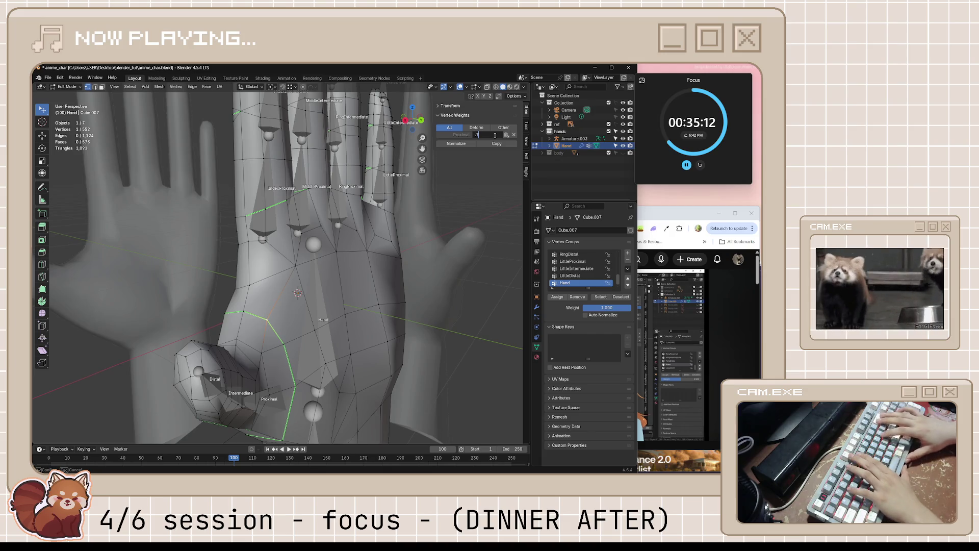
{"action": "type", "text": ".7"}
{"action": "key", "text": "Return"}
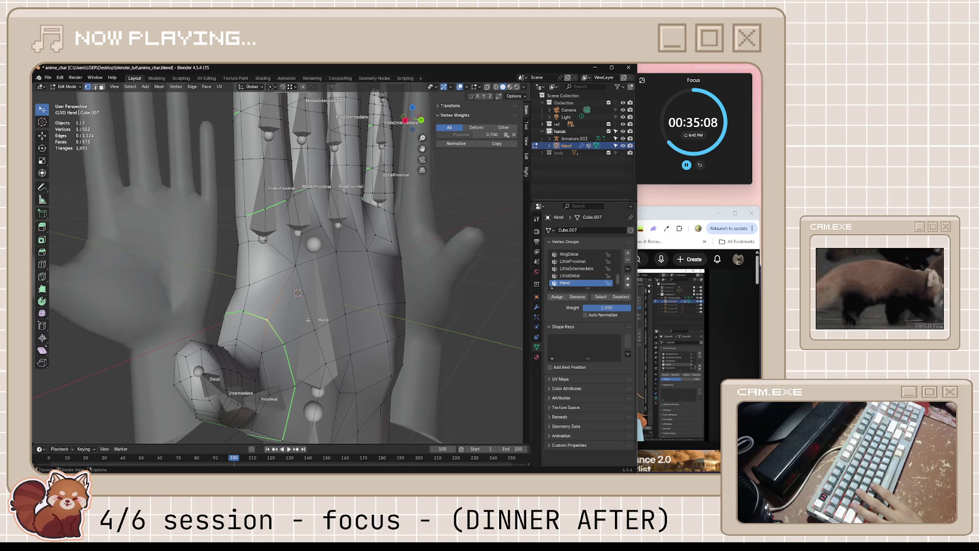
{"action": "scroll", "coordinate": [588, 273], "scroll_direction": "down", "scroll_amount": 1}
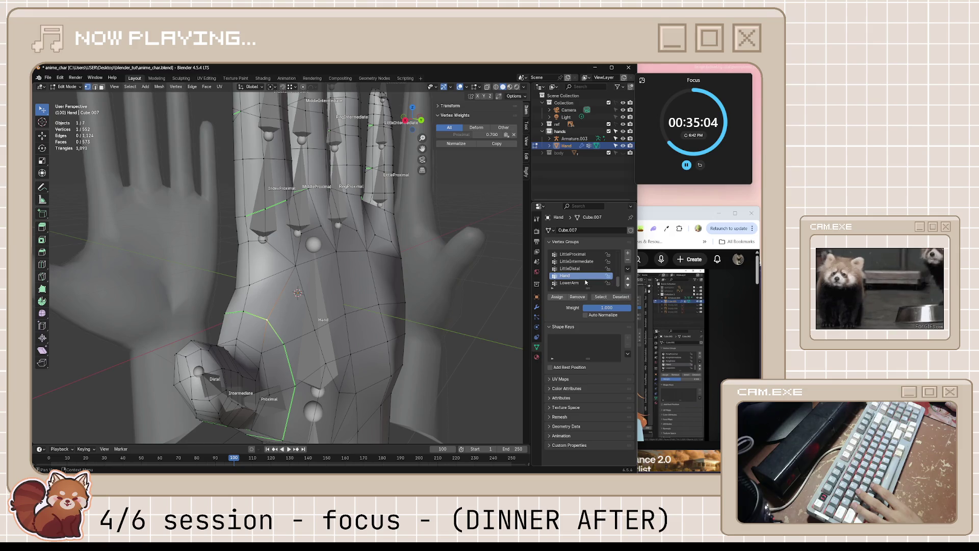
Step: Assign the thumb-base vertices to the Hand group at 0.3 with Proximal kept at 0.7
{"action": "left_click", "coordinate": [600, 308]}
{"action": "type", "text": "0.3"}
{"action": "key", "text": "Return"}
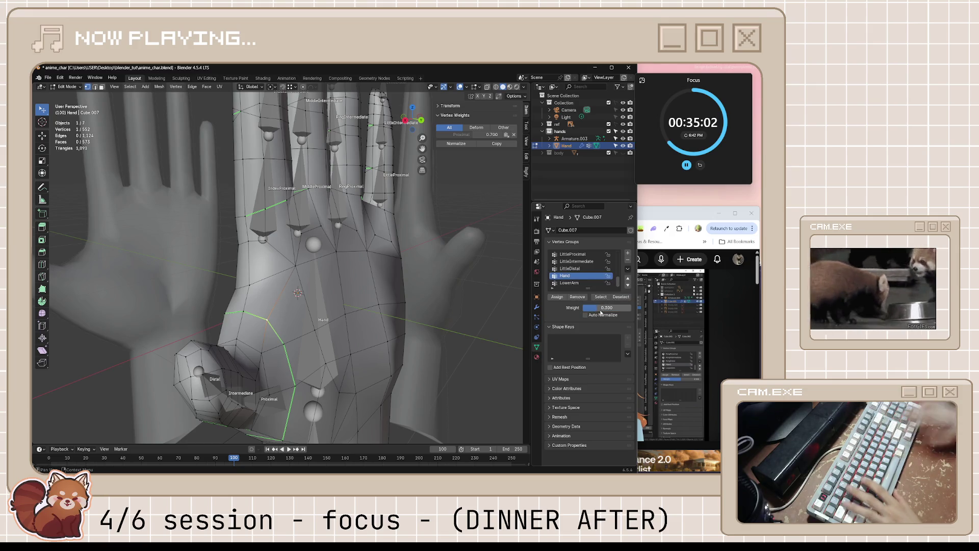
{"action": "left_click", "coordinate": [556, 296]}
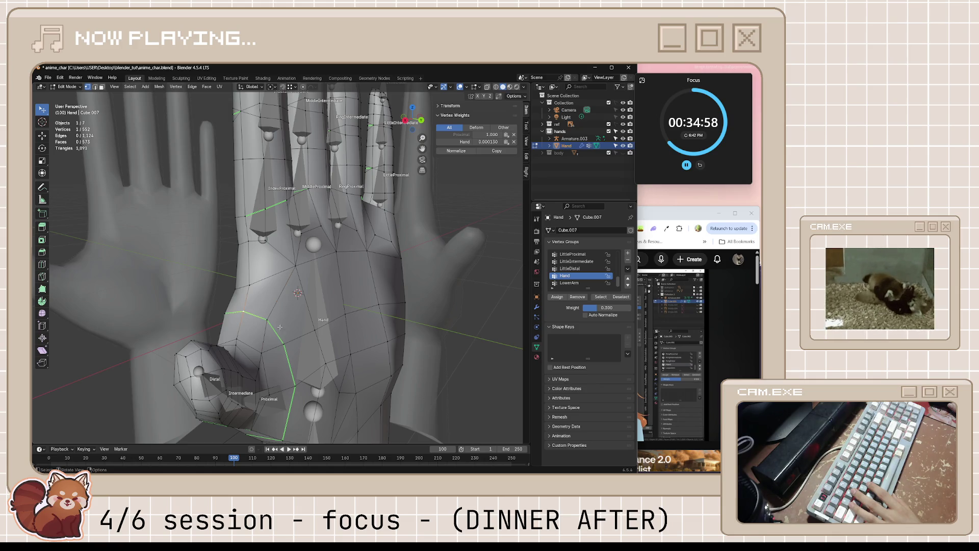
{"action": "left_click", "coordinate": [489, 133]}
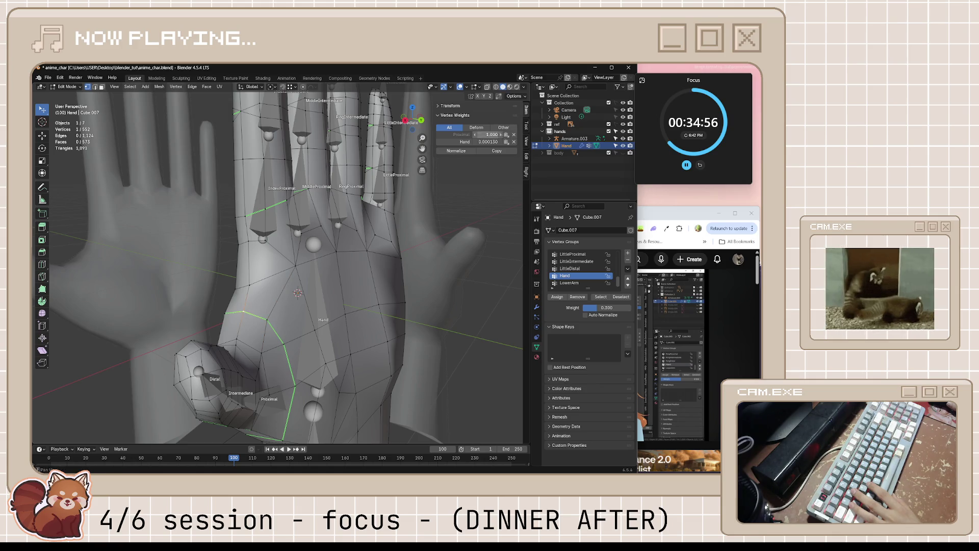
{"action": "type", "text": "0.7"}
{"action": "key", "text": "Return"}
{"action": "type", "text": "0.3"}
{"action": "key", "text": "Return"}
{"action": "mouse_move", "coordinate": [350, 270]}
{"action": "middle_mouse_down"}
{"action": "mouse_move", "coordinate": [321, 312]}
{"action": "mouse_move", "coordinate": [413, 229]}
{"action": "middle_mouse_up"}
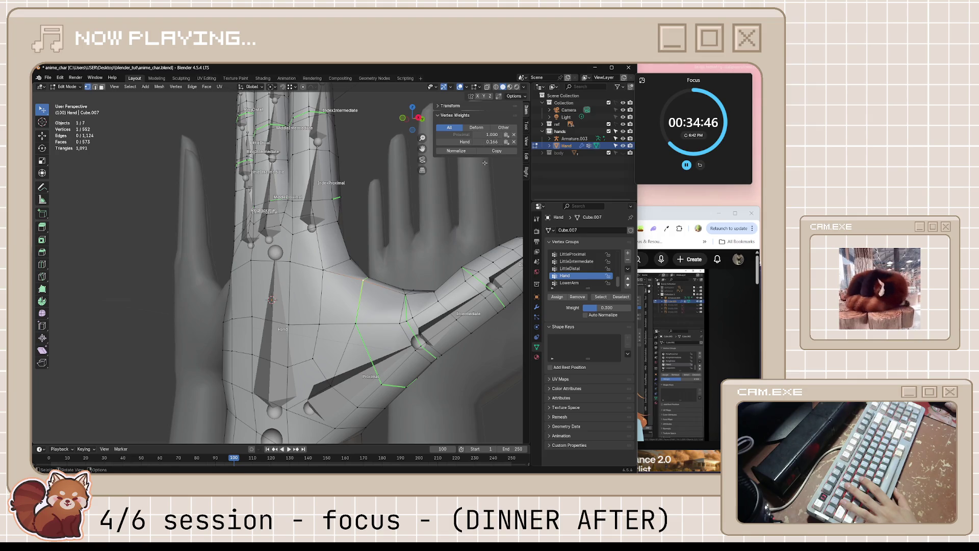
Step: Set the selected thumb vertex to 0.7 Proximal and 0.9 Hand weight
{"action": "left_click", "coordinate": [495, 135]}
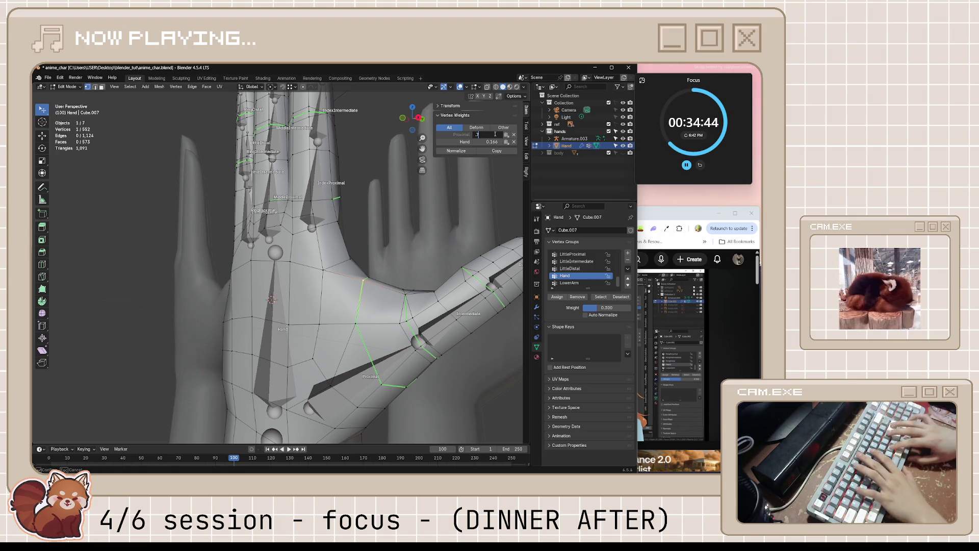
{"action": "type", "text": "0.7"}
{"action": "key", "text": "Return"}
{"action": "type", "text": "0.9"}
{"action": "key", "text": "Return"}
Step: Select another thumb vertex from behind, save the file and return to object mode
{"action": "middle_click_drag", "start_coordinate": [461, 166], "coordinate": [274, 287]}
{"action": "left_click", "coordinate": [272, 289]}
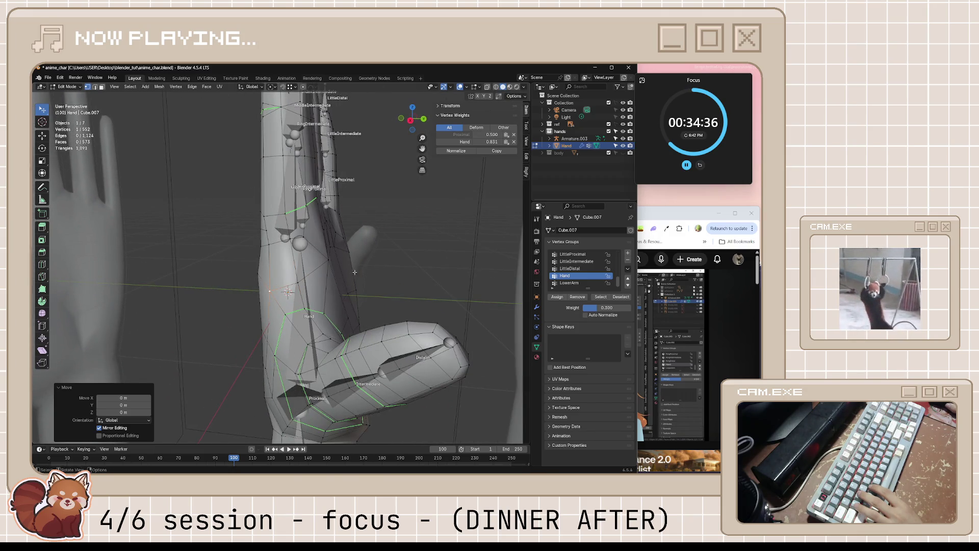
{"action": "mouse_move", "coordinate": [444, 234]}
{"action": "middle_mouse_down"}
{"action": "mouse_move", "coordinate": [235, 147]}
{"action": "mouse_move", "coordinate": [305, 318]}
{"action": "middle_mouse_up"}
{"action": "key", "text": "ctrl+s"}
{"action": "key", "text": "Tab"}
{"action": "scroll", "coordinate": [235, 148], "scroll_direction": "down", "scroll_amount": 3}
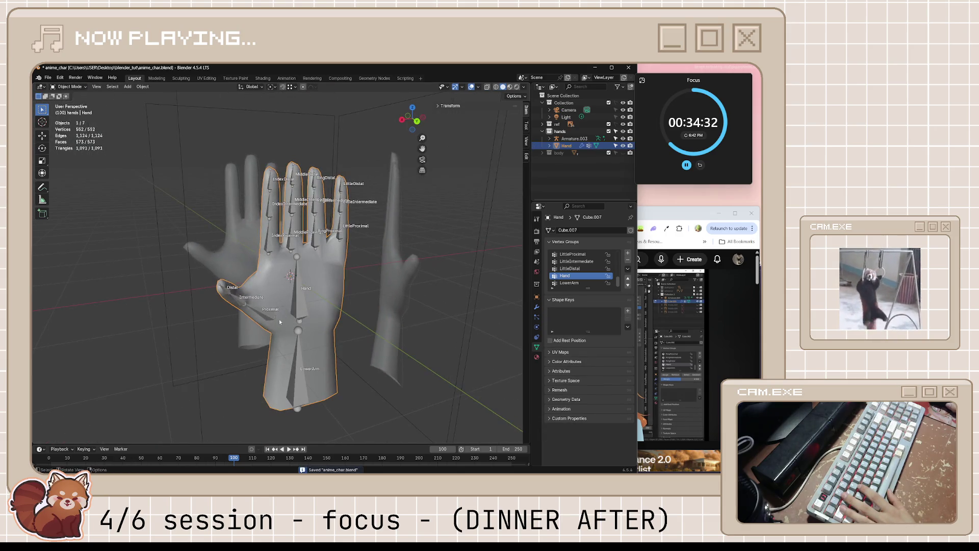
Step: Pose the armature and bend the thumb's Proximal bone to test deformation
{"action": "left_click", "coordinate": [294, 304]}
{"action": "key", "text": "ctrl+Tab"}
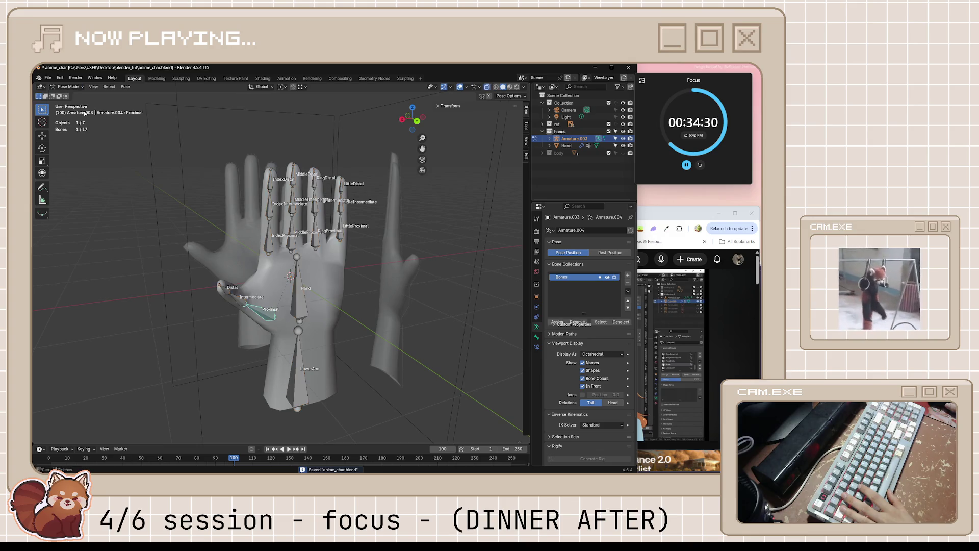
{"action": "left_click", "coordinate": [270, 305]}
{"action": "key", "text": "r"}
{"action": "middle_click_drag", "start_coordinate": [262, 341], "coordinate": [327, 292]}
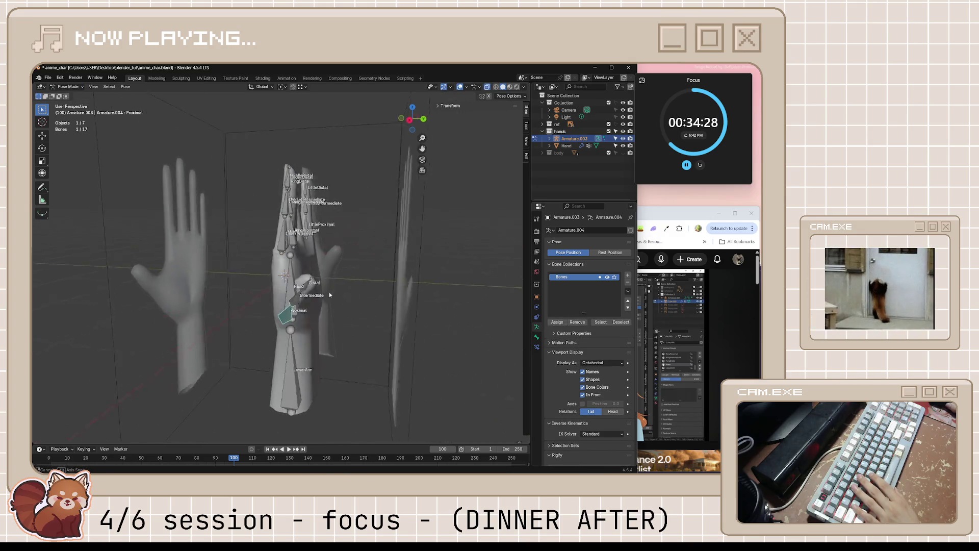
{"action": "scroll", "coordinate": [327, 293], "scroll_direction": "up", "scroll_amount": 4}
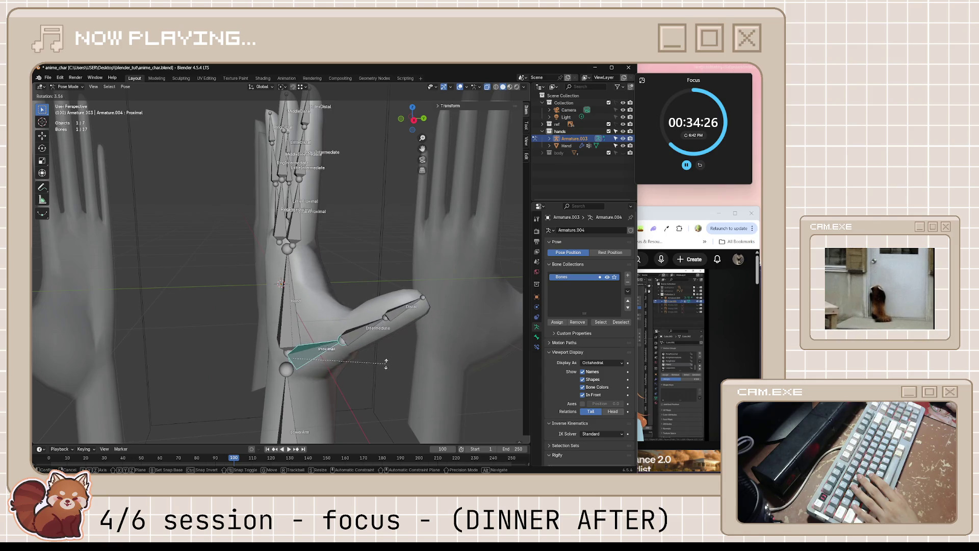
{"action": "left_click", "coordinate": [359, 345]}
Step: Try further thumb Proximal rotations from the palm side, cancelling each one
{"action": "middle_click_drag", "start_coordinate": [360, 344], "coordinate": [288, 347]}
{"action": "key", "text": "r"}
{"action": "key", "text": "Escape"}
{"action": "key", "text": "r"}
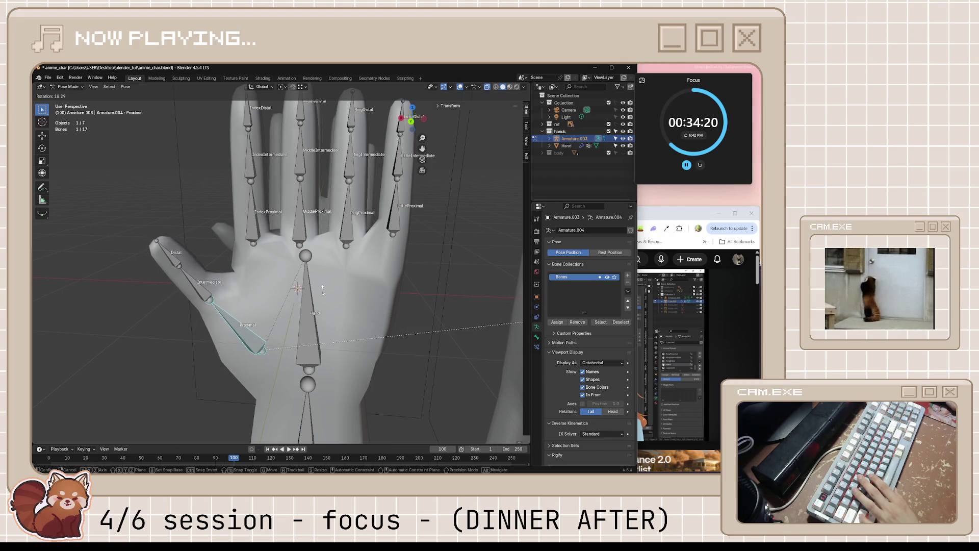
{"action": "key", "text": "Escape"}
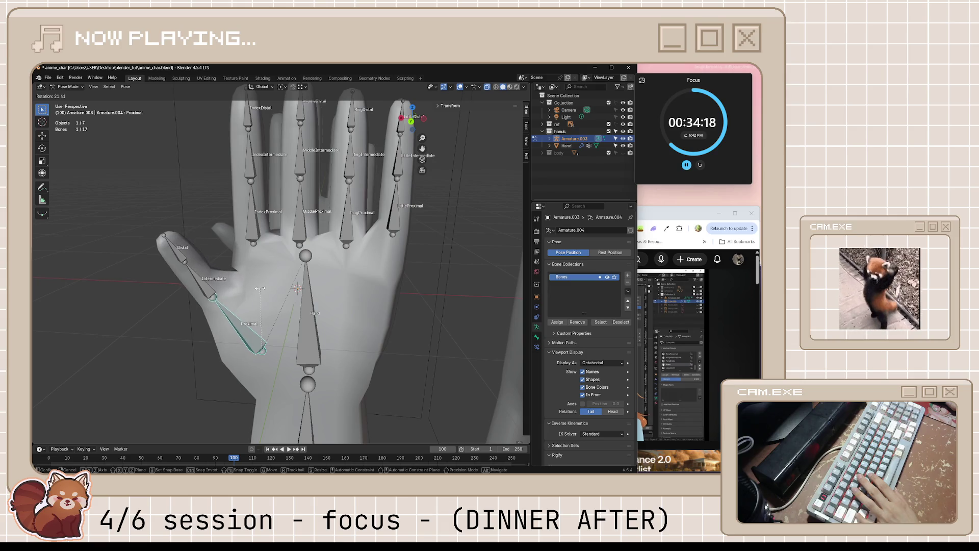
{"action": "key", "text": "Escape"}
{"action": "key", "text": "r"}
{"action": "key", "text": "Escape"}
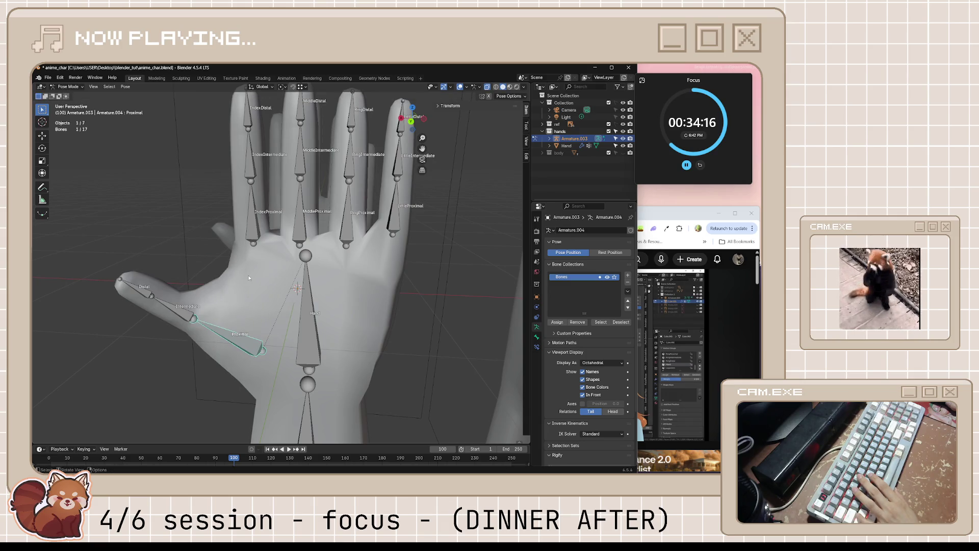
Step: Clear the bone selection and return to object mode with the hand mesh selected
{"action": "key", "text": "Tab"}
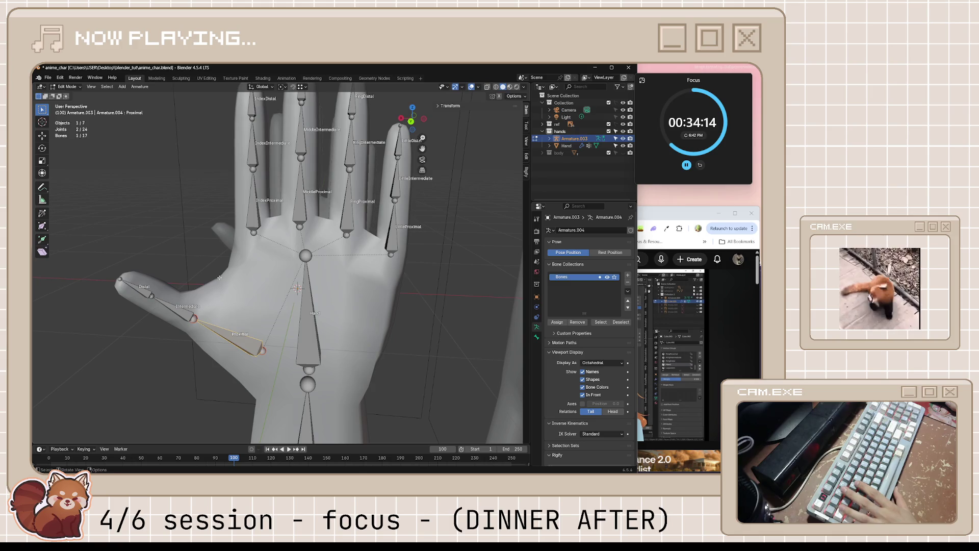
{"action": "key", "text": "alt+a"}
{"action": "key", "text": "Tab"}
{"action": "left_click", "coordinate": [235, 301]}
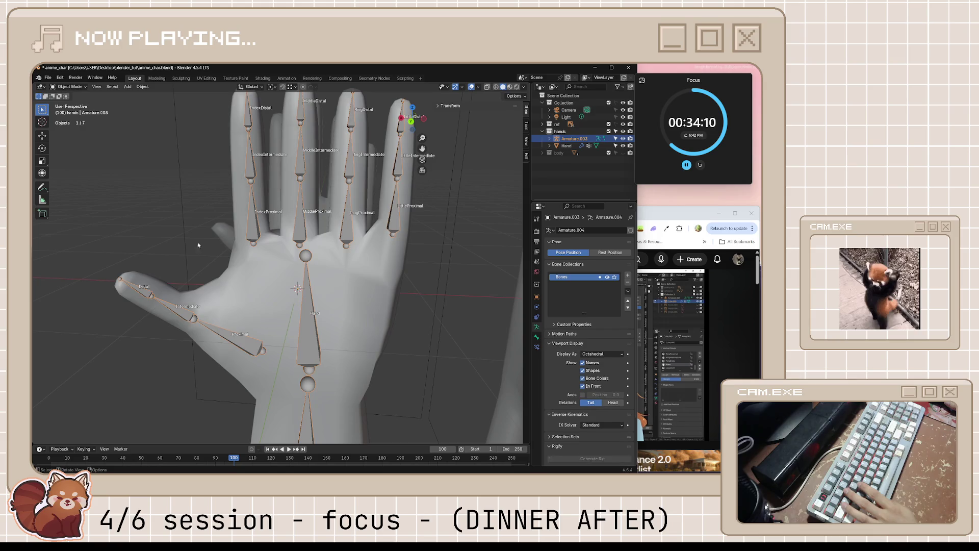
Step: Give the thumb vertex 0.5 Proximal and 0.5 Hand weight in the Vertex Weights panel
{"action": "key", "text": "Tab"}
{"action": "middle_click_drag", "start_coordinate": [220, 284], "coordinate": [321, 283]}
{"action": "double_click", "coordinate": [483, 135]}
{"action": "type", "text": "0.5"}
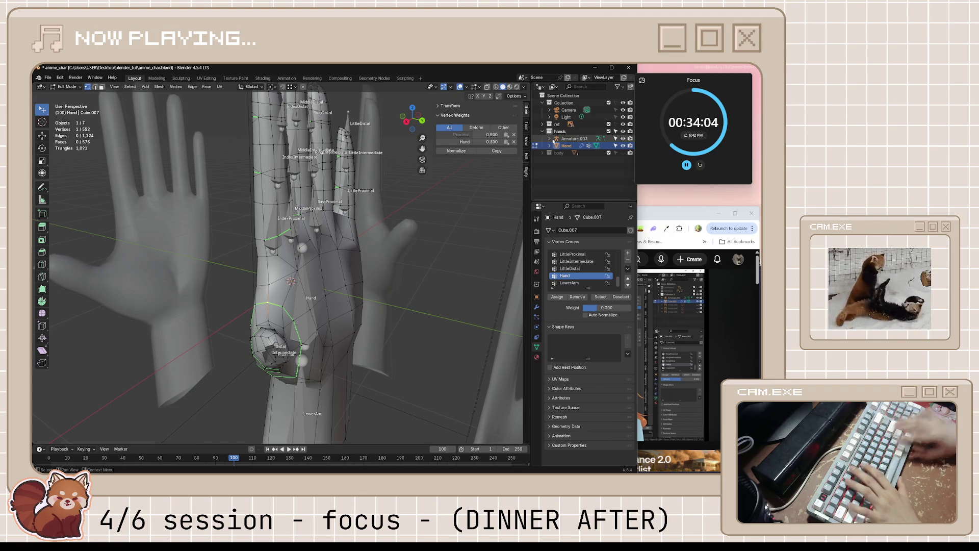
{"action": "key", "text": "Return"}
{"action": "double_click", "coordinate": [492, 141]}
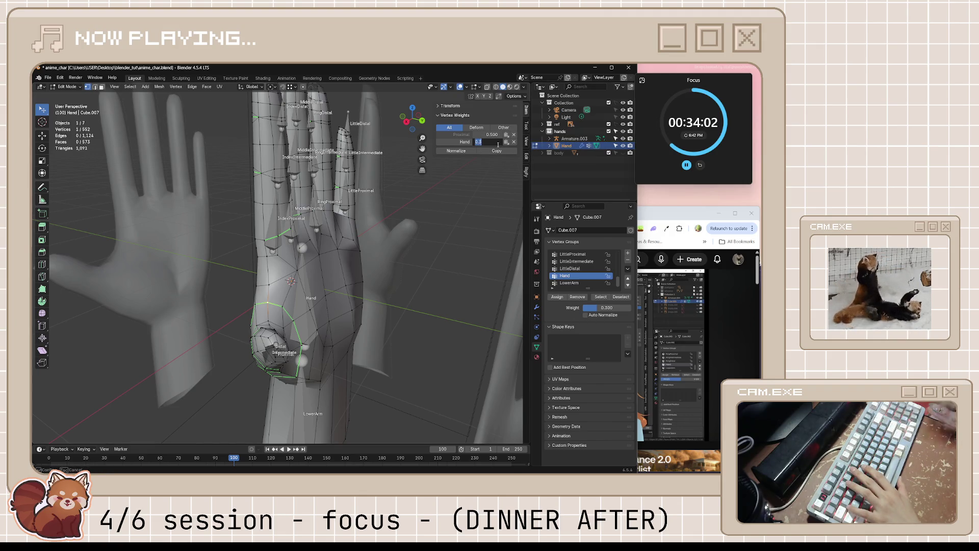
{"action": "type", "text": "0.5"}
{"action": "key", "text": "Return"}
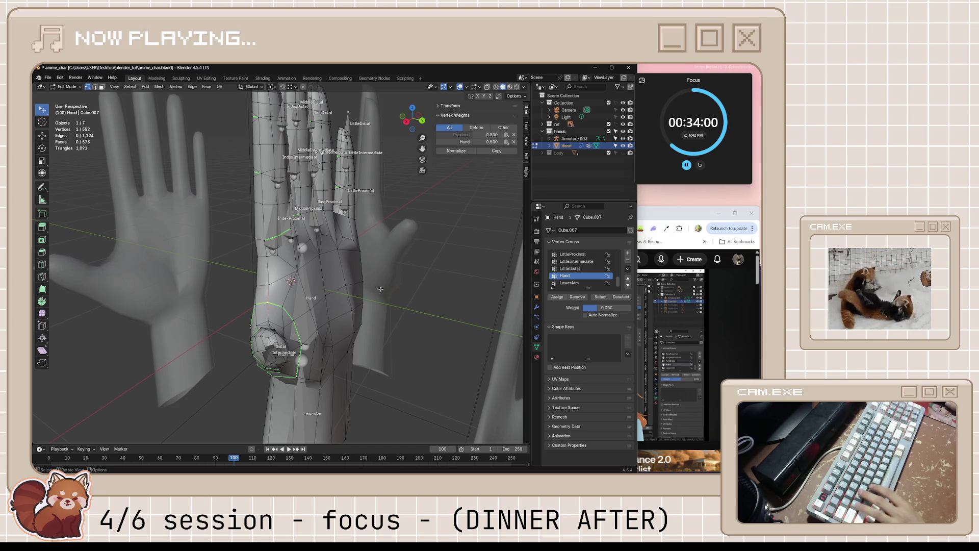
Step: Save the file, leave mesh editing and save again while viewing the palm
{"action": "key", "text": "ctrl+s"}
{"action": "middle_click_drag", "start_coordinate": [321, 276], "coordinate": [308, 305]}
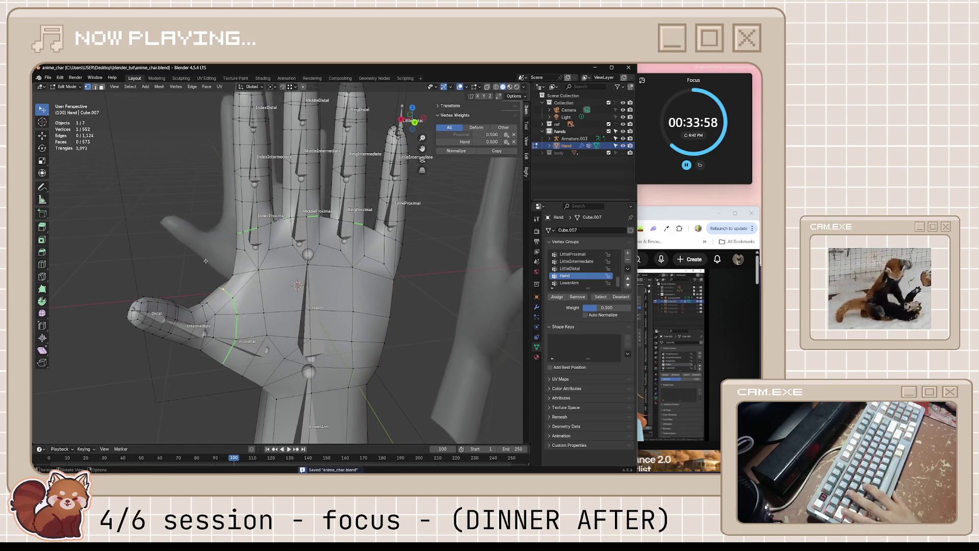
{"action": "key", "text": "Tab"}
{"action": "key", "text": "ctrl+s"}
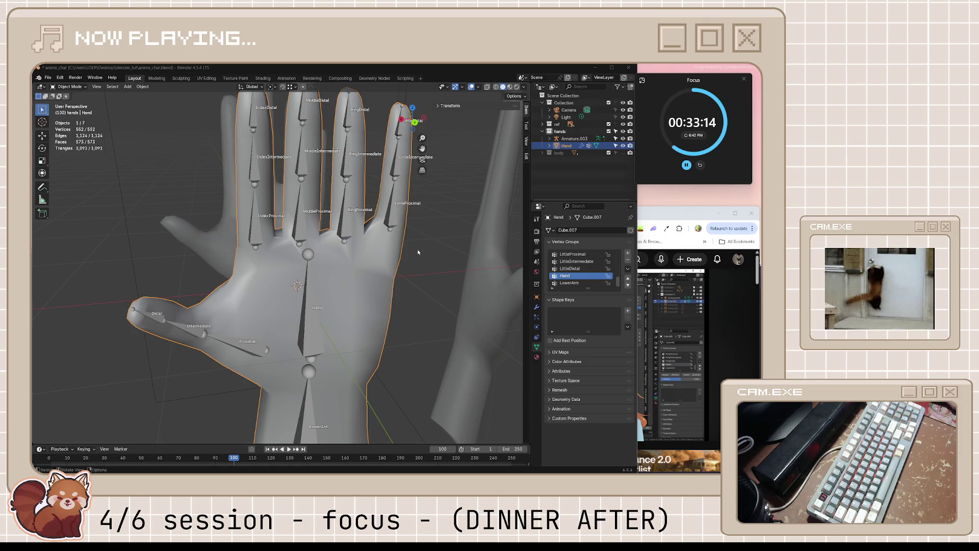
{"action": "mouse_move", "coordinate": [361, 242]}
{"action": "middle_mouse_down"}
{"action": "mouse_move", "coordinate": [301, 272]}
{"action": "mouse_move", "coordinate": [345, 272]}
{"action": "mouse_move", "coordinate": [254, 254]}
{"action": "mouse_move", "coordinate": [339, 258]}
{"action": "mouse_move", "coordinate": [306, 257]}
{"action": "middle_mouse_up"}
Step: Inspect another thumb vertex's weights, reading Hand 0.9 and Proximal 0.1
{"action": "key", "text": "Tab"}
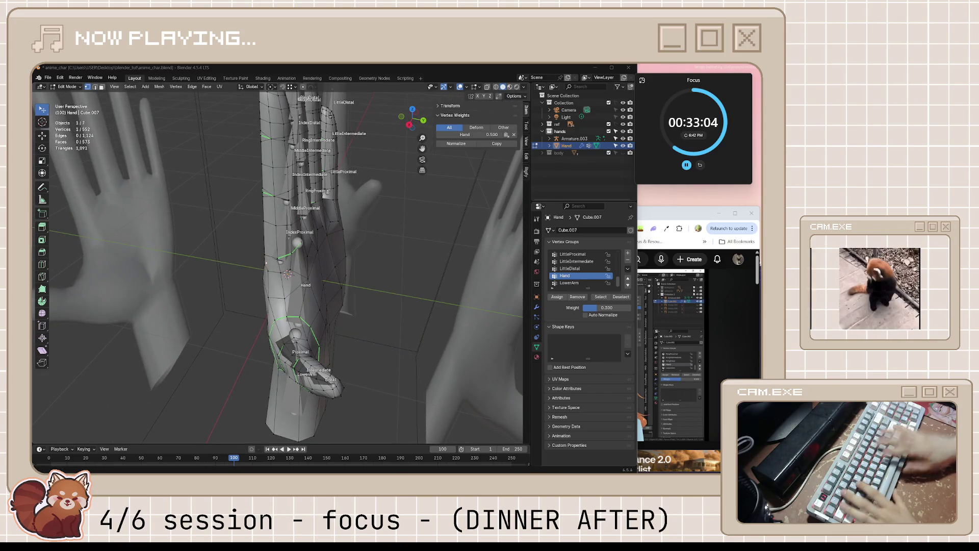
{"action": "mouse_move", "coordinate": [349, 256]}
{"action": "middle_mouse_down"}
{"action": "mouse_move", "coordinate": [318, 247]}
{"action": "mouse_move", "coordinate": [356, 236]}
{"action": "mouse_move", "coordinate": [271, 235]}
{"action": "middle_mouse_up"}
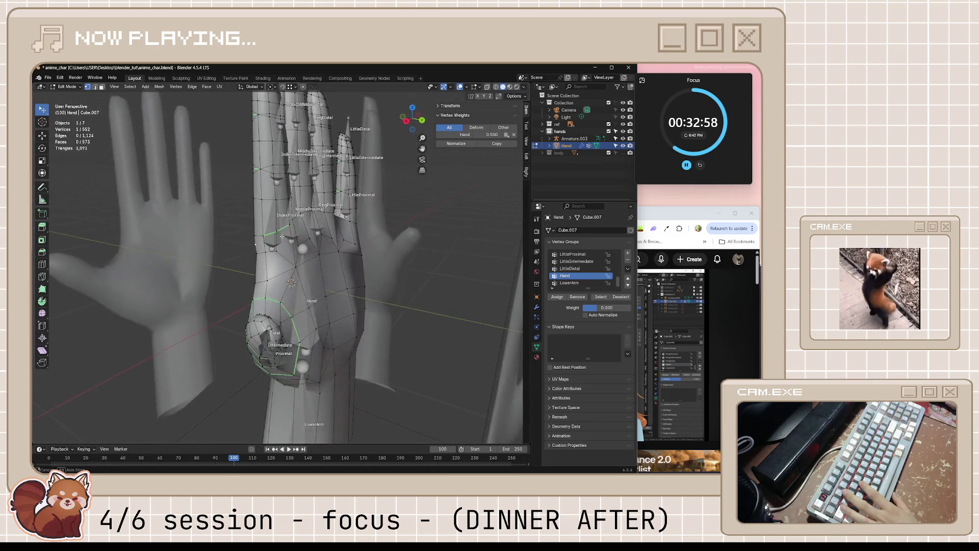
{"action": "left_click", "coordinate": [255, 276]}
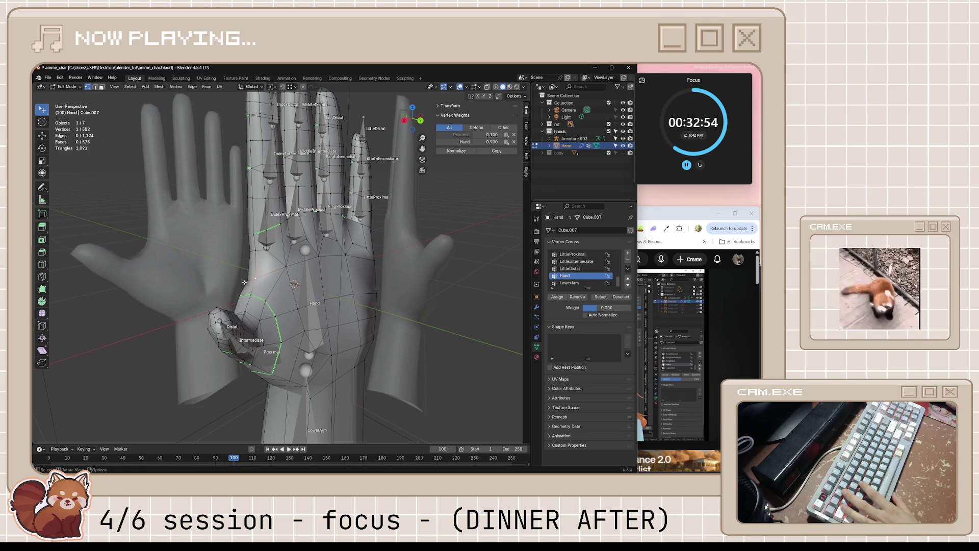
{"action": "mouse_move", "coordinate": [244, 282]}
{"action": "middle_mouse_down"}
{"action": "mouse_move", "coordinate": [327, 273]}
{"action": "mouse_move", "coordinate": [260, 273]}
{"action": "middle_mouse_up"}
Step: Leave mesh editing and activate the armature for posing
{"action": "key", "text": "Tab"}
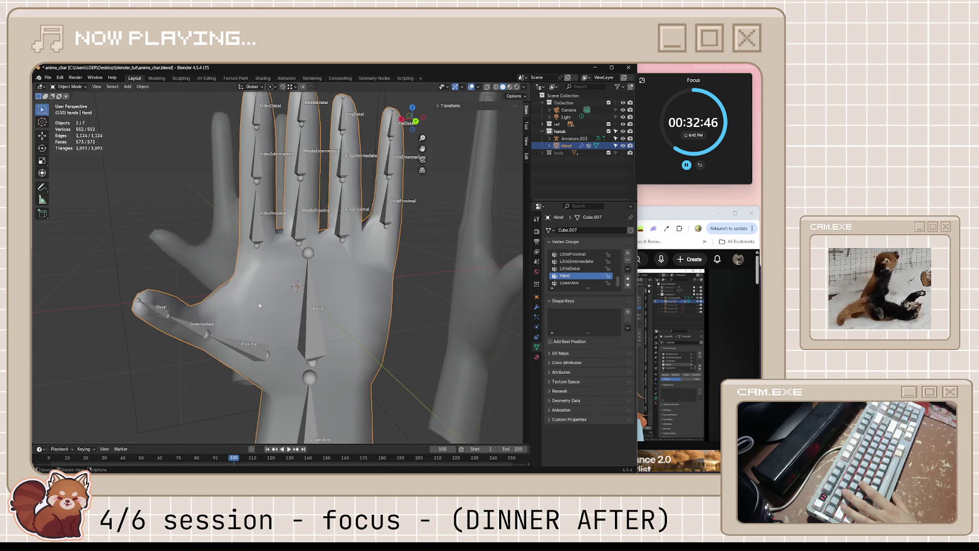
{"action": "left_click", "coordinate": [261, 344]}
{"action": "key", "text": "ctrl+Tab"}
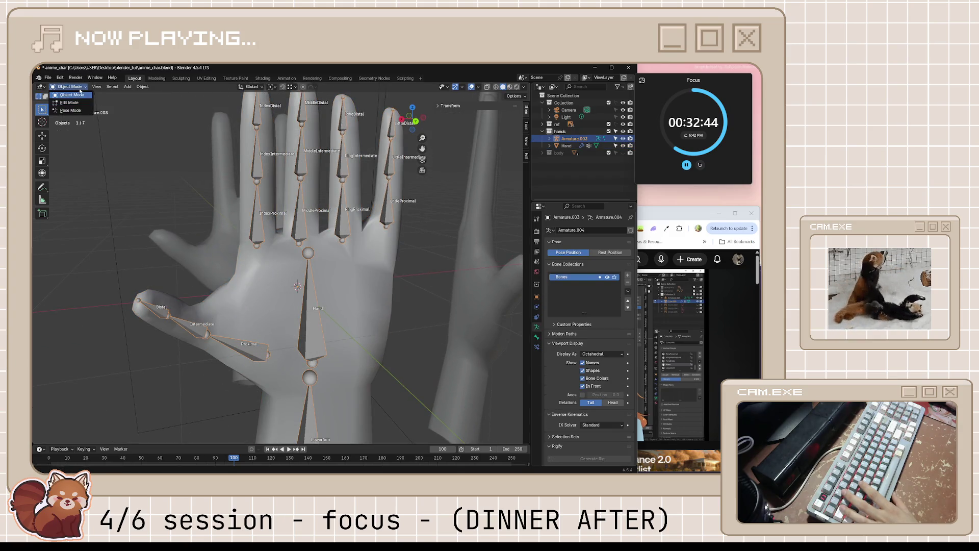
Step: Save, then bend the thumb's Proximal bone from a frontal view
{"action": "key", "text": "ctrl+s"}
{"action": "left_click", "coordinate": [233, 346]}
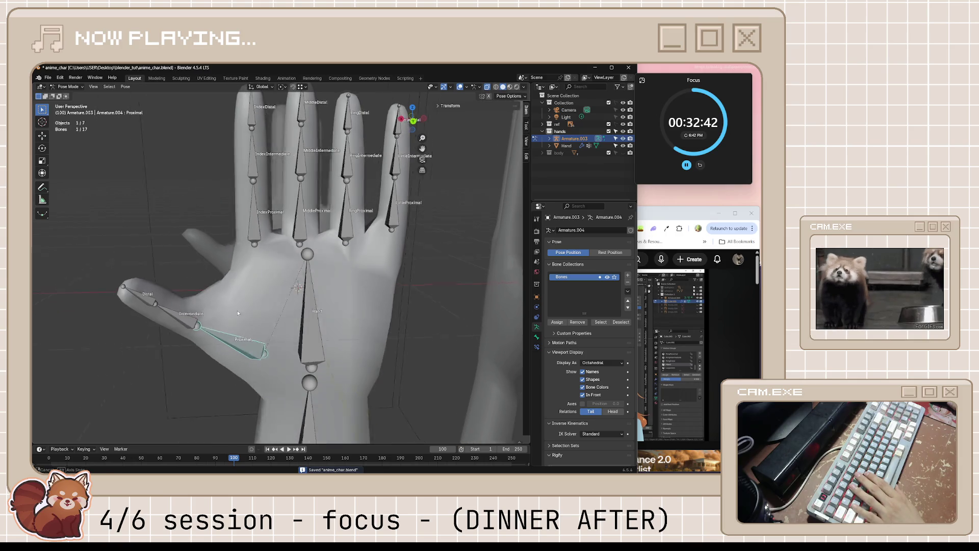
{"action": "middle_click_drag", "start_coordinate": [233, 347], "coordinate": [238, 310]}
{"action": "key", "text": "r"}
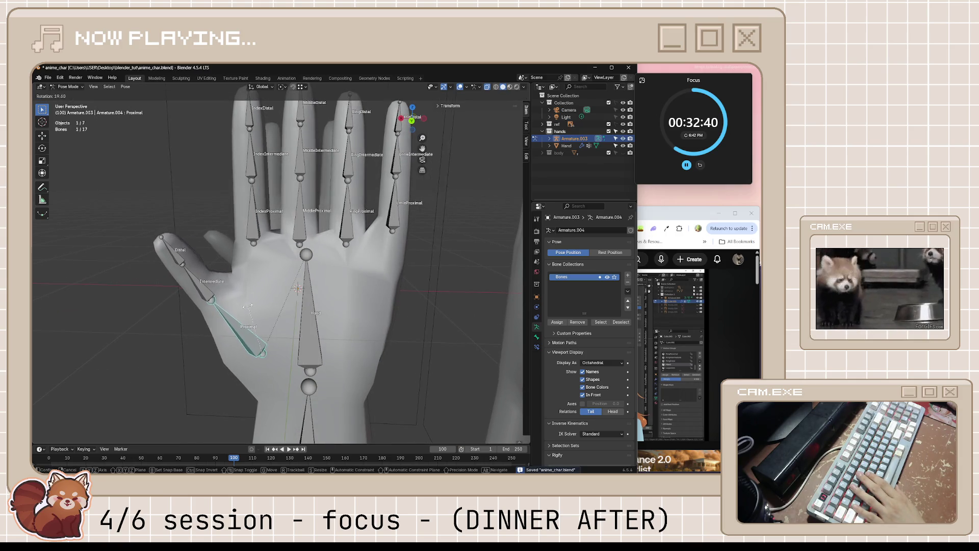
{"action": "left_click", "coordinate": [176, 302]}
Step: Rotate the thumb's Intermediate bone upward after one cancelled attempt
{"action": "left_click", "coordinate": [171, 306]}
{"action": "key", "text": "r"}
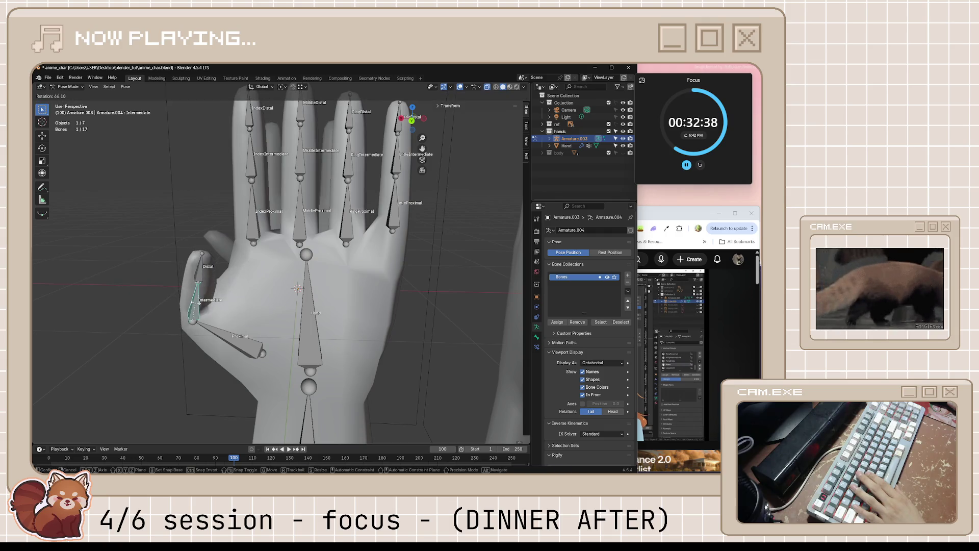
{"action": "key", "text": "Escape"}
{"action": "key", "text": "r"}
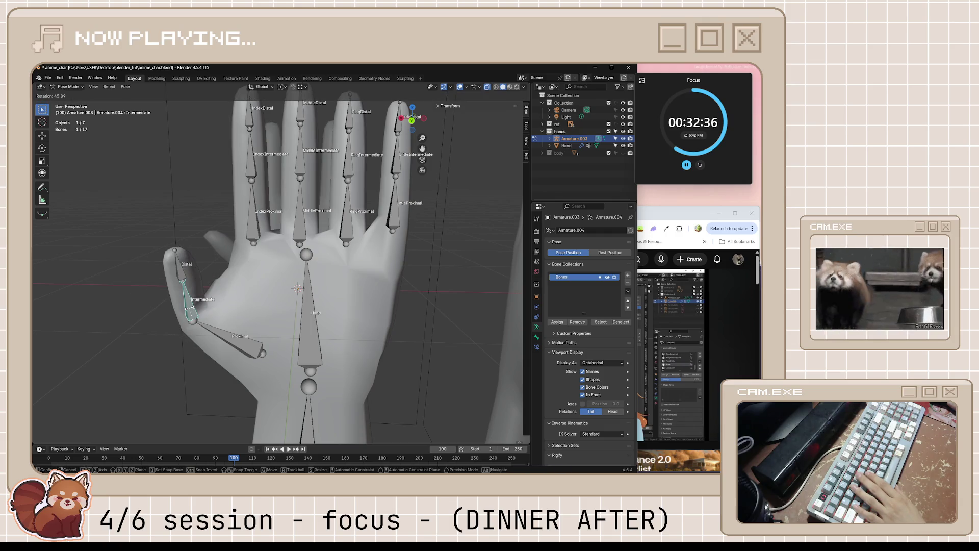
{"action": "left_click", "coordinate": [190, 306]}
Step: Rotate the thumb Proximal bone again, swinging it outward
{"action": "left_click", "coordinate": [228, 327]}
{"action": "key", "text": "r"}
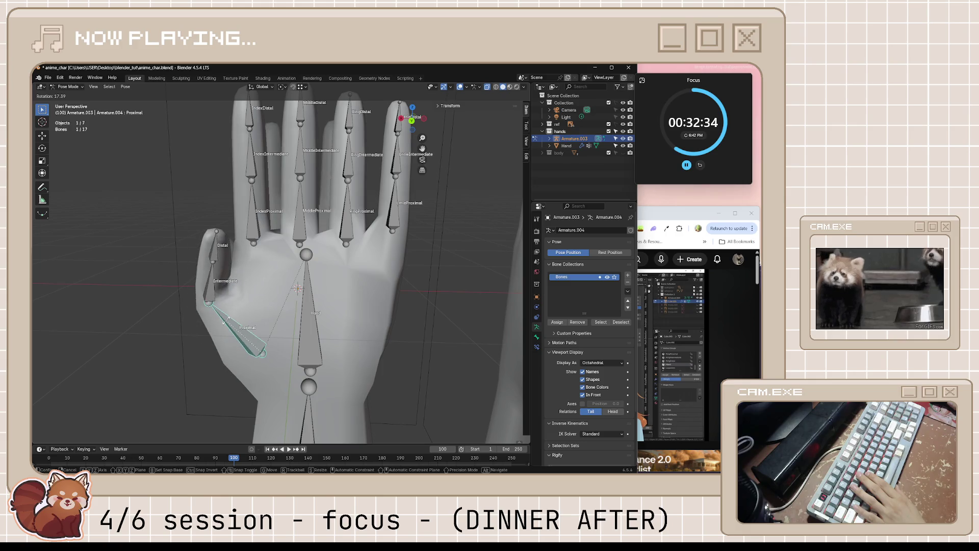
{"action": "left_click", "coordinate": [226, 322]}
{"action": "key", "text": "r"}
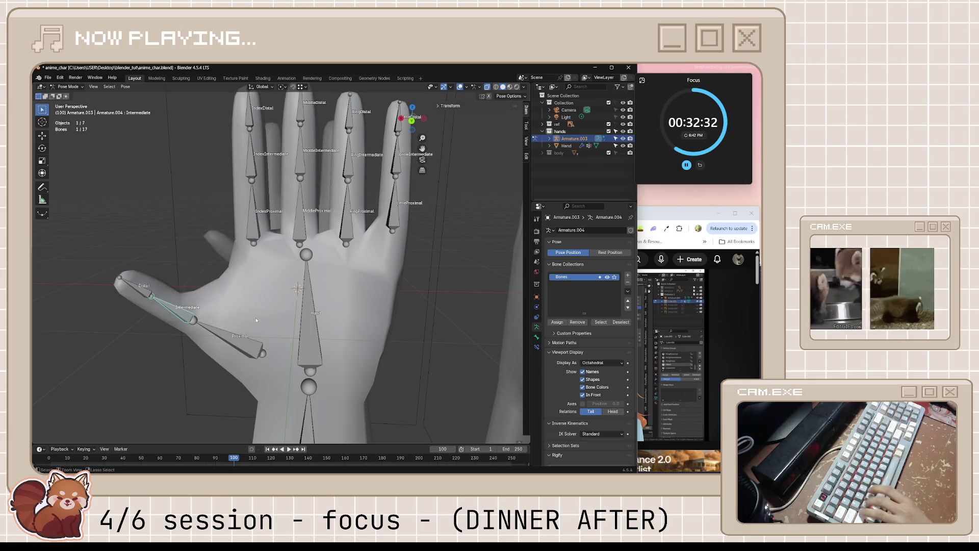
{"action": "left_click", "coordinate": [191, 320]}
{"action": "left_click", "coordinate": [182, 318]}
Step: Deselect the bones, save the blend file and resume the tutorial video
{"action": "left_click", "coordinate": [269, 312]}
{"action": "key", "text": "ctrl+s"}
{"action": "mouse_move", "coordinate": [269, 312]}
{"action": "middle_mouse_down"}
{"action": "mouse_move", "coordinate": [373, 269]}
{"action": "mouse_move", "coordinate": [238, 201]}
{"action": "mouse_move", "coordinate": [201, 230]}
{"action": "mouse_move", "coordinate": [181, 277]}
{"action": "mouse_move", "coordinate": [601, 254]}
{"action": "middle_mouse_up"}
{"action": "left_click", "coordinate": [676, 222]}
{"action": "left_click", "coordinate": [596, 329]}
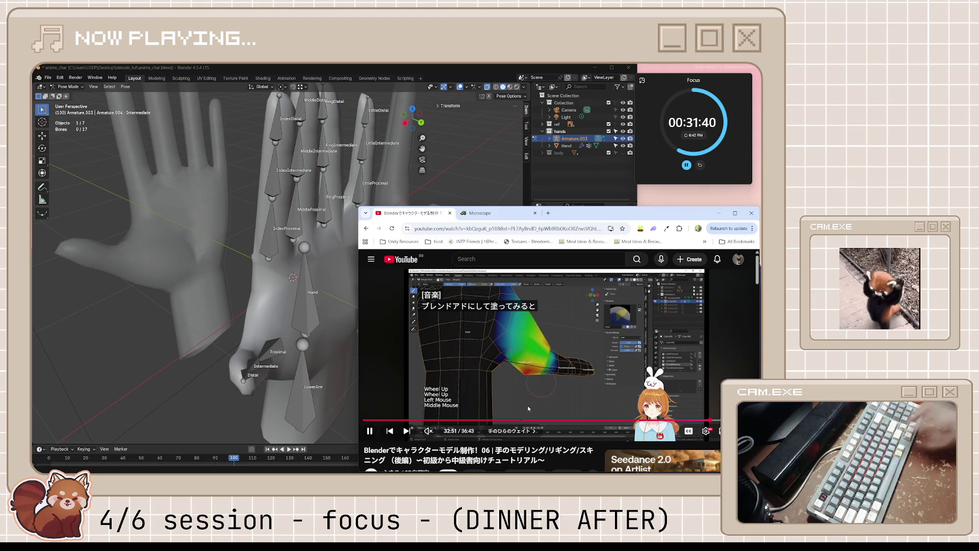
Step: Rewind the tutorial ten seconds, pause it at 33:02 and return to Blender
{"action": "key", "text": "j"}
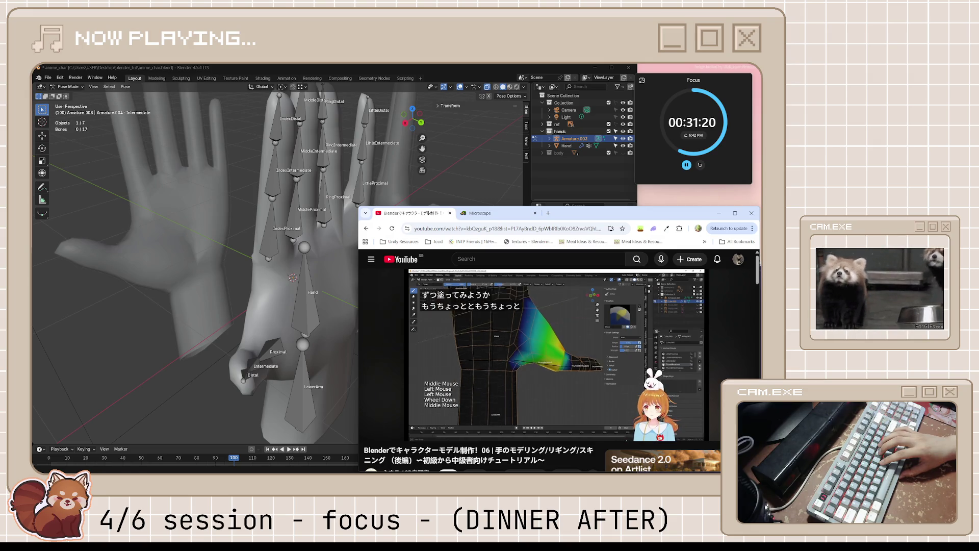
{"action": "key", "text": "space"}
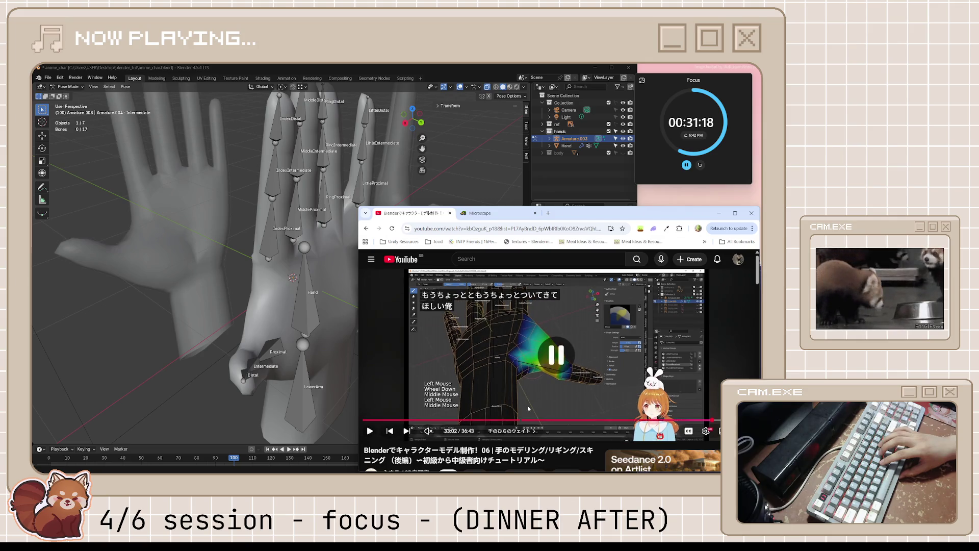
{"action": "left_click", "coordinate": [487, 111]}
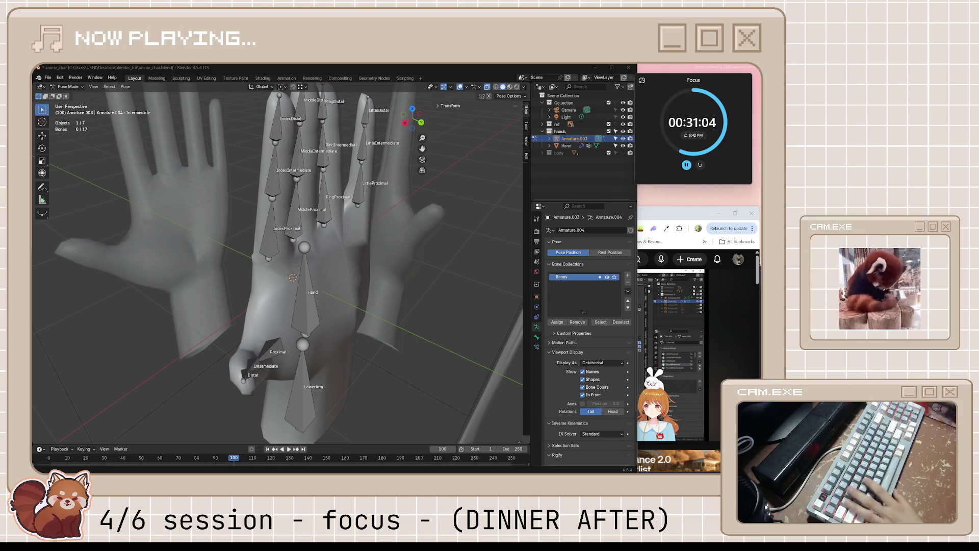
Step: Swing the thumb Proximal bone outward about 45 degrees
{"action": "middle_click_drag", "start_coordinate": [260, 291], "coordinate": [306, 302]}
{"action": "key", "text": "Tab"}
{"action": "key", "text": "Tab"}
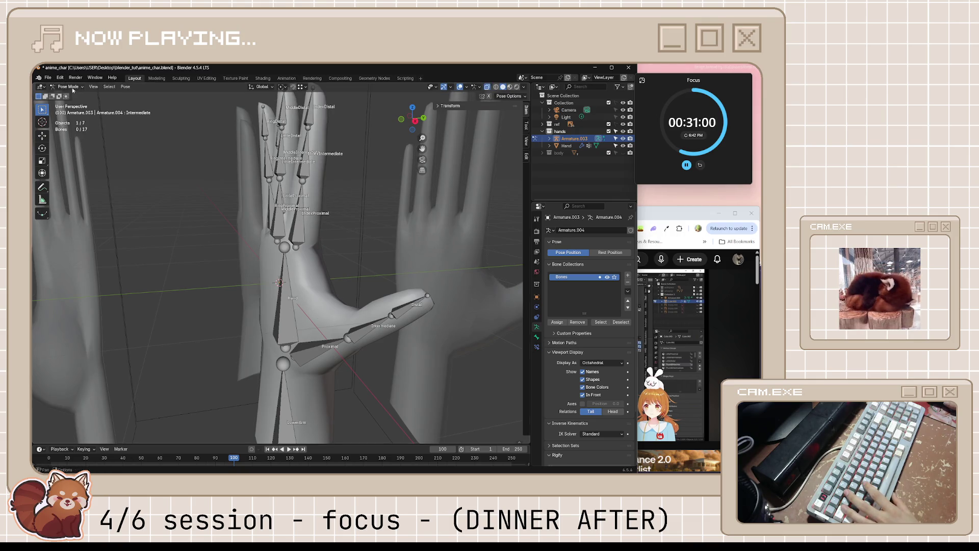
{"action": "middle_click_drag", "start_coordinate": [306, 306], "coordinate": [400, 337]}
{"action": "left_click", "coordinate": [356, 333]}
{"action": "key", "text": "r"}
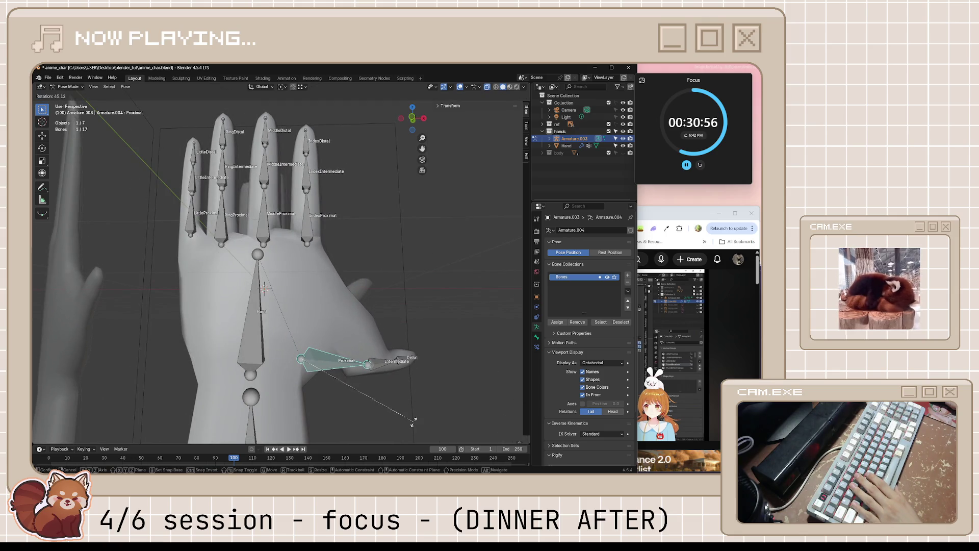
{"action": "left_click", "coordinate": [413, 422]}
Step: Return to object mode, save the file and put the hand mesh into weight painting
{"action": "left_click", "coordinate": [69, 86]}
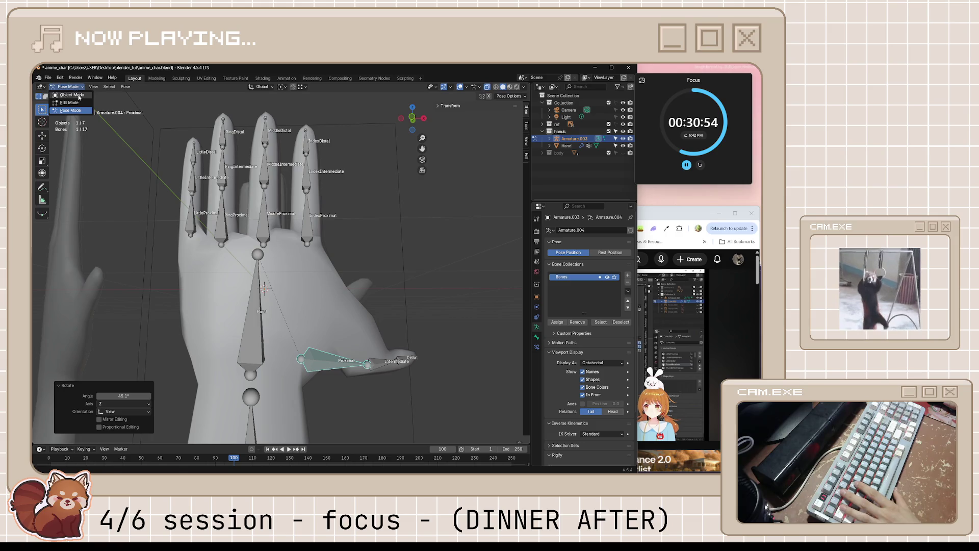
{"action": "left_click", "coordinate": [337, 305]}
{"action": "mouse_move", "coordinate": [337, 306]}
{"action": "middle_mouse_down"}
{"action": "mouse_move", "coordinate": [370, 347]}
{"action": "mouse_move", "coordinate": [390, 345]}
{"action": "middle_mouse_up"}
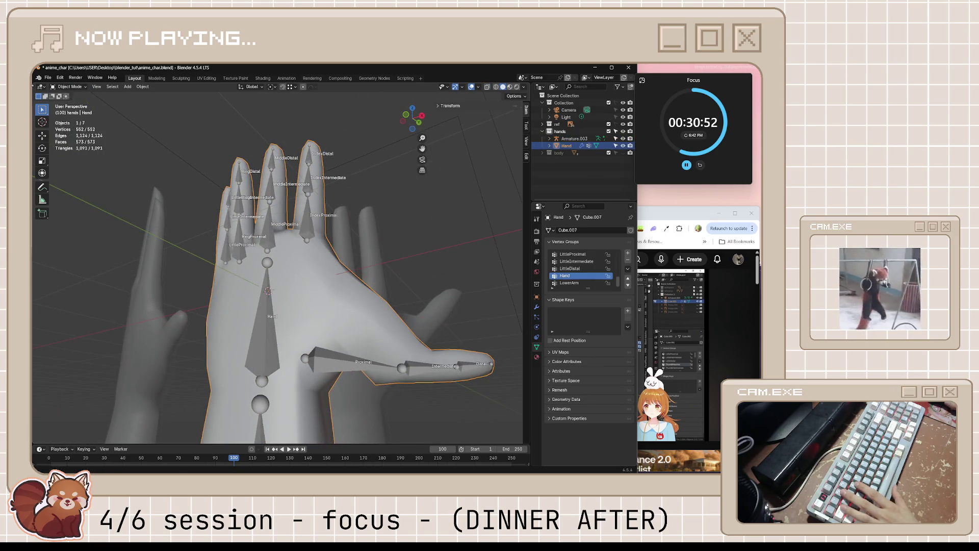
{"action": "key", "text": "ctrl+s"}
{"action": "left_click", "coordinate": [70, 87]}
{"action": "left_click", "coordinate": [74, 126]}
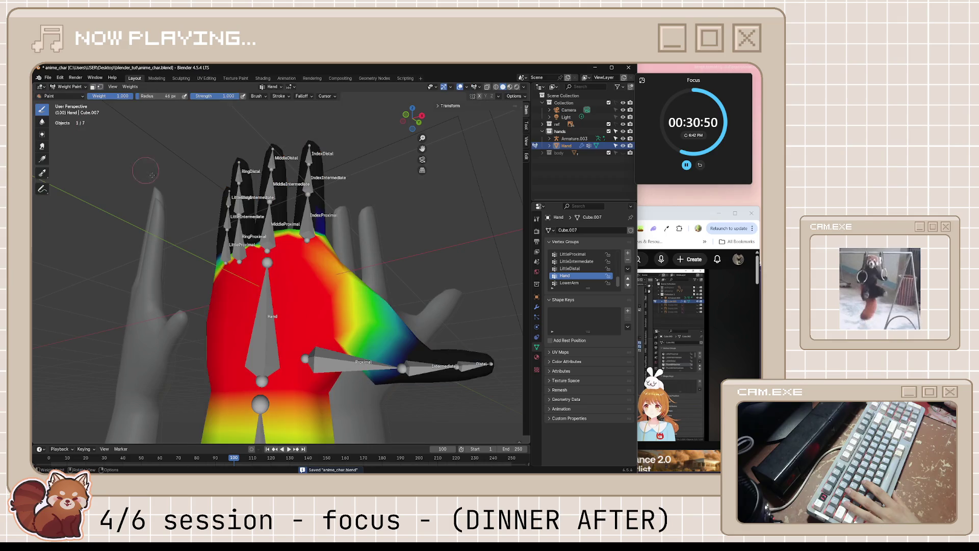
Step: Inspect the Hand-group heatmap around the bent thumb from several angles and save
{"action": "middle_click_drag", "start_coordinate": [376, 350], "coordinate": [473, 316]}
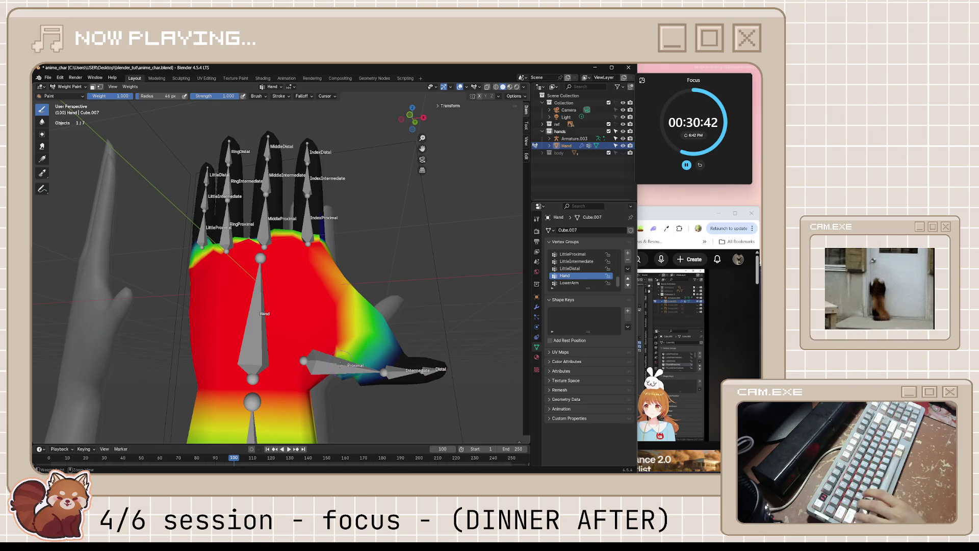
{"action": "middle_click_drag", "start_coordinate": [340, 380], "coordinate": [397, 322]}
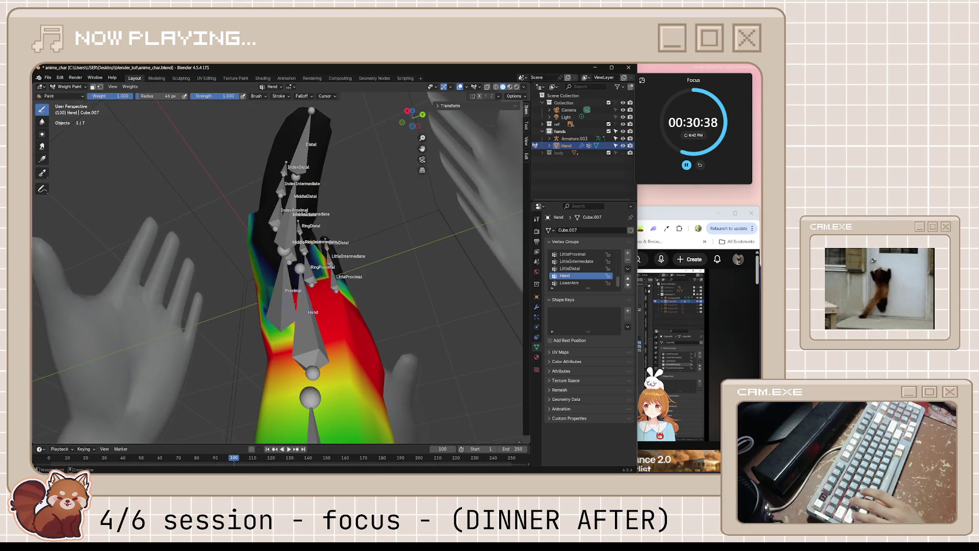
{"action": "middle_click_drag", "start_coordinate": [321, 306], "coordinate": [291, 329]}
{"action": "mouse_move", "coordinate": [263, 370]}
{"action": "middle_mouse_down"}
{"action": "mouse_move", "coordinate": [375, 395]}
{"action": "mouse_move", "coordinate": [361, 327]}
{"action": "middle_mouse_up"}
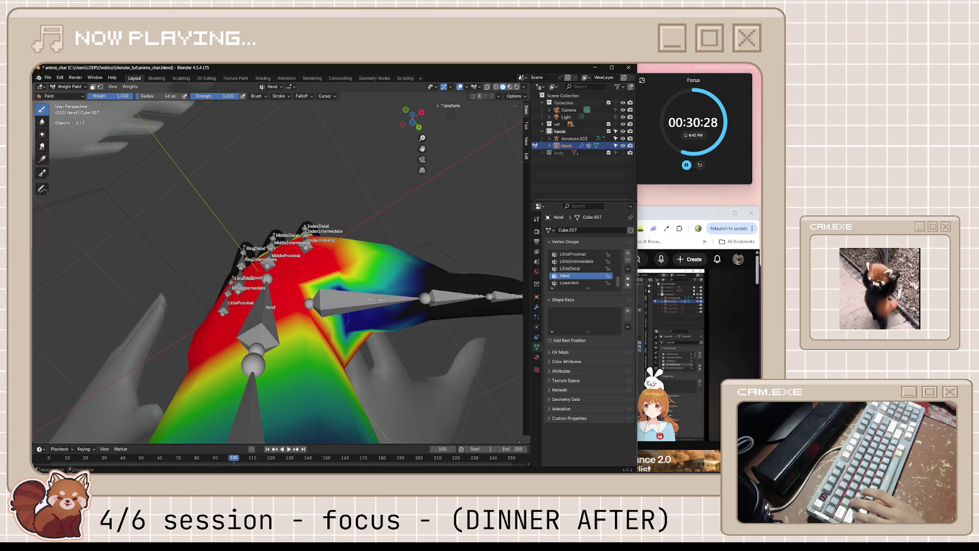
{"action": "mouse_move", "coordinate": [347, 333]}
{"action": "middle_mouse_down"}
{"action": "mouse_move", "coordinate": [360, 393]}
{"action": "mouse_move", "coordinate": [352, 359]}
{"action": "middle_mouse_up"}
{"action": "key", "text": "ctrl+s"}
{"action": "left_click", "coordinate": [83, 87]}
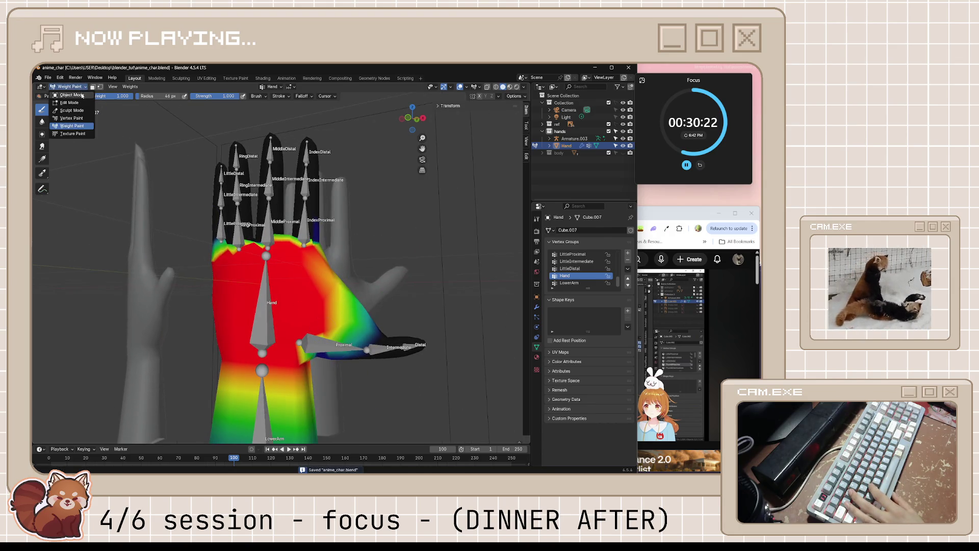
Step: Switch to object mode, activate the armature and enter pose mode
{"action": "left_click", "coordinate": [77, 95]}
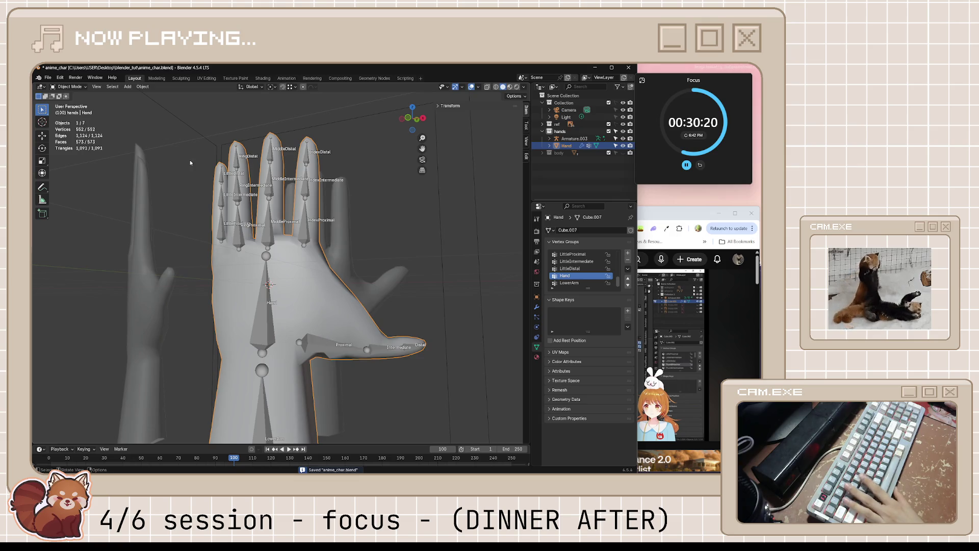
{"action": "left_click", "coordinate": [320, 350]}
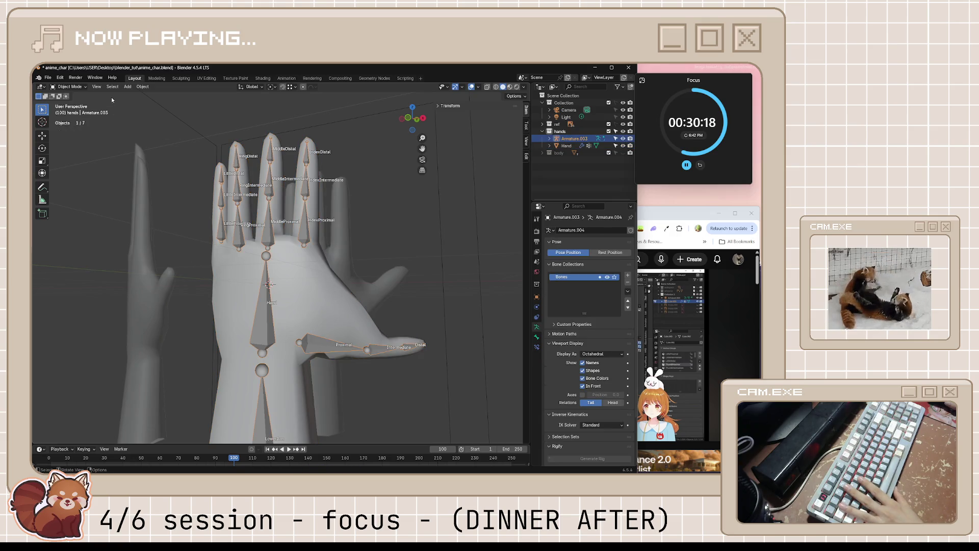
{"action": "left_click", "coordinate": [76, 87]}
{"action": "left_click", "coordinate": [68, 109]}
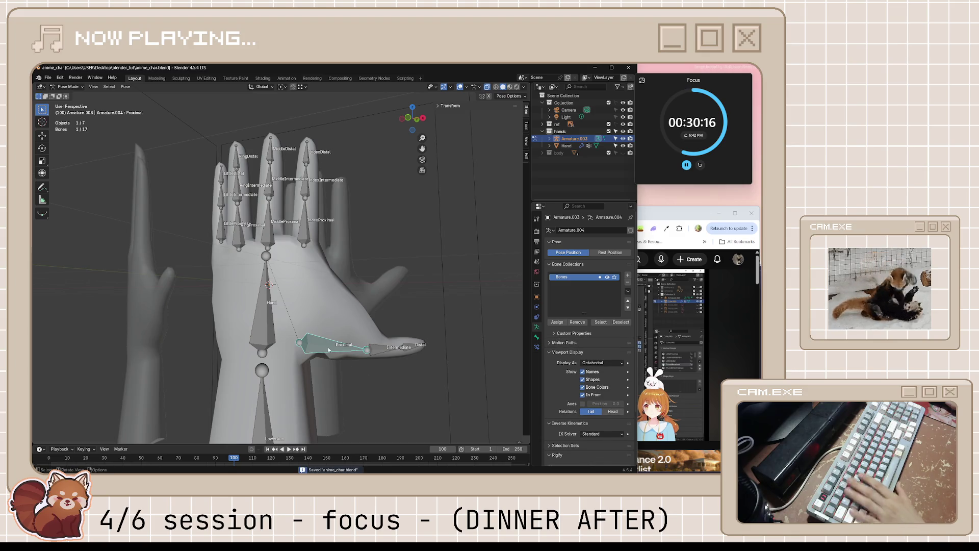
Step: Rotate the thumb Proximal bone twice, the second time downward
{"action": "middle_click_drag", "start_coordinate": [330, 349], "coordinate": [444, 340]}
{"action": "key", "text": "r"}
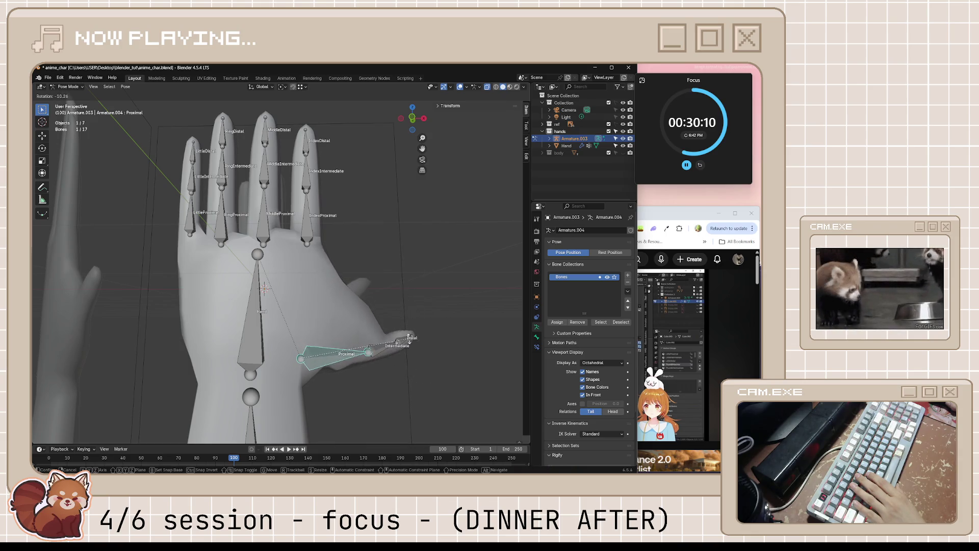
{"action": "left_click", "coordinate": [411, 336]}
{"action": "mouse_move", "coordinate": [411, 337]}
{"action": "middle_mouse_down"}
{"action": "mouse_move", "coordinate": [283, 371]}
{"action": "mouse_move", "coordinate": [344, 367]}
{"action": "middle_mouse_up"}
{"action": "key", "text": "r"}
{"action": "left_click", "coordinate": [396, 381]}
Step: Leave pose mode, activate the hand mesh and enter vertex editing
{"action": "key", "text": "Tab"}
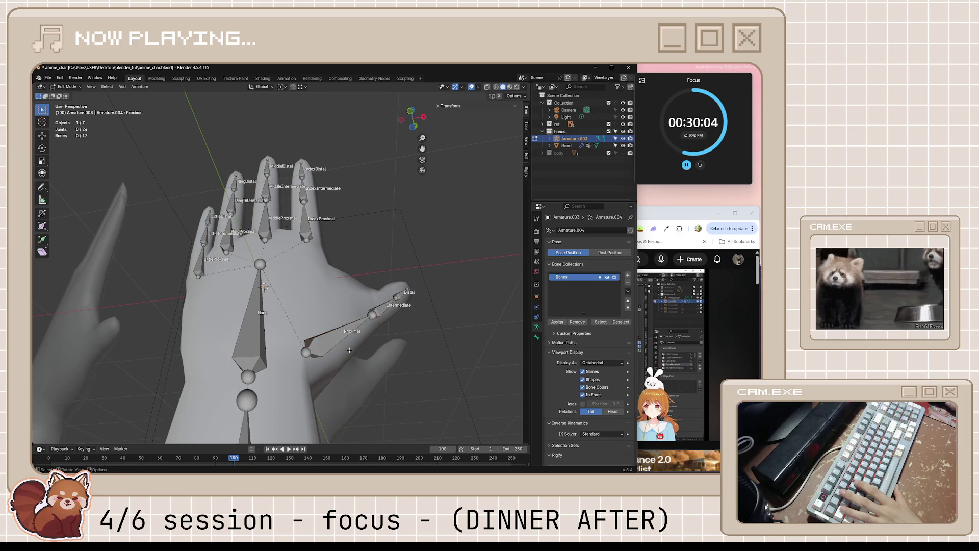
{"action": "key", "text": "Tab"}
{"action": "key", "text": "ctrl+Tab"}
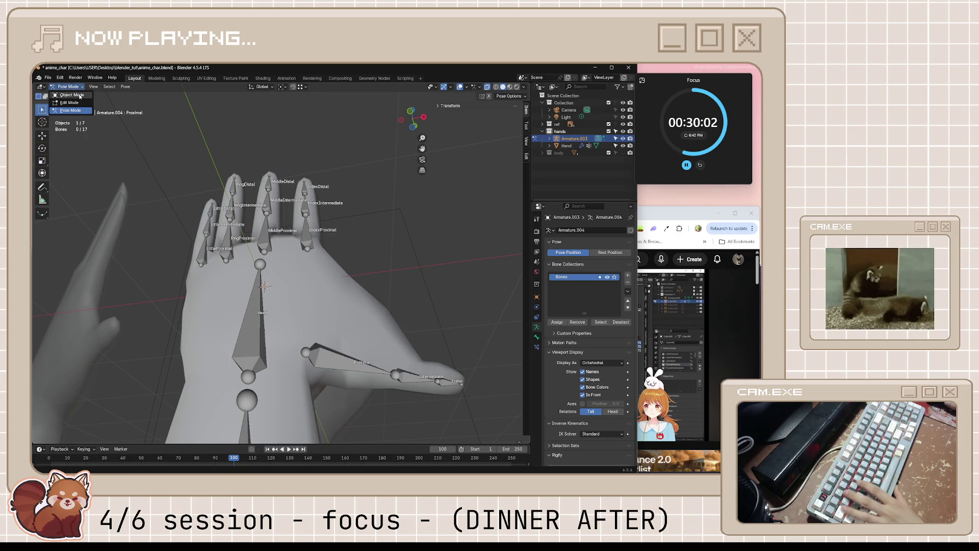
{"action": "left_click", "coordinate": [376, 376]}
{"action": "key", "text": "Tab"}
{"action": "middle_click_drag", "start_coordinate": [344, 391], "coordinate": [351, 395]}
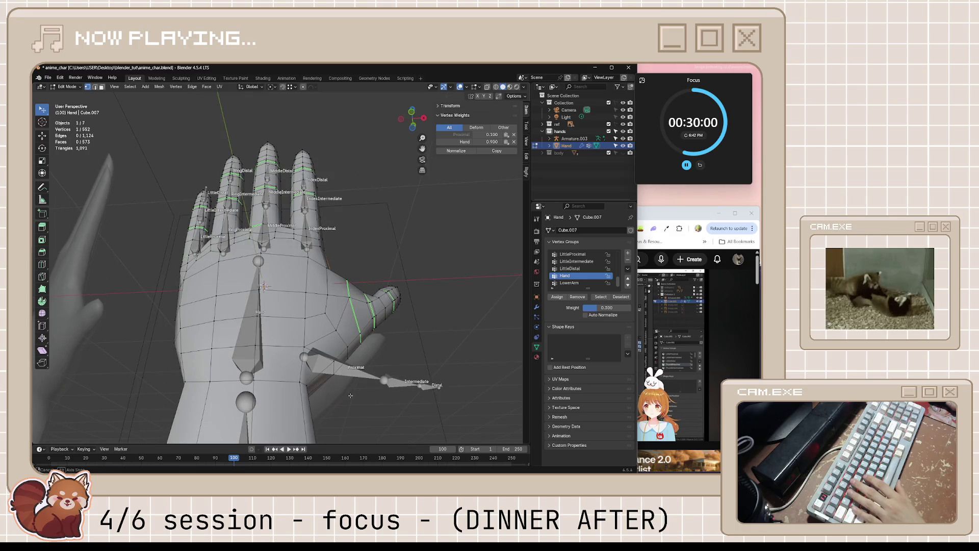
Step: Show the hand's weight heatmap, inspect it and paint low weight onto the wrist
{"action": "left_click", "coordinate": [69, 86]}
{"action": "left_click", "coordinate": [80, 127]}
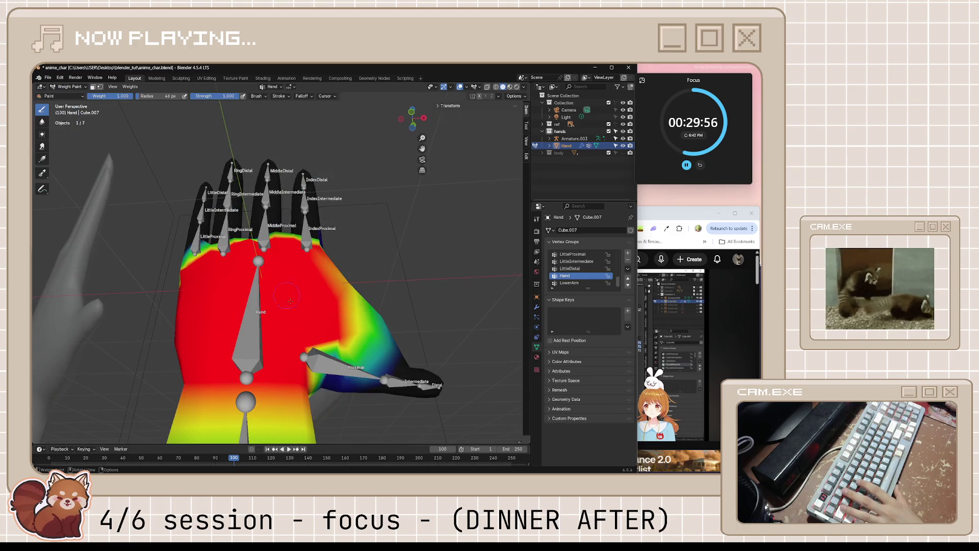
{"action": "middle_click_drag", "start_coordinate": [306, 352], "coordinate": [336, 367]}
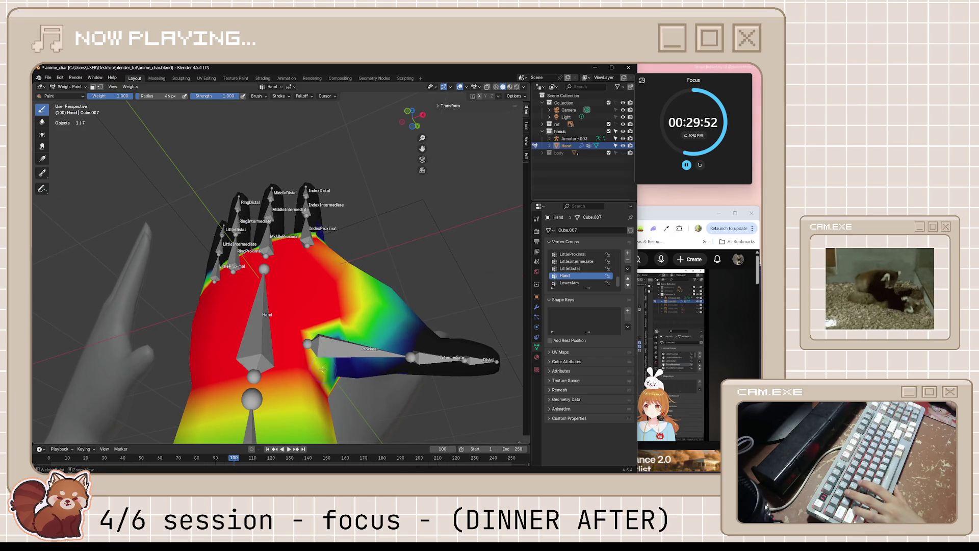
{"action": "middle_click_drag", "start_coordinate": [324, 370], "coordinate": [343, 396]}
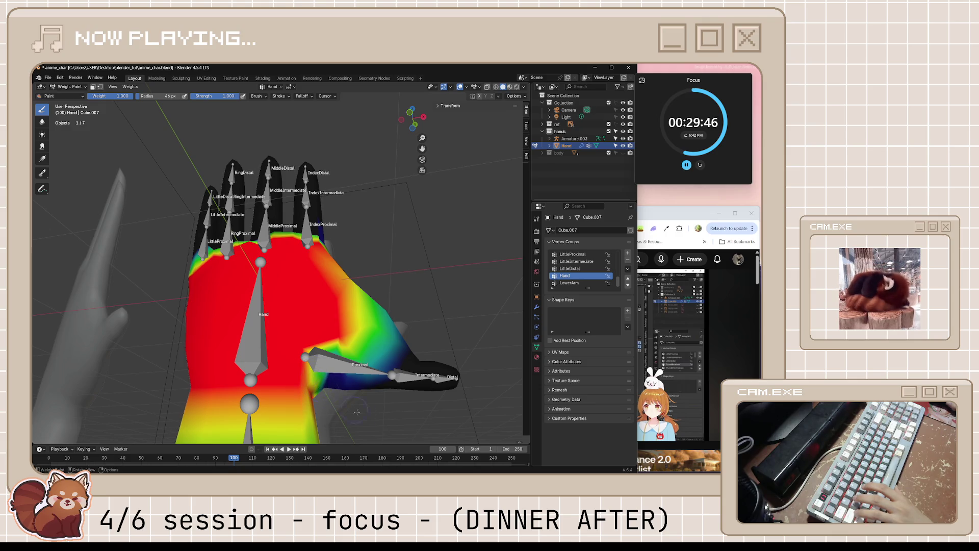
{"action": "middle_click_drag", "start_coordinate": [350, 406], "coordinate": [327, 378]}
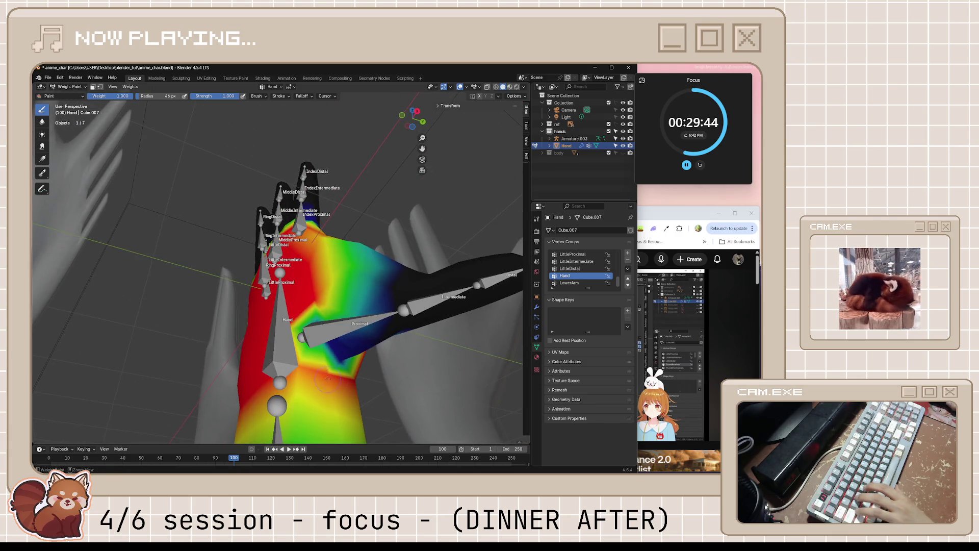
{"action": "left_click_drag", "start_coordinate": [327, 380], "coordinate": [325, 371]}
{"action": "scroll", "coordinate": [334, 375], "scroll_direction": "down", "scroll_amount": 5}
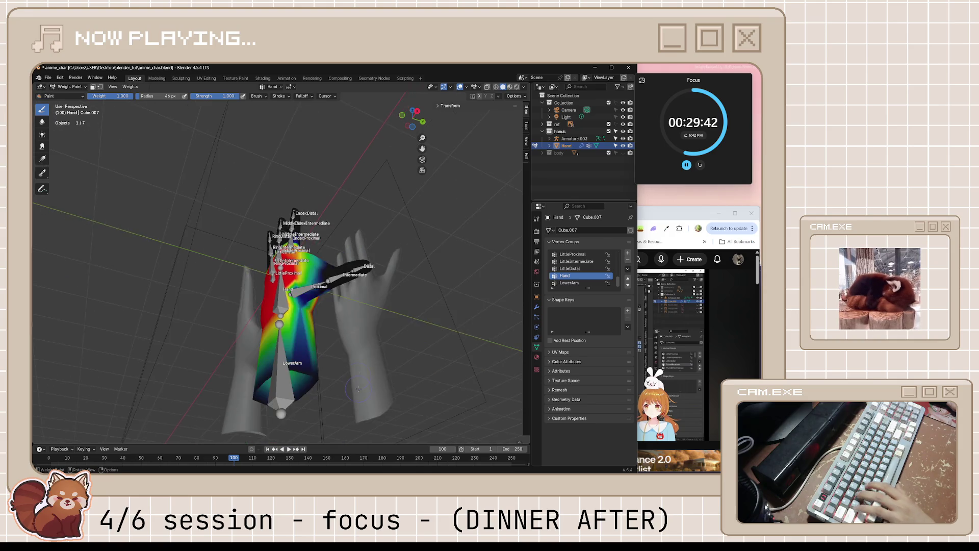
{"action": "scroll", "coordinate": [343, 338], "scroll_direction": "up", "scroll_amount": 3}
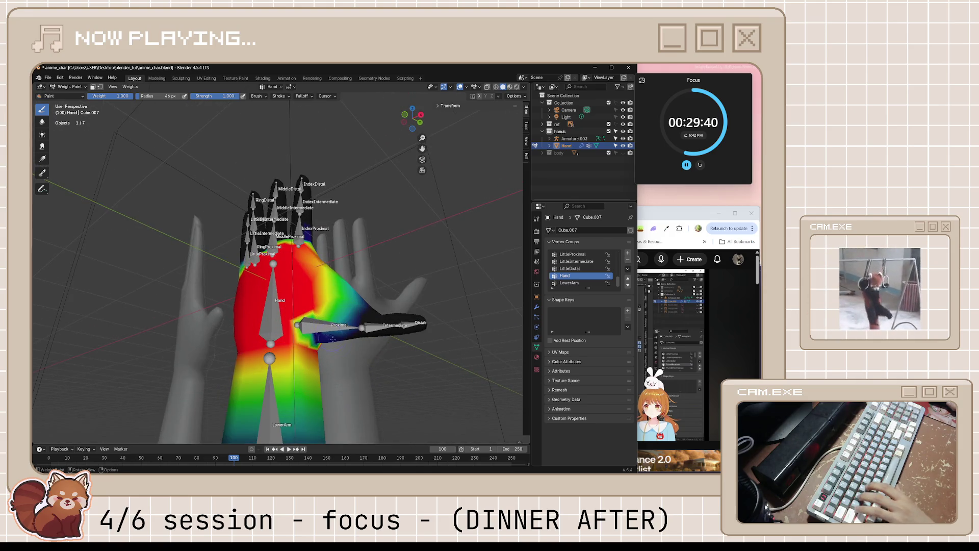
Step: Save anime_char.blend and switch the hand mesh into vertex editing
{"action": "middle_click_drag", "start_coordinate": [331, 337], "coordinate": [328, 346]}
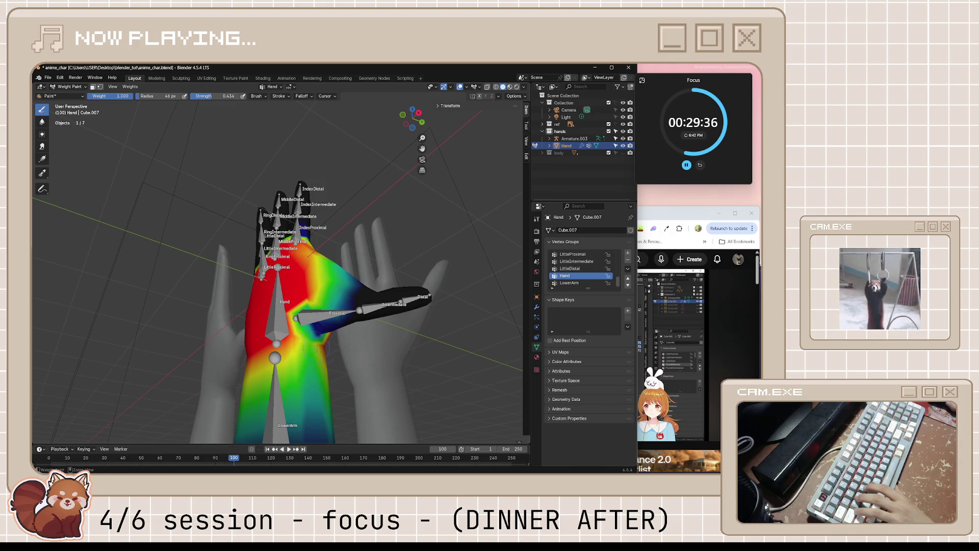
{"action": "middle_click_drag", "start_coordinate": [313, 342], "coordinate": [337, 351]}
{"action": "key", "text": "ctrl+s"}
{"action": "scroll", "coordinate": [360, 361], "scroll_direction": "down", "scroll_amount": 2}
{"action": "key", "text": "Tab"}
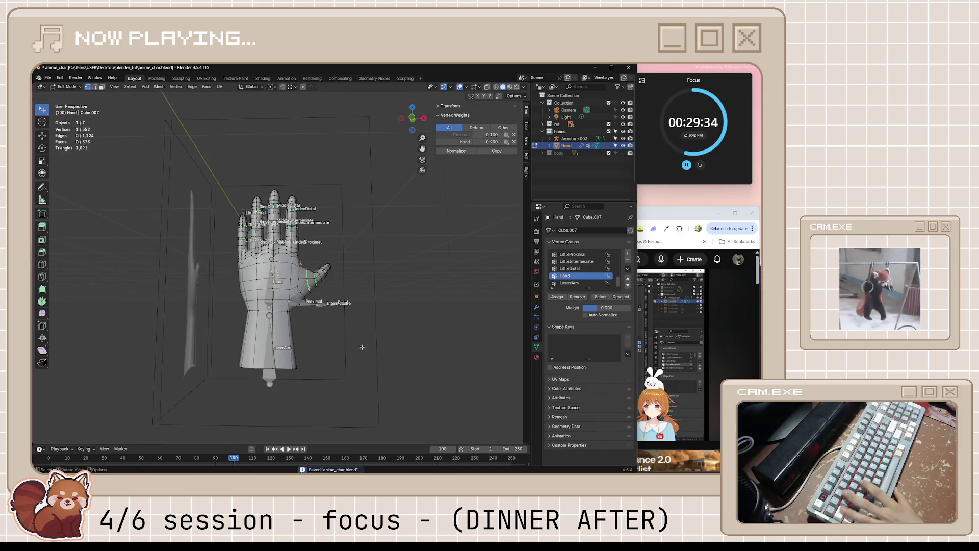
Step: Select Armature.003 from Object Mode and put it into Pose Mode
{"action": "left_click", "coordinate": [67, 86]}
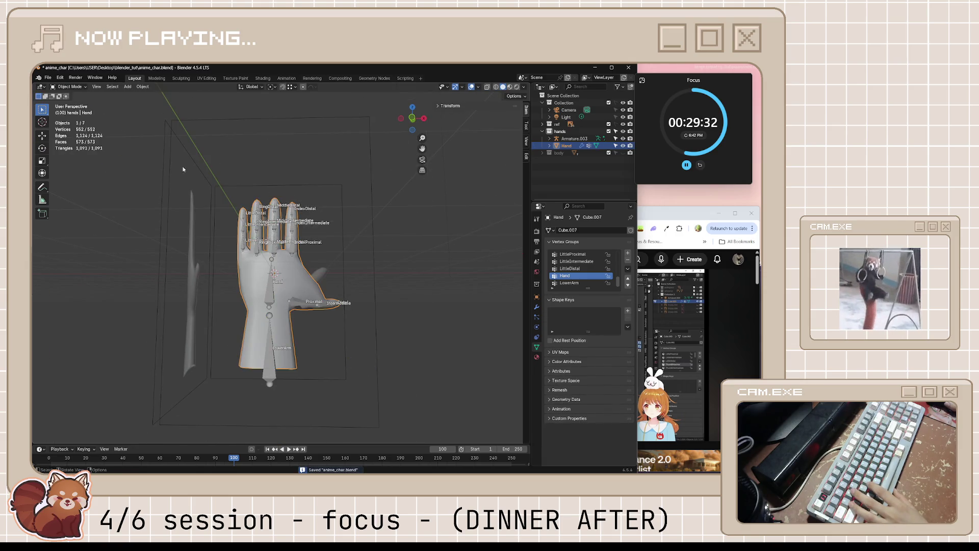
{"action": "middle_click_drag", "start_coordinate": [364, 311], "coordinate": [313, 302]}
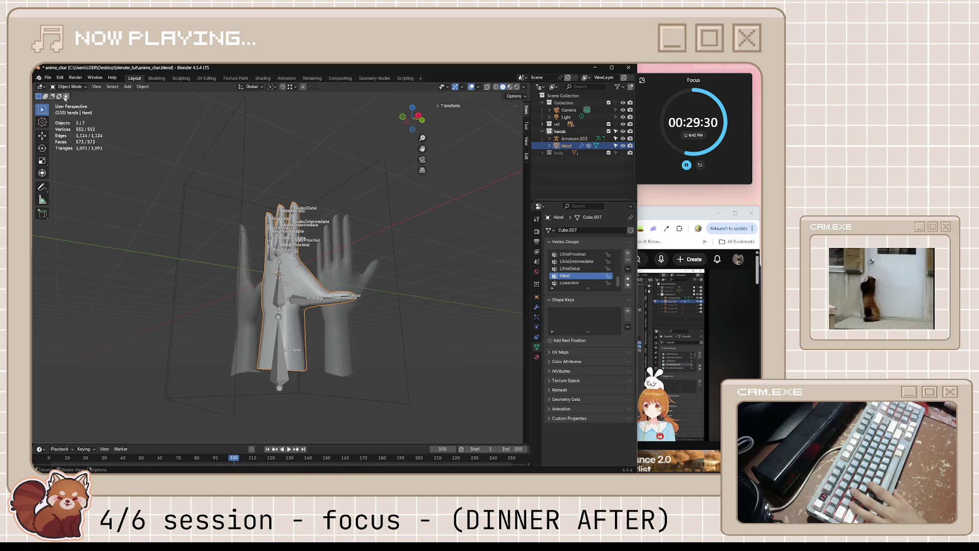
{"action": "left_click", "coordinate": [298, 301]}
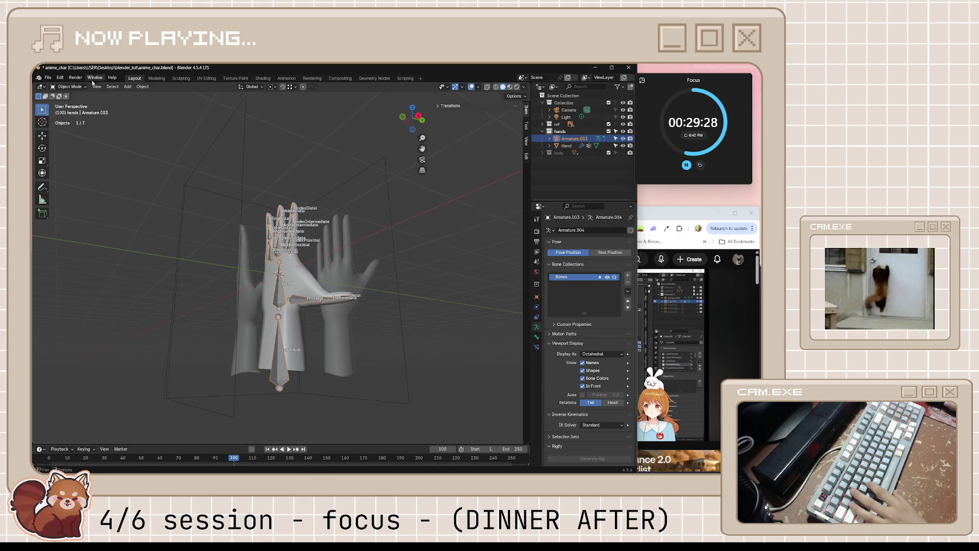
{"action": "left_click", "coordinate": [77, 87]}
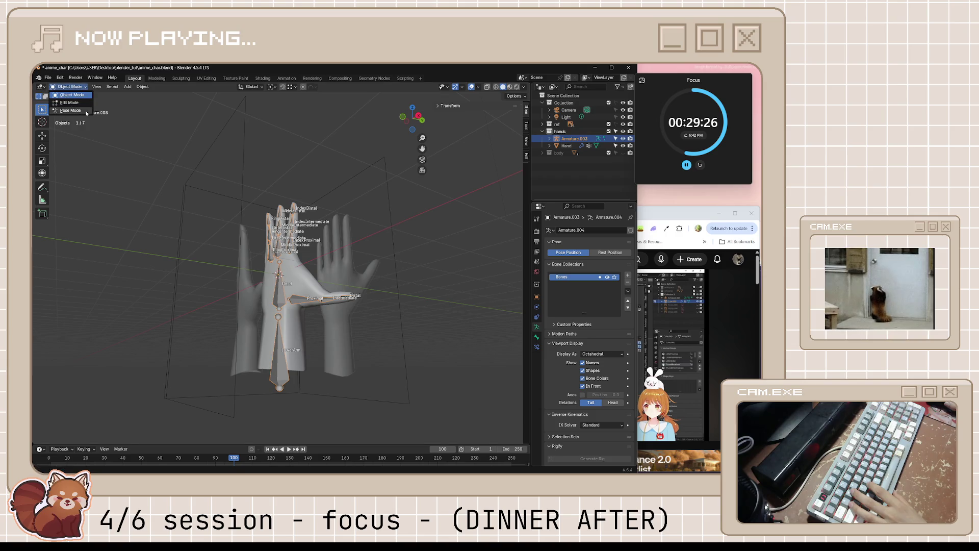
{"action": "left_click", "coordinate": [70, 111]}
{"action": "scroll", "coordinate": [308, 359], "scroll_direction": "up", "scroll_amount": 2}
Step: Rotate the thumb Proximal bone into a test bend (about 7.6°) in several passes, then save
{"action": "middle_click_drag", "start_coordinate": [314, 319], "coordinate": [359, 305]}
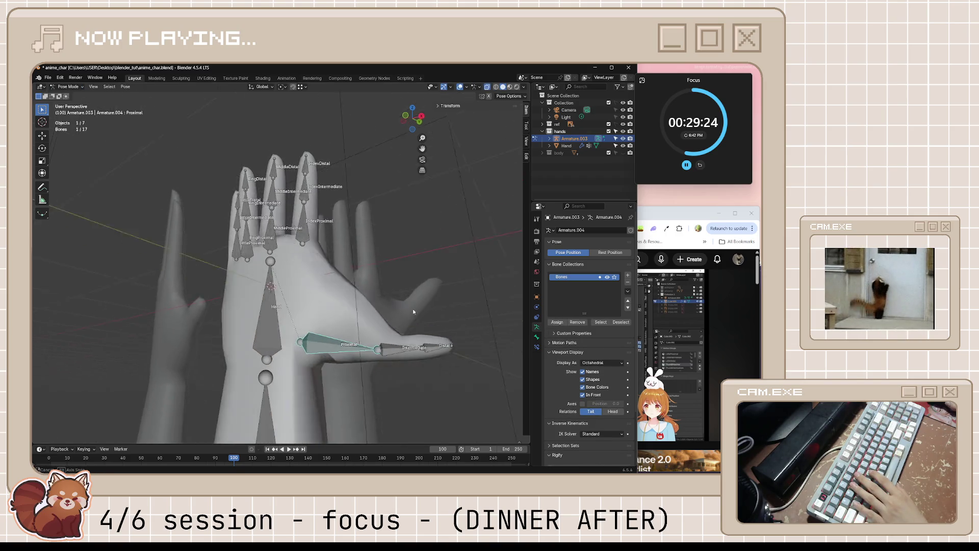
{"action": "key", "text": "r"}
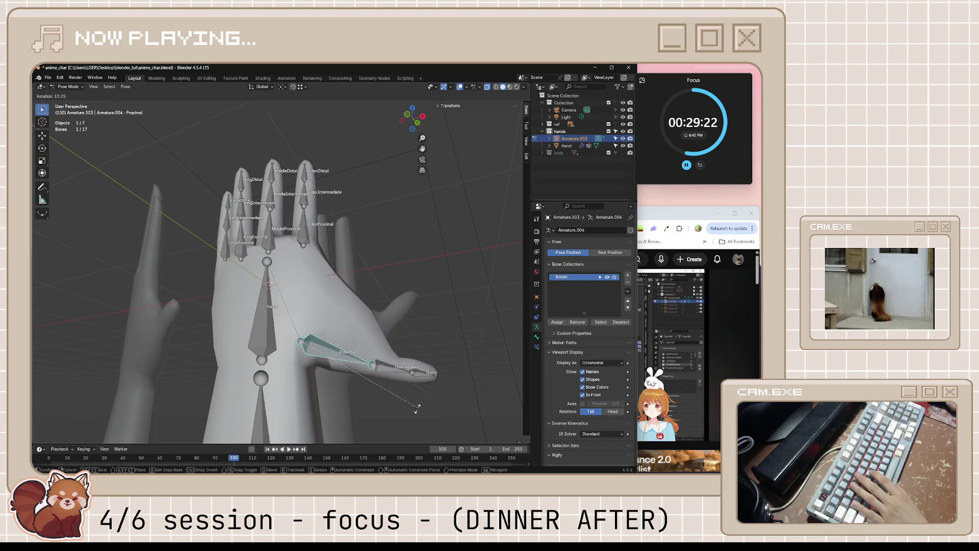
{"action": "left_click", "coordinate": [398, 292]}
{"action": "key", "text": "r"}
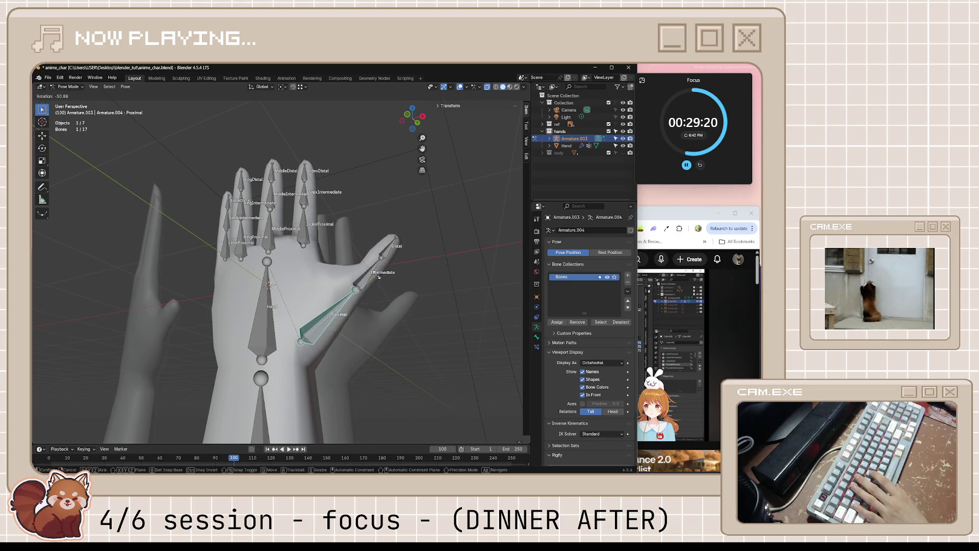
{"action": "left_click", "coordinate": [359, 321]}
{"action": "mouse_move", "coordinate": [360, 321]}
{"action": "middle_mouse_down"}
{"action": "mouse_move", "coordinate": [335, 333]}
{"action": "mouse_move", "coordinate": [256, 295]}
{"action": "middle_mouse_up"}
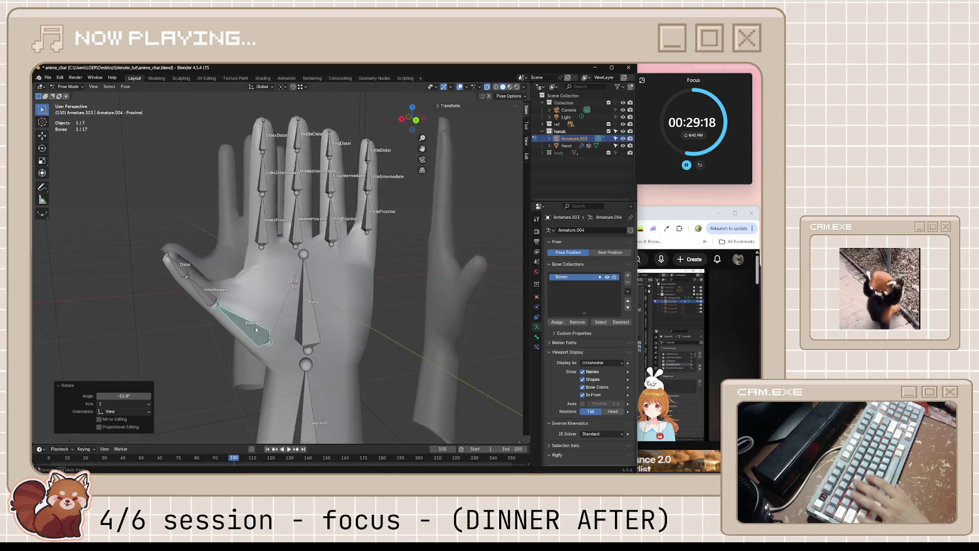
{"action": "key", "text": "r"}
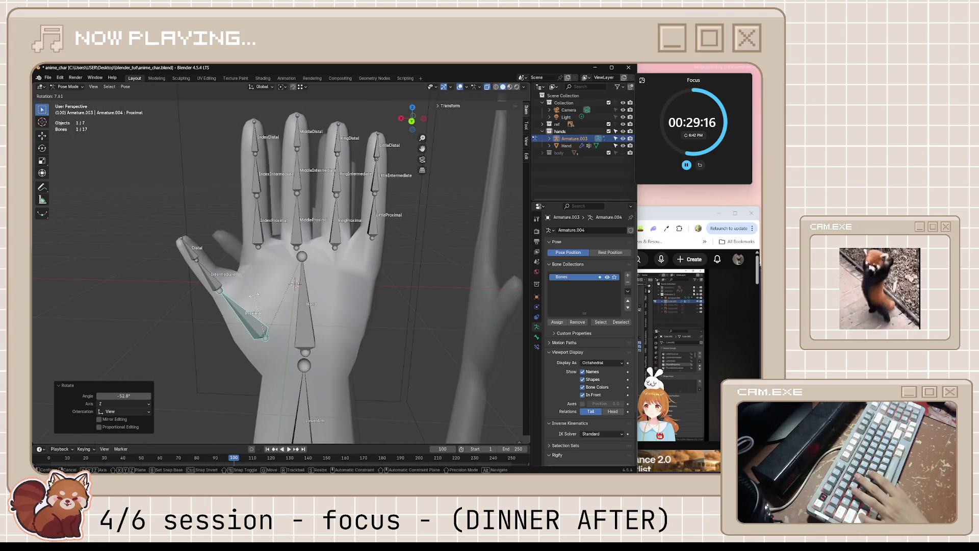
{"action": "left_click", "coordinate": [255, 298]}
{"action": "middle_click_drag", "start_coordinate": [255, 298], "coordinate": [363, 327]}
{"action": "key", "text": "ctrl+s"}
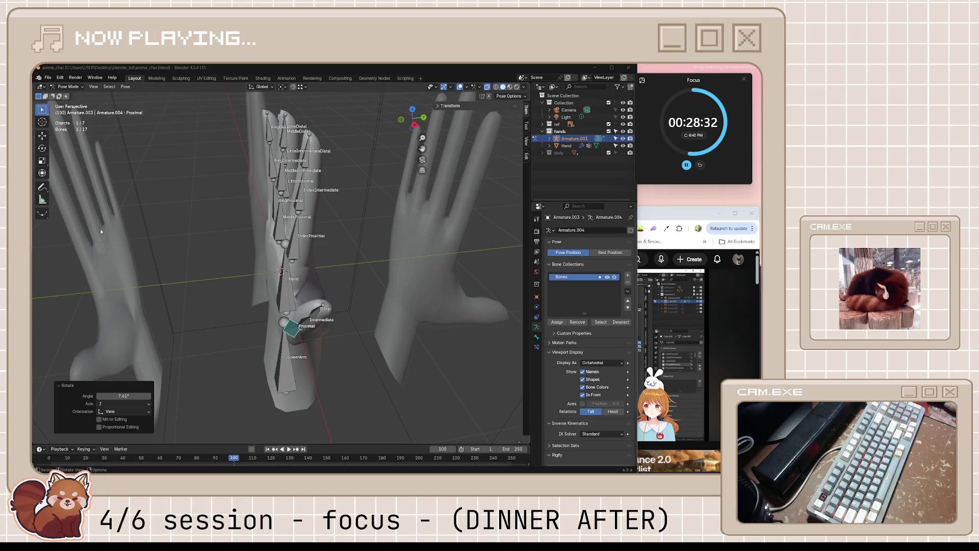
Step: View the posed thumb palm-on and compare it against the YouTube tutorial in Chrome
{"action": "mouse_move", "coordinate": [73, 232]}
{"action": "middle_mouse_down"}
{"action": "mouse_move", "coordinate": [414, 221]}
{"action": "mouse_move", "coordinate": [245, 170]}
{"action": "middle_mouse_up"}
{"action": "left_click", "coordinate": [419, 198]}
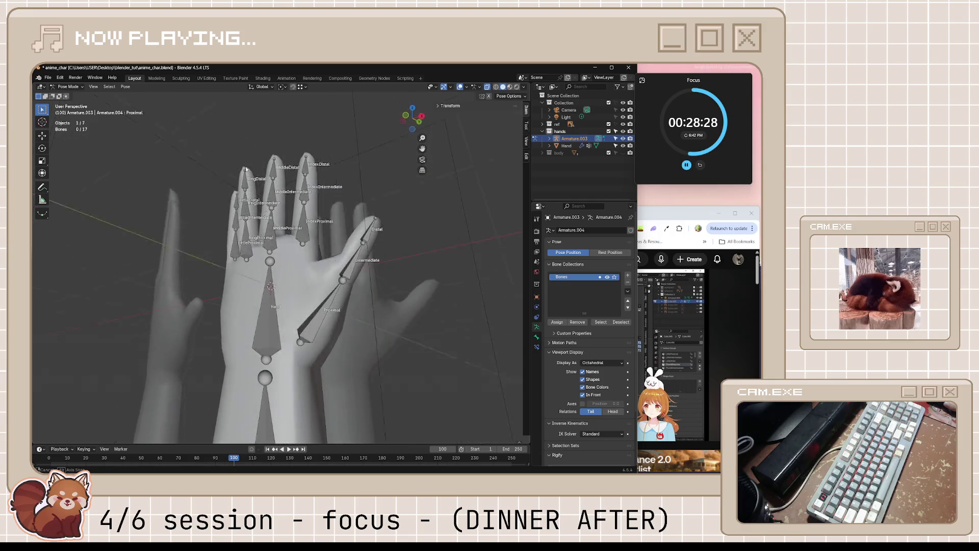
{"action": "mouse_move", "coordinate": [245, 171]}
{"action": "middle_mouse_down"}
{"action": "mouse_move", "coordinate": [409, 268]}
{"action": "mouse_move", "coordinate": [354, 292]}
{"action": "mouse_move", "coordinate": [301, 260]}
{"action": "middle_mouse_up"}
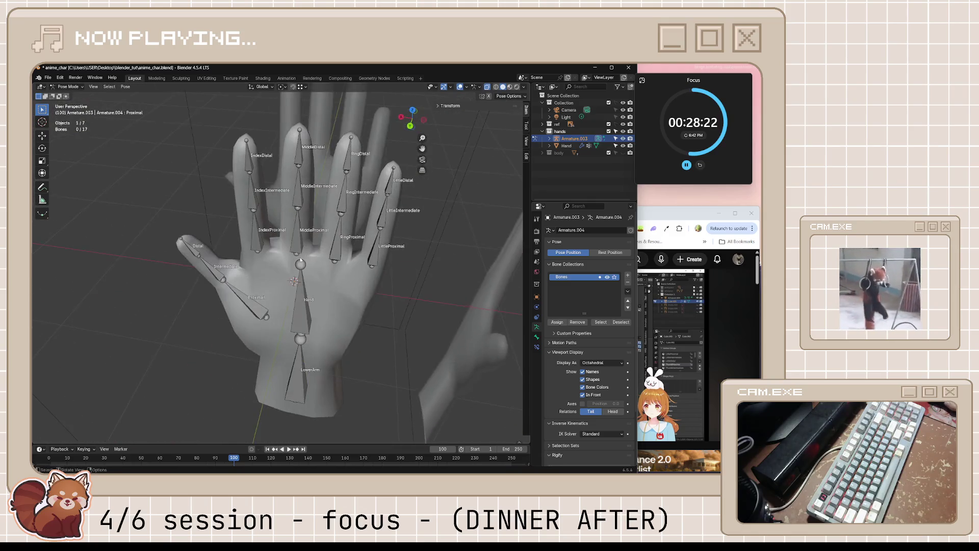
{"action": "key", "text": "alt+Tab"}
{"action": "left_click", "coordinate": [569, 366]}
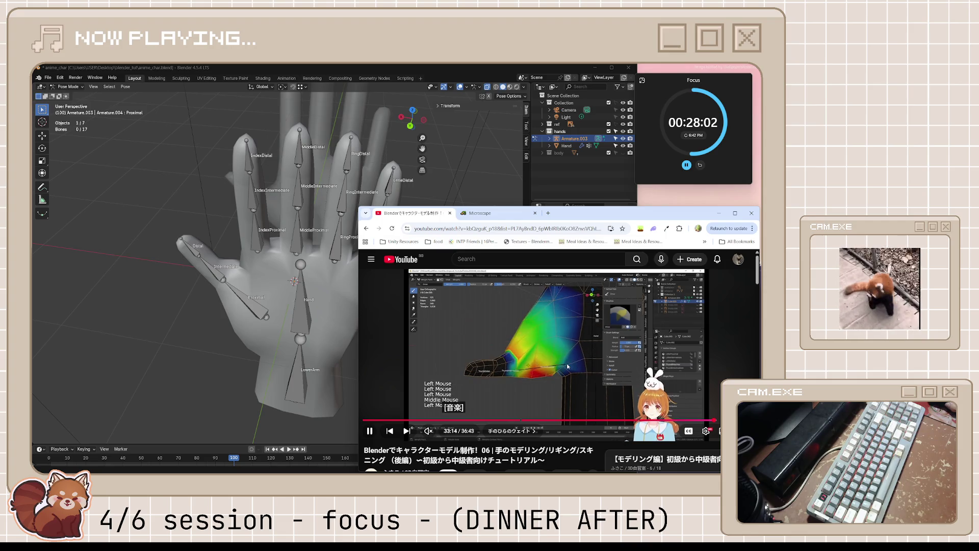
{"action": "left_click", "coordinate": [567, 368]}
Step: Reselect the thumb Proximal bone and return the armature to Object Mode
{"action": "mouse_move", "coordinate": [344, 321]}
{"action": "middle_mouse_down"}
{"action": "mouse_move", "coordinate": [294, 335]}
{"action": "mouse_move", "coordinate": [342, 311]}
{"action": "middle_mouse_up"}
{"action": "left_click", "coordinate": [284, 329]}
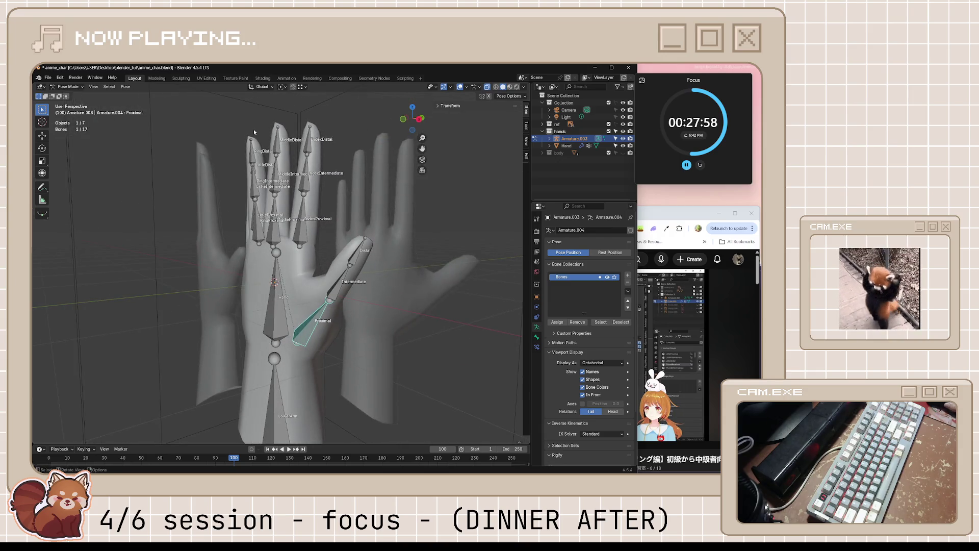
{"action": "left_click", "coordinate": [73, 86]}
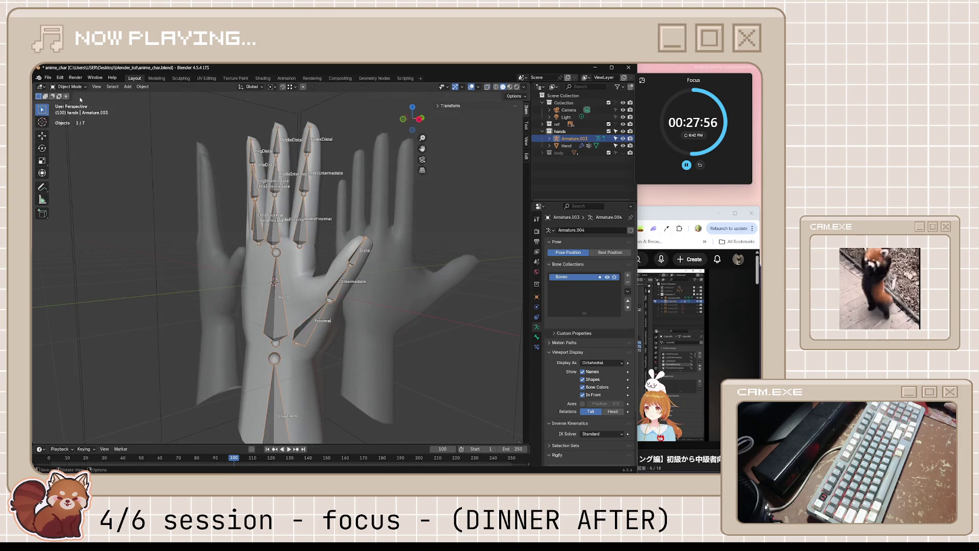
Step: Inspect the hand's Proximal vertex-group heatmap in Weight Paint, lower brush Strength to about 0.7, and save
{"action": "left_click", "coordinate": [74, 86]}
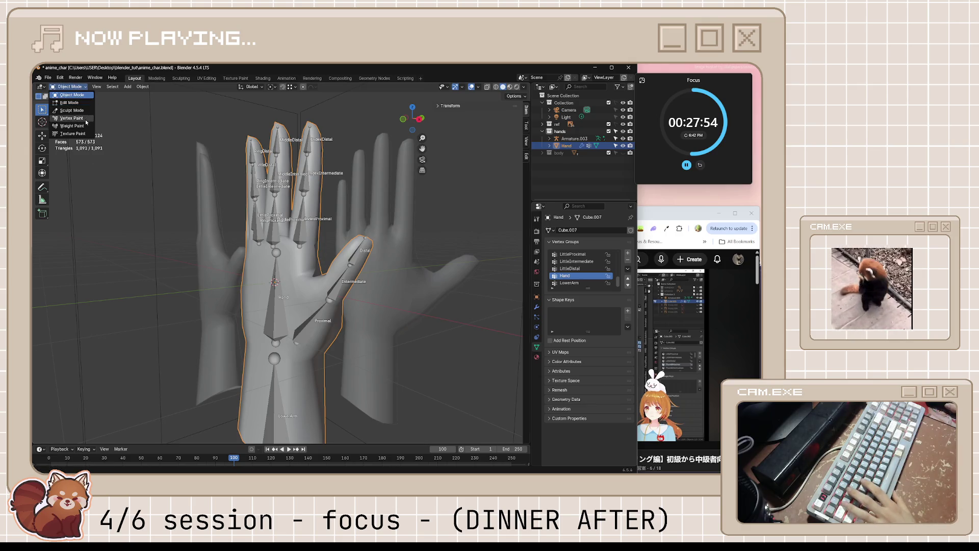
{"action": "left_click", "coordinate": [83, 121]}
{"action": "scroll", "coordinate": [590, 282], "scroll_direction": "up", "scroll_amount": 3}
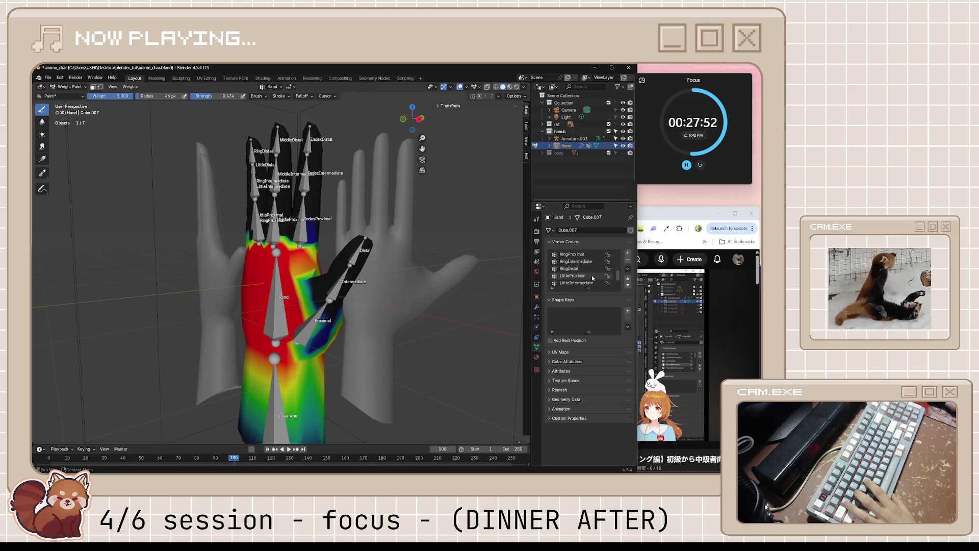
{"action": "left_click", "coordinate": [570, 254]}
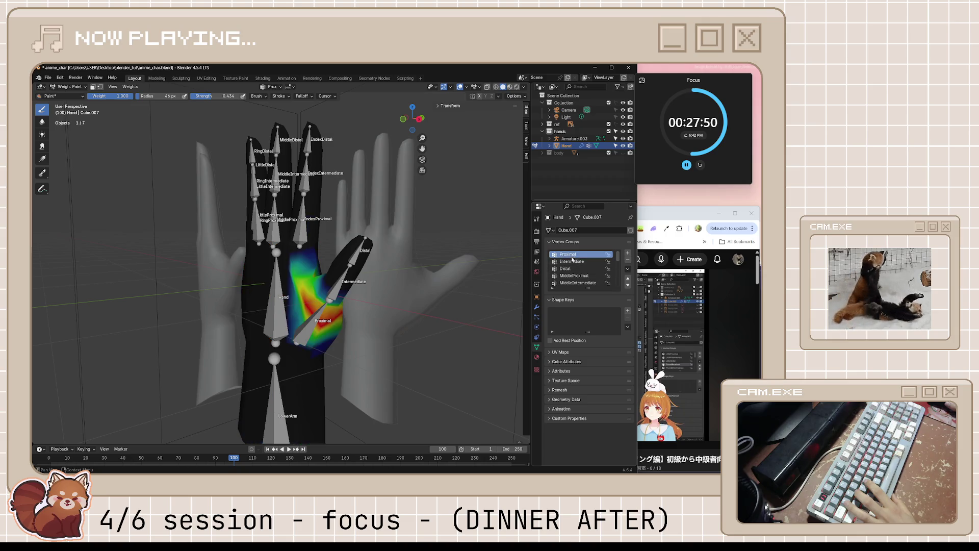
{"action": "middle_click_drag", "start_coordinate": [321, 306], "coordinate": [337, 320]}
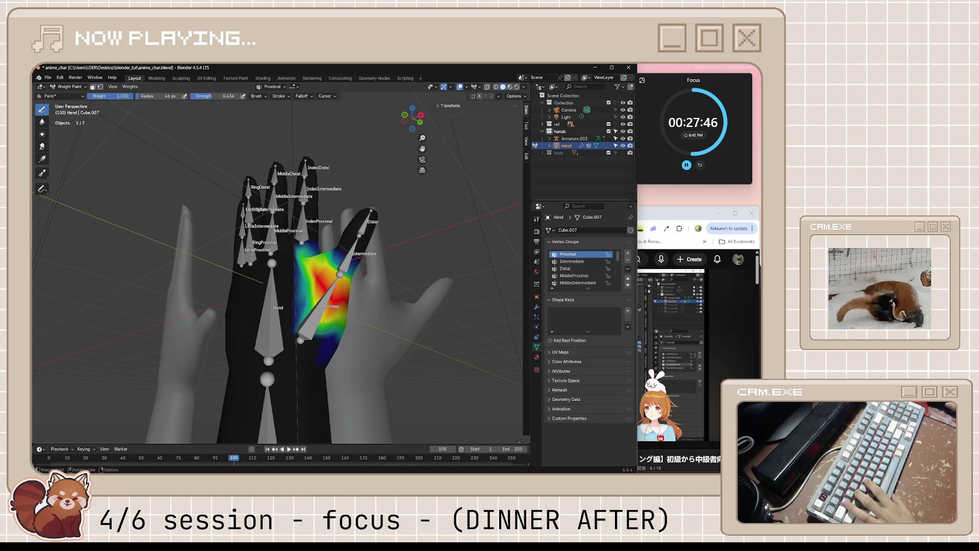
{"action": "middle_click_drag", "start_coordinate": [375, 323], "coordinate": [278, 345]}
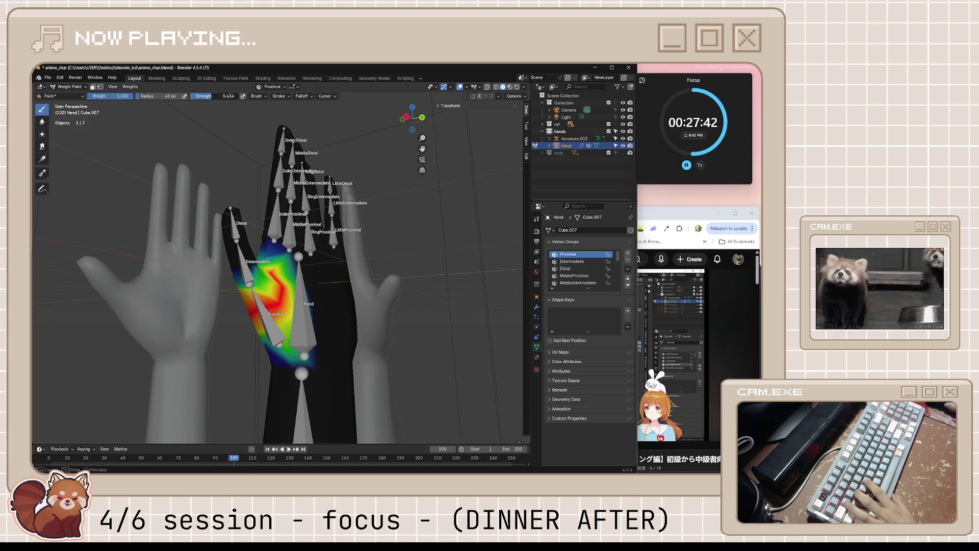
{"action": "left_click_drag", "start_coordinate": [230, 96], "coordinate": [215, 96]}
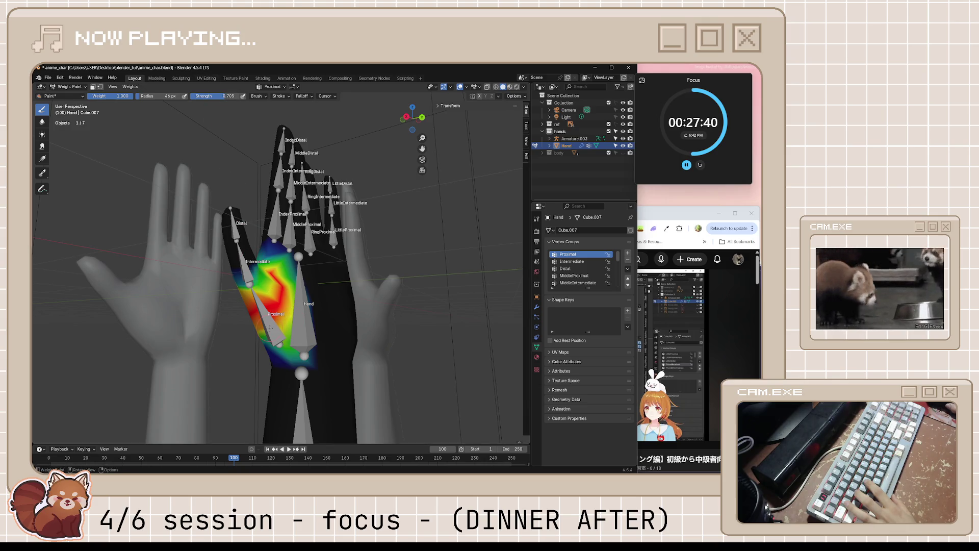
{"action": "mouse_move", "coordinate": [262, 335]}
{"action": "middle_mouse_down"}
{"action": "mouse_move", "coordinate": [322, 330]}
{"action": "mouse_move", "coordinate": [345, 315]}
{"action": "mouse_move", "coordinate": [291, 339]}
{"action": "mouse_move", "coordinate": [296, 350]}
{"action": "middle_mouse_up"}
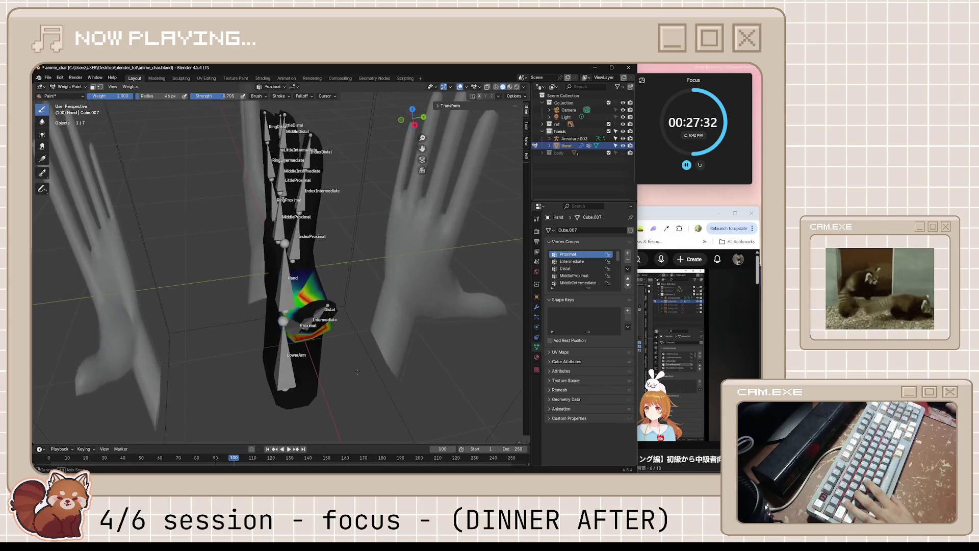
{"action": "mouse_move", "coordinate": [322, 309]}
{"action": "middle_mouse_down"}
{"action": "mouse_move", "coordinate": [295, 291]}
{"action": "mouse_move", "coordinate": [306, 298]}
{"action": "mouse_move", "coordinate": [253, 306]}
{"action": "middle_mouse_up"}
{"action": "key", "text": "ctrl+s"}
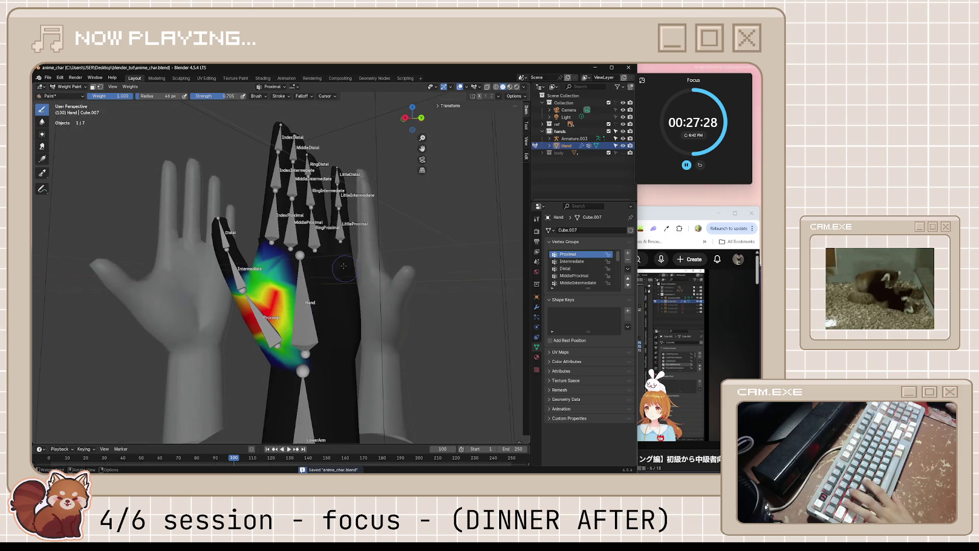
Step: Return the hand mesh to Object Mode, cancel a stray rotate, and save again
{"action": "left_click", "coordinate": [65, 87]}
{"action": "mouse_move", "coordinate": [300, 281]}
{"action": "middle_mouse_down"}
{"action": "mouse_move", "coordinate": [306, 313]}
{"action": "mouse_move", "coordinate": [116, 201]}
{"action": "middle_mouse_up"}
{"action": "key", "text": "r"}
{"action": "key", "text": "Escape"}
{"action": "key", "text": "ctrl+s"}
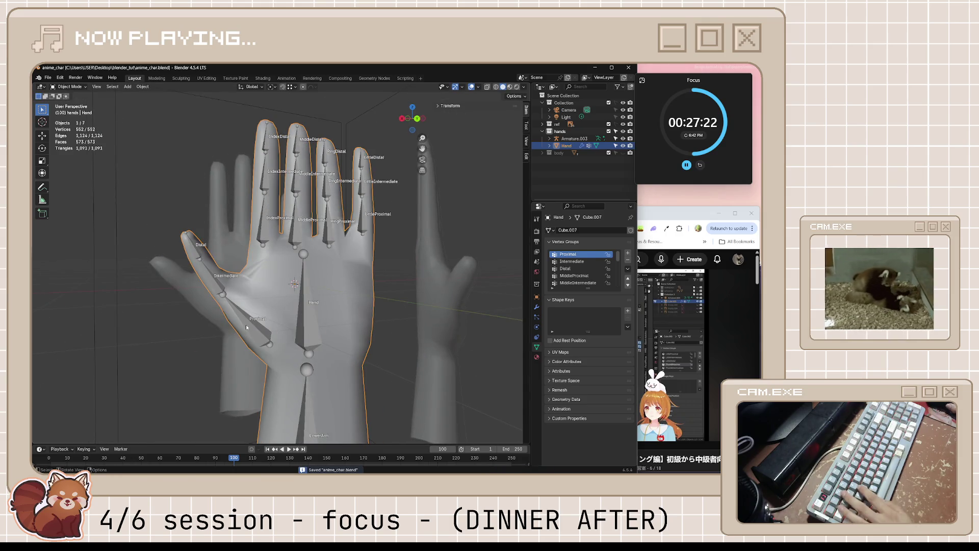
Step: Pose-test the thumb Proximal bone on Armature.003, undo the outward rotation, and save
{"action": "left_click", "coordinate": [245, 325]}
{"action": "key", "text": "Tab"}
{"action": "left_click", "coordinate": [67, 87]}
{"action": "left_click", "coordinate": [69, 110]}
{"action": "key", "text": "r"}
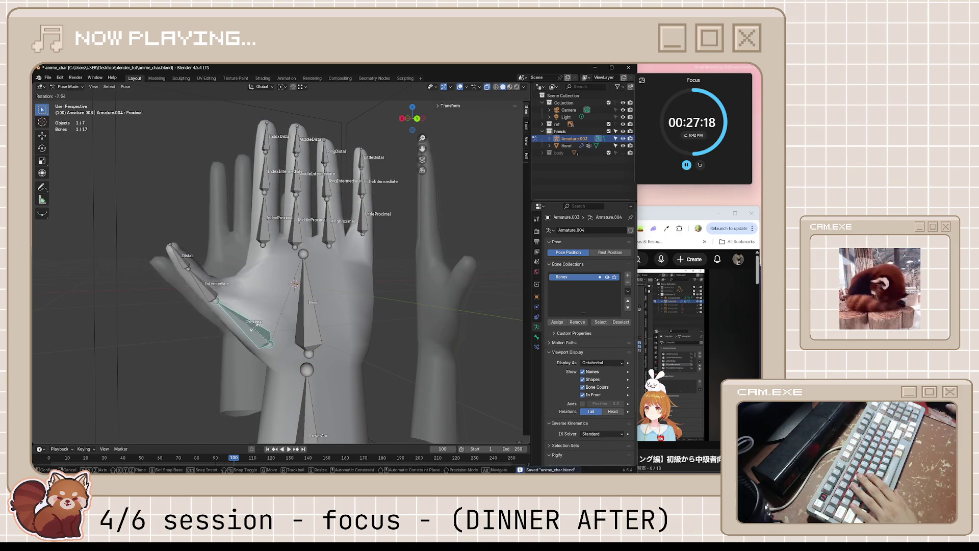
{"action": "key", "text": "Escape"}
{"action": "mouse_move", "coordinate": [254, 329]}
{"action": "middle_mouse_down"}
{"action": "mouse_move", "coordinate": [347, 342]}
{"action": "mouse_move", "coordinate": [389, 332]}
{"action": "middle_mouse_up"}
{"action": "key", "text": "r"}
{"action": "left_click", "coordinate": [375, 387]}
{"action": "mouse_move", "coordinate": [362, 372]}
{"action": "middle_mouse_down"}
{"action": "mouse_move", "coordinate": [251, 361]}
{"action": "mouse_move", "coordinate": [280, 283]}
{"action": "mouse_move", "coordinate": [268, 257]}
{"action": "middle_mouse_up"}
{"action": "key", "text": "ctrl+z"}
{"action": "key", "text": "ctrl+s"}
Step: Back in Object Mode select the Hand mesh, then resume the tutorial video in Chrome
{"action": "key", "text": "ctrl+Tab"}
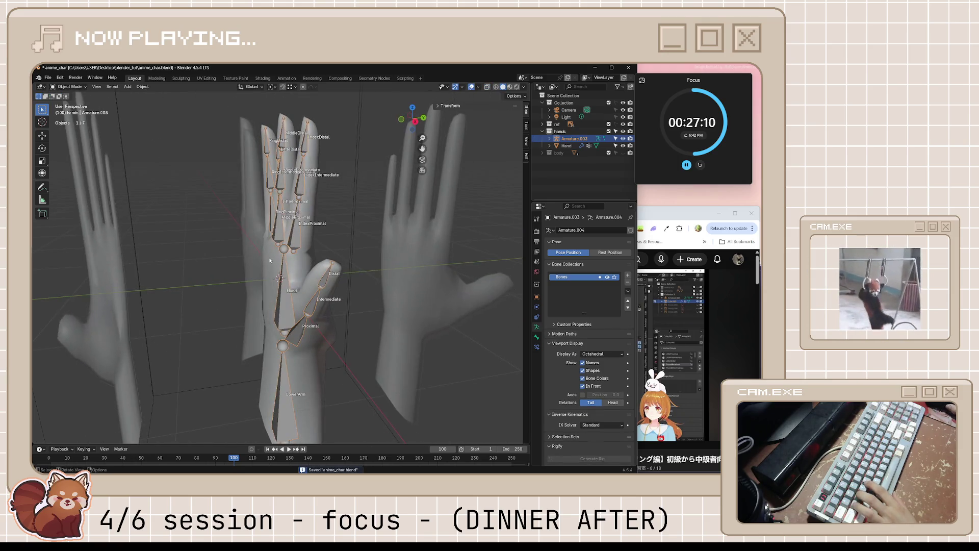
{"action": "left_click", "coordinate": [269, 257]}
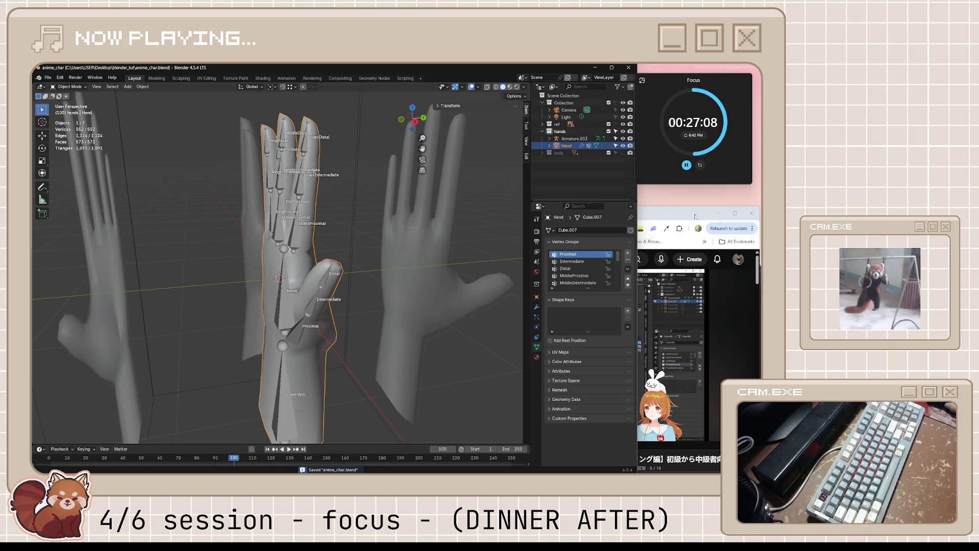
{"action": "left_click", "coordinate": [656, 212]}
{"action": "left_click", "coordinate": [572, 339]}
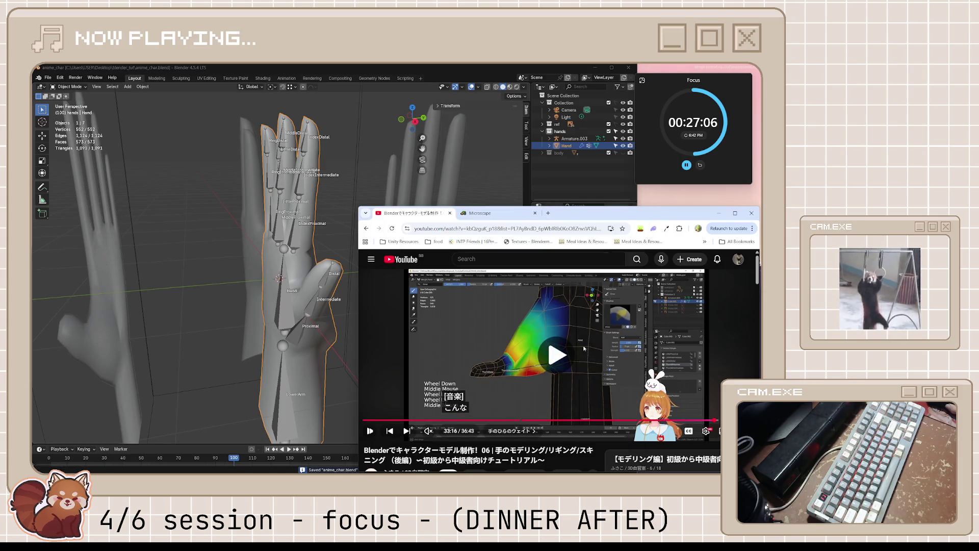
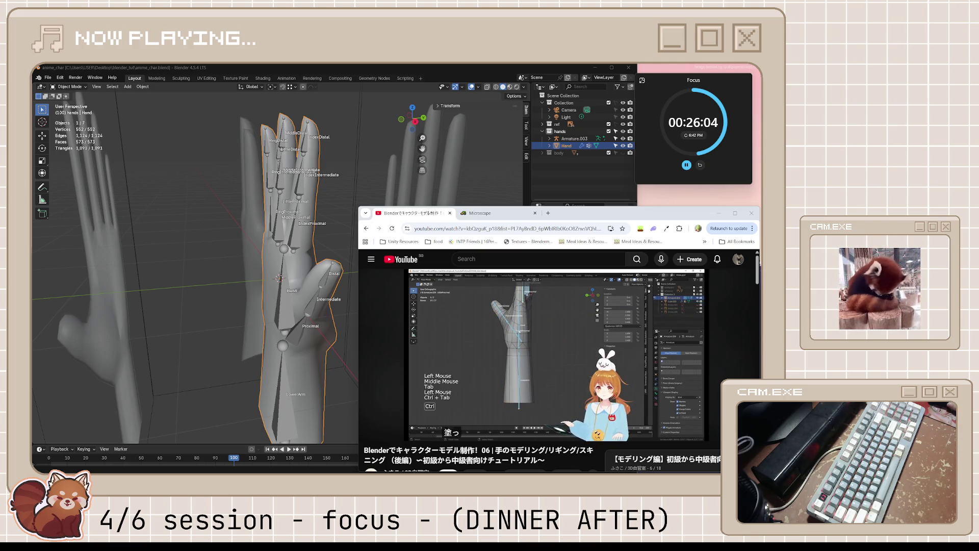
Step: Add an edge loop across the forearm of the hand mesh and slide it into place
{"action": "left_click", "coordinate": [411, 289]}
{"action": "key", "text": "alt+Tab"}
{"action": "mouse_move", "coordinate": [410, 290]}
{"action": "middle_mouse_down"}
{"action": "mouse_move", "coordinate": [455, 289]}
{"action": "mouse_move", "coordinate": [428, 306]}
{"action": "middle_mouse_up"}
{"action": "key", "text": "Tab"}
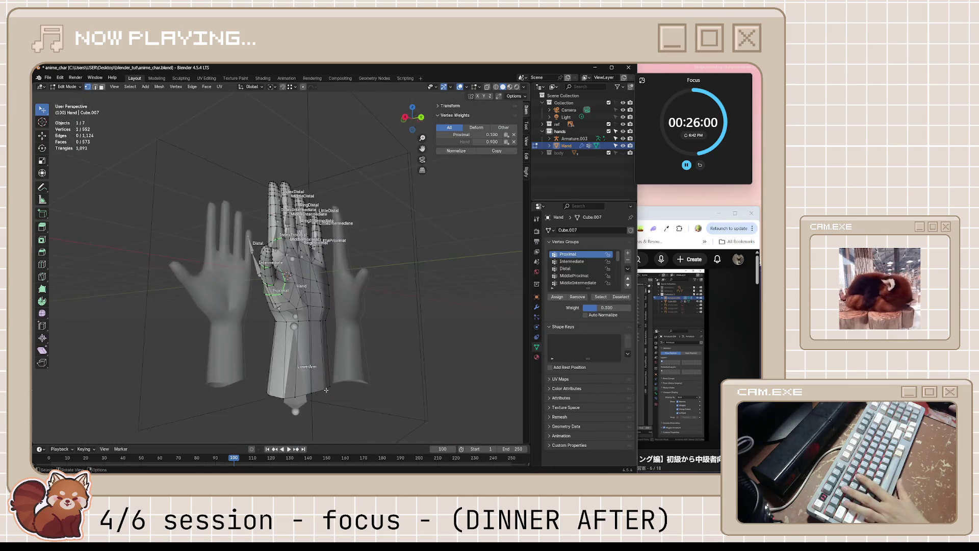
{"action": "key", "text": "ctrl+r"}
{"action": "middle_click_drag", "start_coordinate": [267, 380], "coordinate": [337, 366]}
{"action": "left_click", "coordinate": [295, 374]}
{"action": "left_click", "coordinate": [298, 348]}
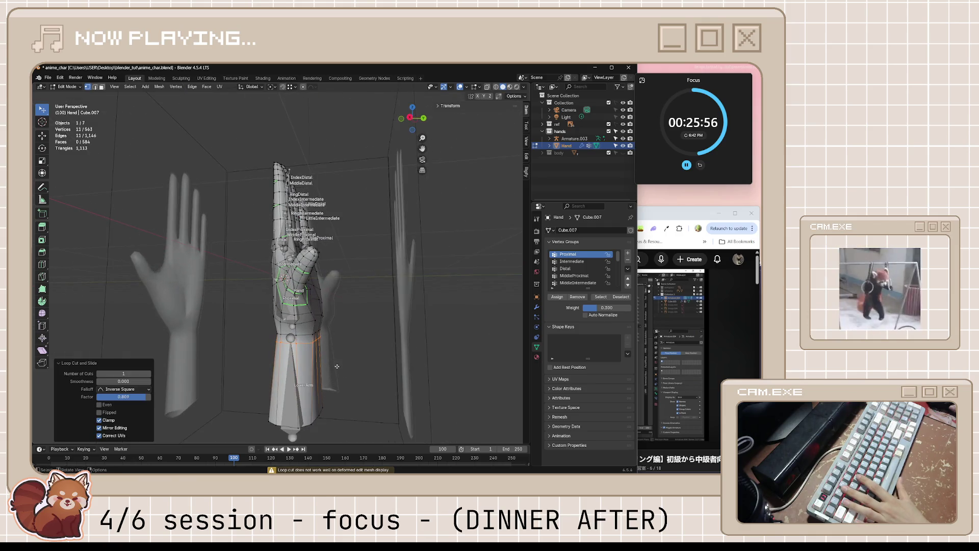
Step: After a tutorial check, pick the LowerArm vertex group and select the lower-arm mesh part
{"action": "left_click", "coordinate": [688, 212]}
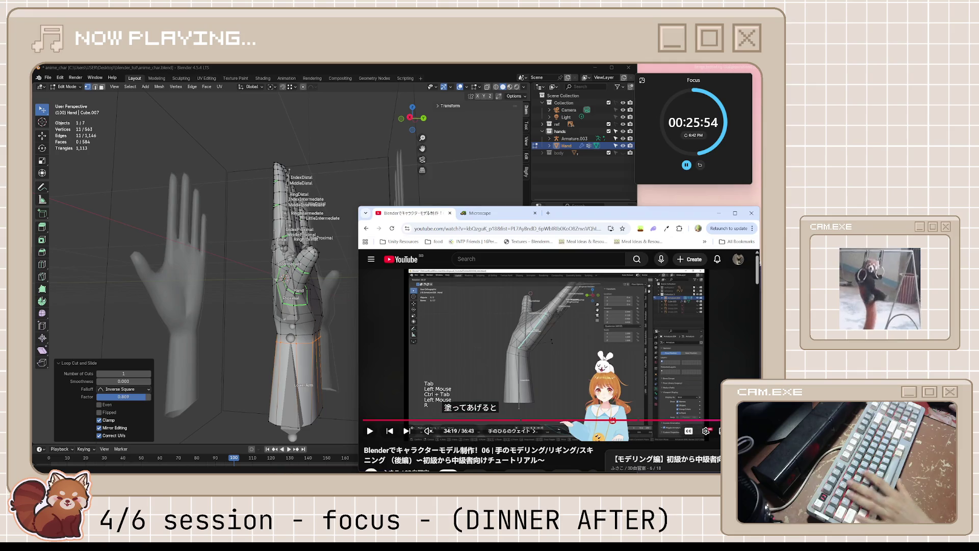
{"action": "key", "text": "Left"}
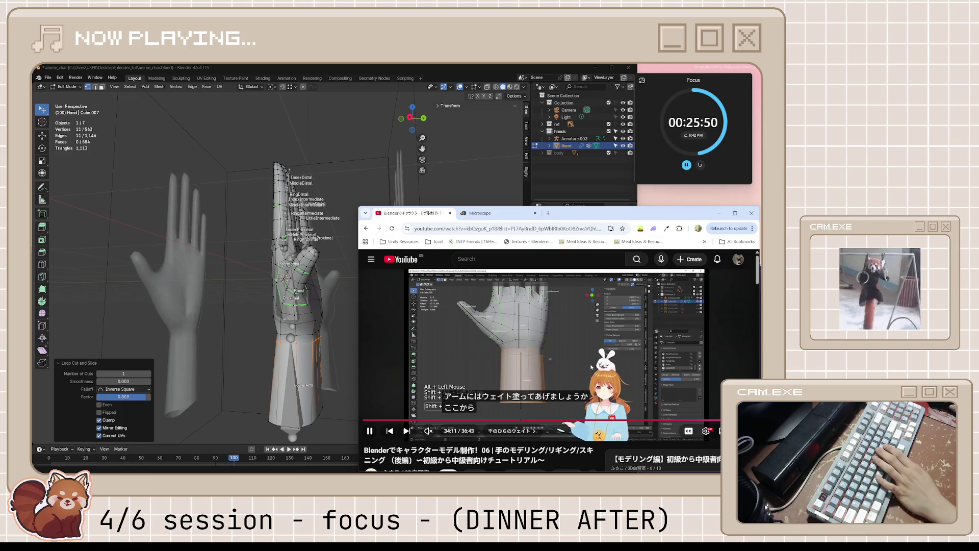
{"action": "key", "text": "k"}
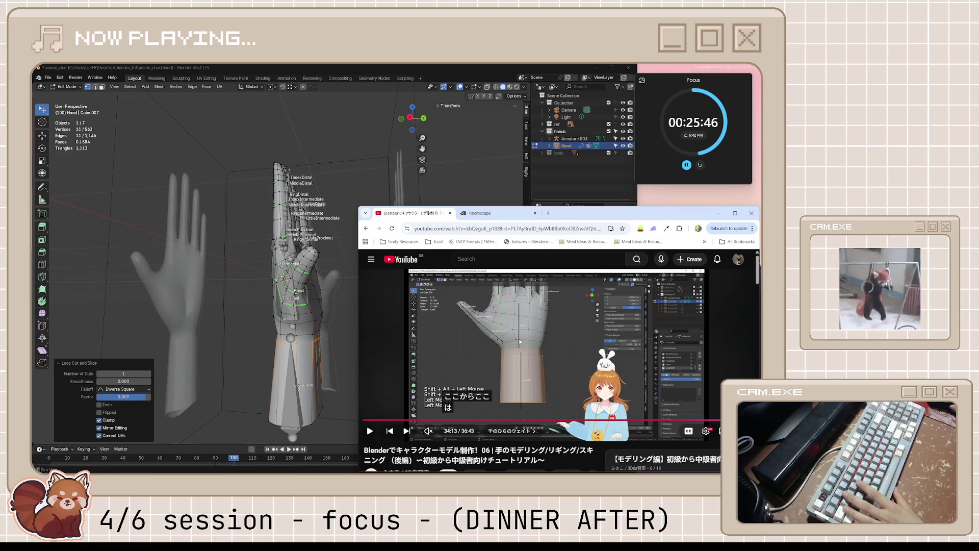
{"action": "key", "text": "alt+Tab"}
{"action": "left_click", "coordinate": [581, 283]}
{"action": "middle_click_drag", "start_coordinate": [336, 373], "coordinate": [312, 394]}
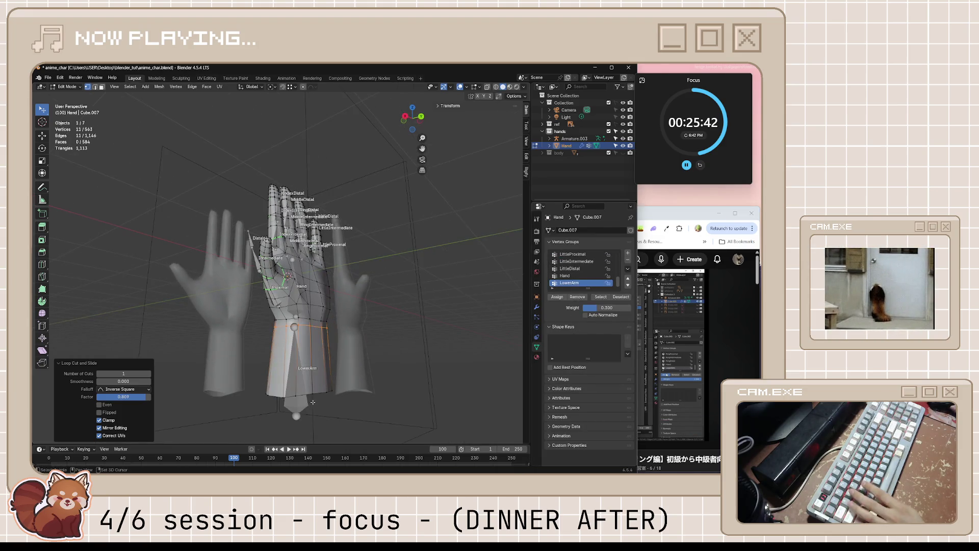
{"action": "key", "text": "l"}
{"action": "scroll", "coordinate": [344, 351], "scroll_direction": "up", "scroll_amount": 3}
Step: Select the ring of wrist vertices using shortest-path picking
{"action": "left_click", "coordinate": [322, 348], "text": "ctrl"}
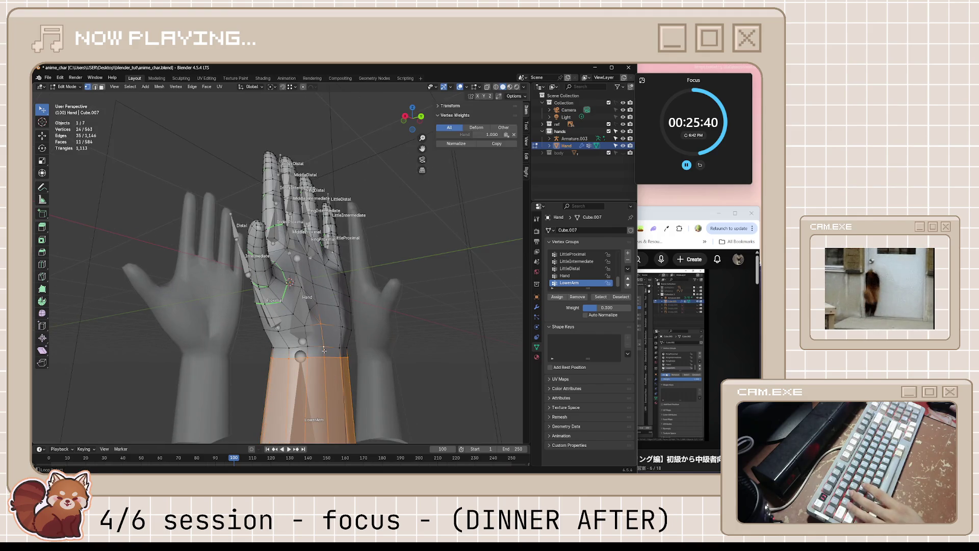
{"action": "middle_click_drag", "start_coordinate": [333, 349], "coordinate": [320, 335]}
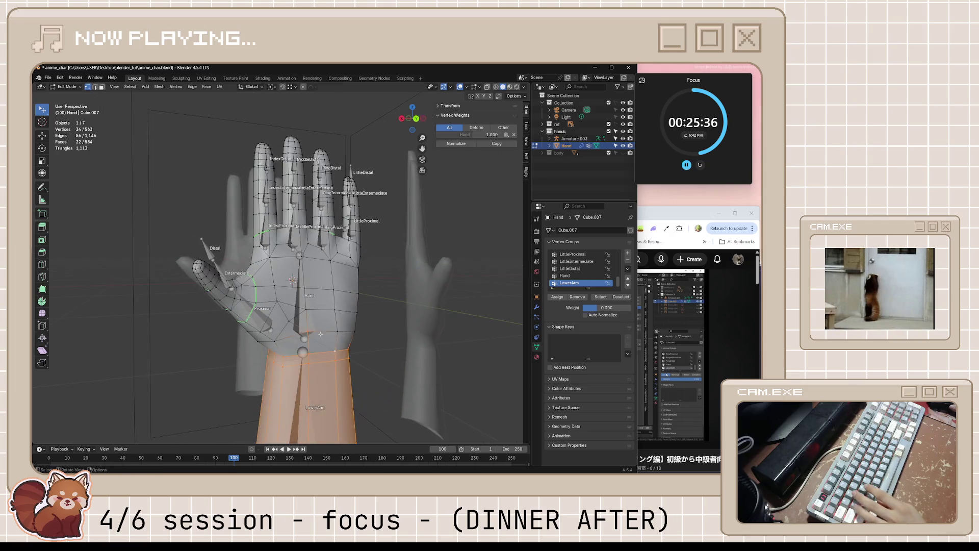
{"action": "left_click", "coordinate": [308, 334], "text": "ctrl"}
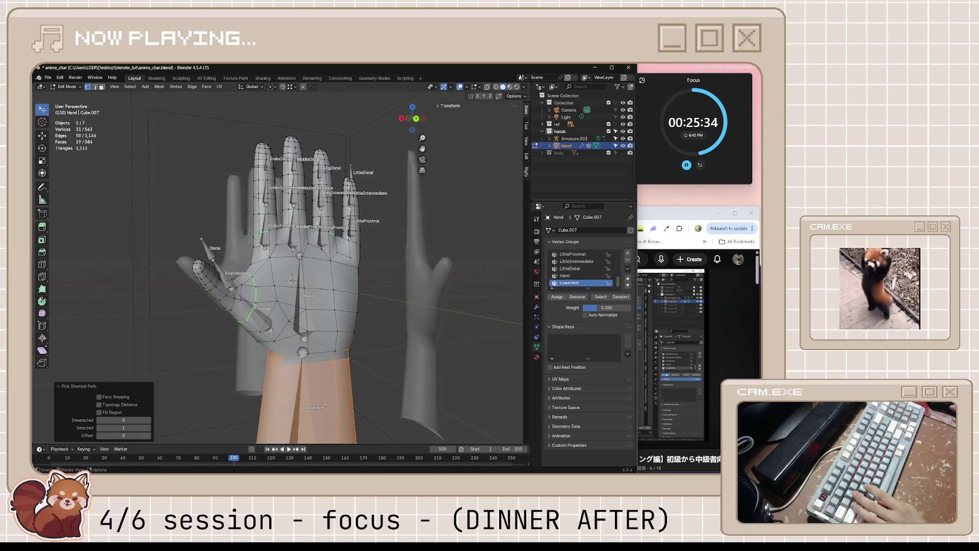
{"action": "left_click", "coordinate": [309, 354], "text": "shift"}
{"action": "middle_click_drag", "start_coordinate": [333, 352], "coordinate": [392, 358]}
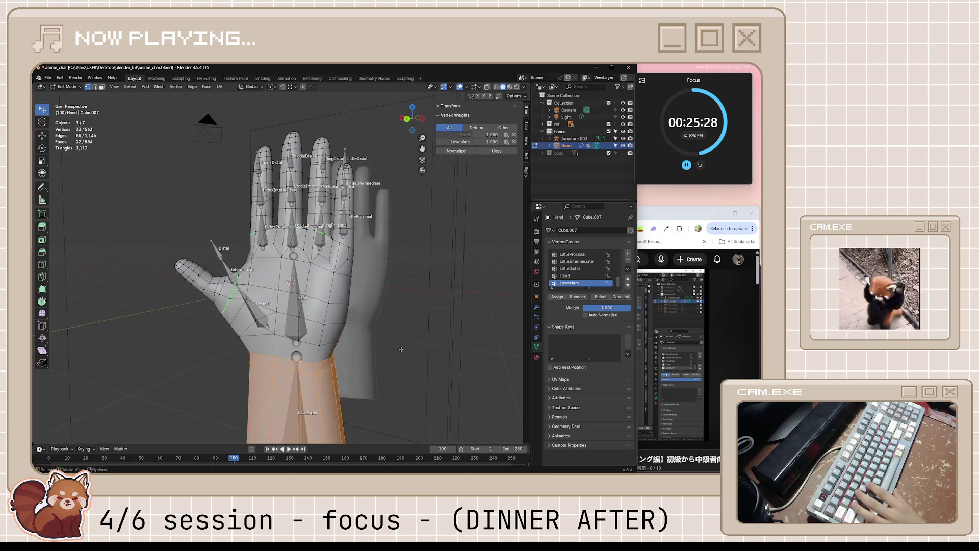
Step: Assign the wrist selection to LowerArm, save the file, and return to object mode on the armature
{"action": "key", "text": "alt+a"}
{"action": "key", "text": "ctrl+s"}
{"action": "middle_click_drag", "start_coordinate": [306, 229], "coordinate": [155, 155]}
{"action": "scroll", "coordinate": [155, 155], "scroll_direction": "down", "scroll_amount": 3}
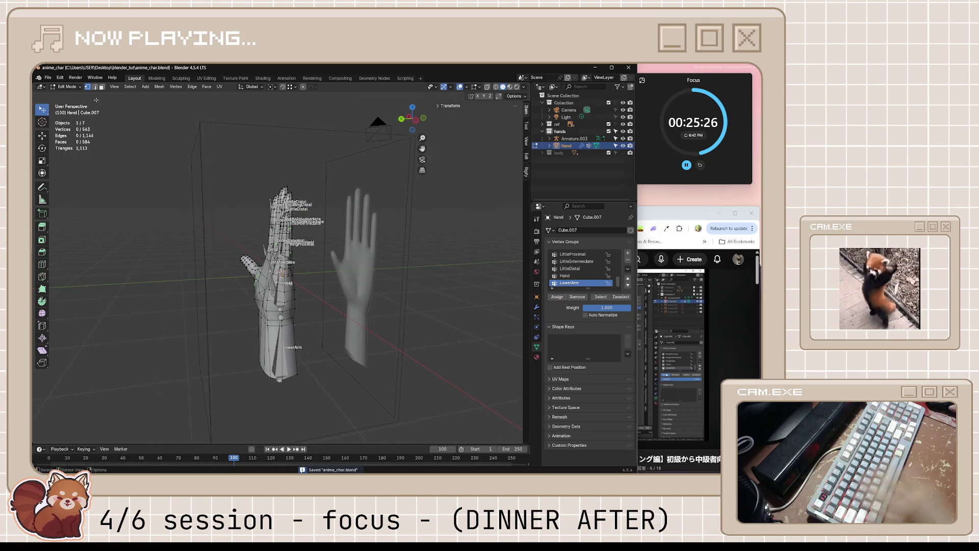
{"action": "key", "text": "Tab"}
{"action": "left_click", "coordinate": [280, 342]}
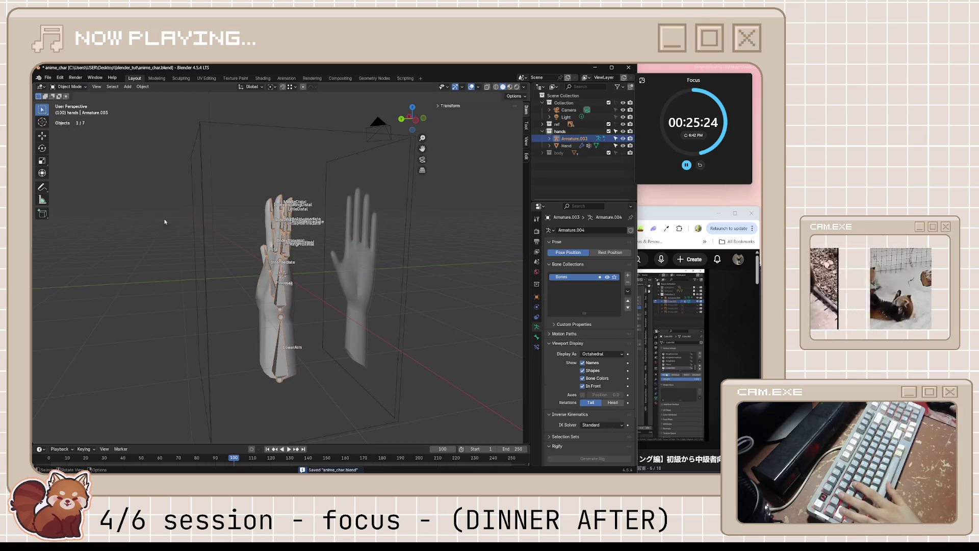
Step: Put the hand armature in pose mode, select the Hand bone and compare with the tutorial at 34:28
{"action": "left_click", "coordinate": [69, 87]}
{"action": "left_click", "coordinate": [76, 111]}
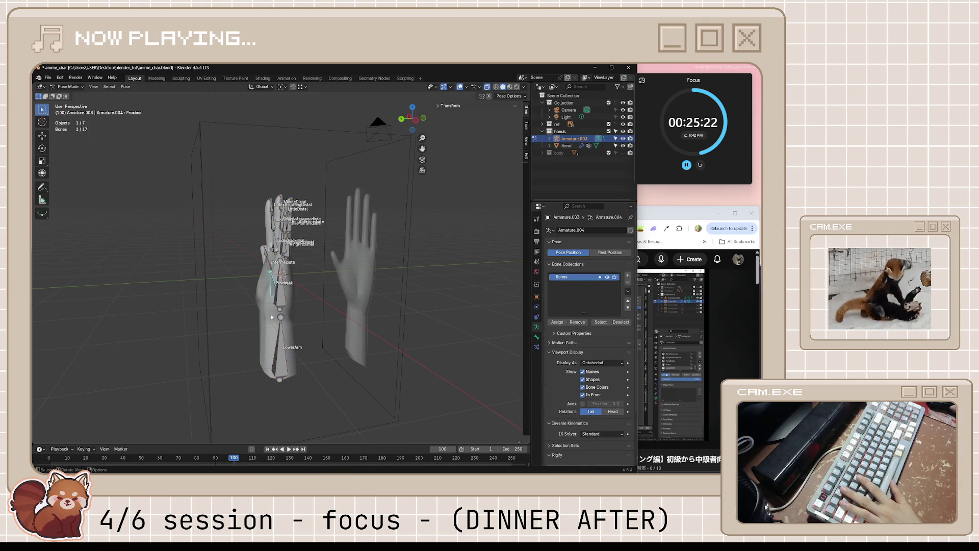
{"action": "middle_click_drag", "start_coordinate": [292, 334], "coordinate": [323, 342]}
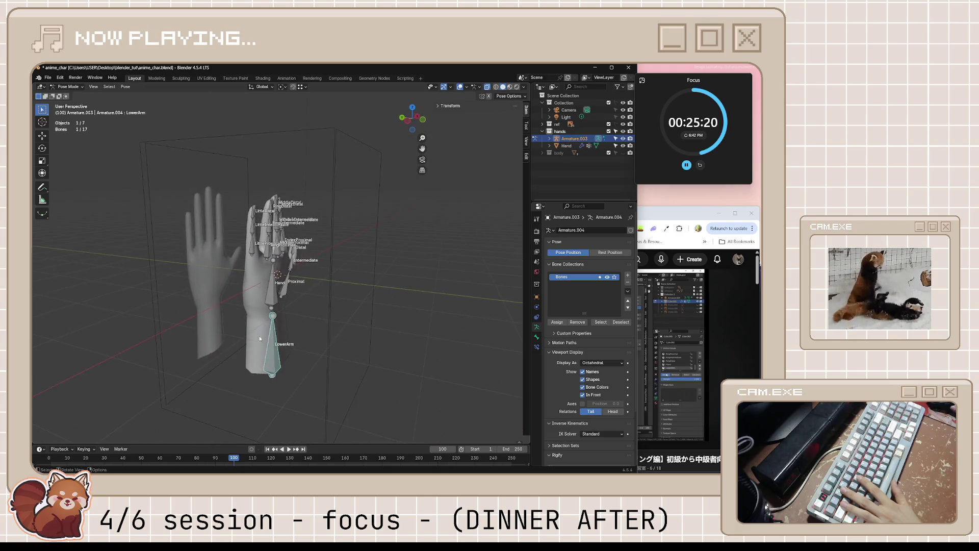
{"action": "key", "text": "bracketright"}
{"action": "key", "text": "alt+Tab"}
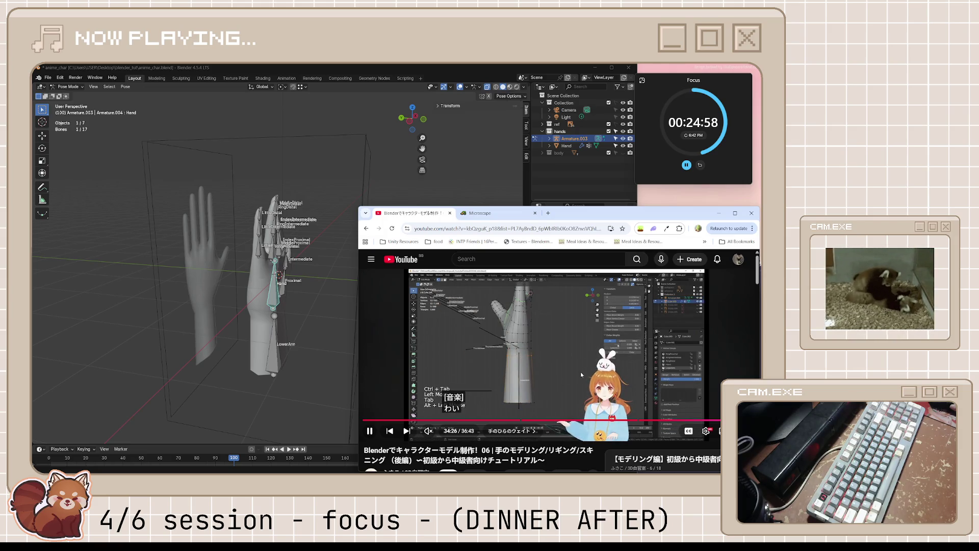
{"action": "left_click", "coordinate": [597, 375]}
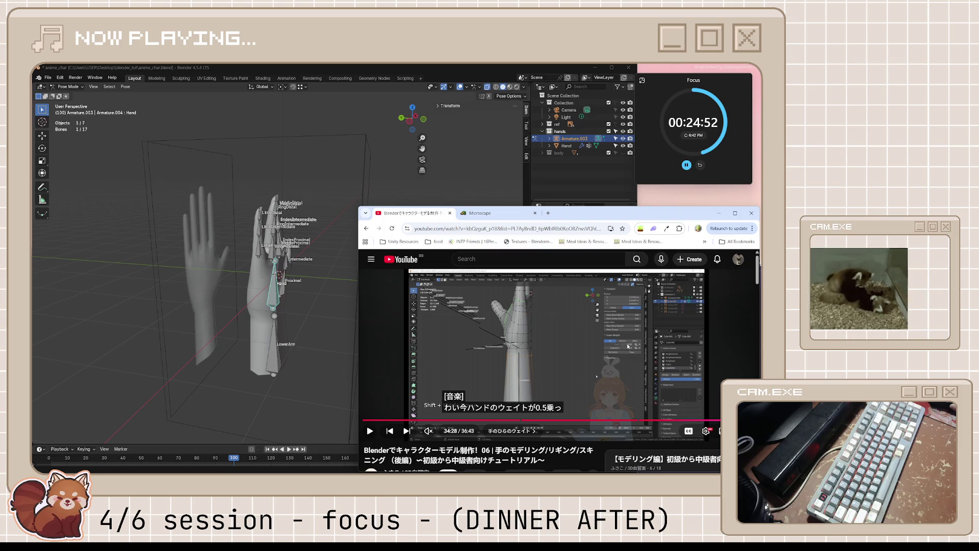
Step: Toggle the armature through edit mode, then make the hand mesh active and start editing it
{"action": "left_click", "coordinate": [288, 304]}
{"action": "key", "text": "Tab"}
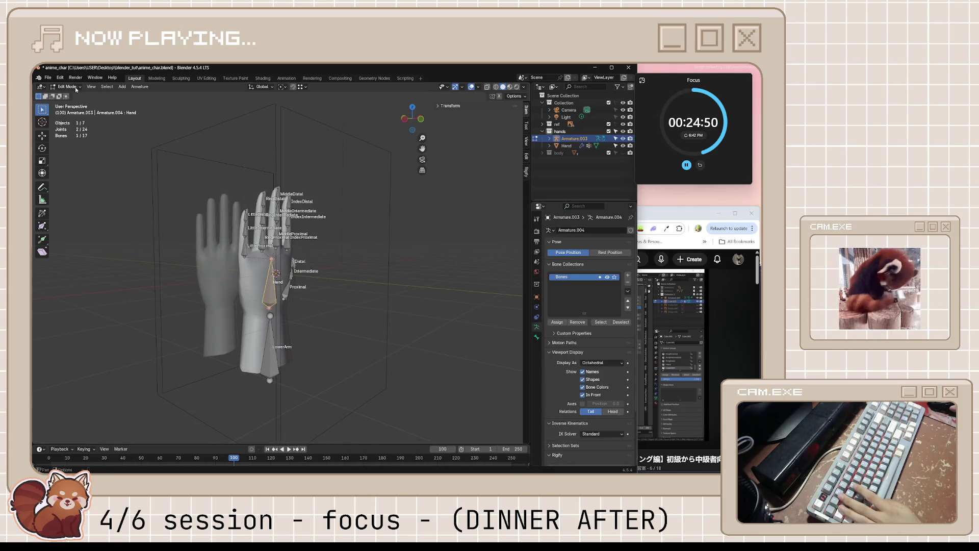
{"action": "key", "text": "Tab"}
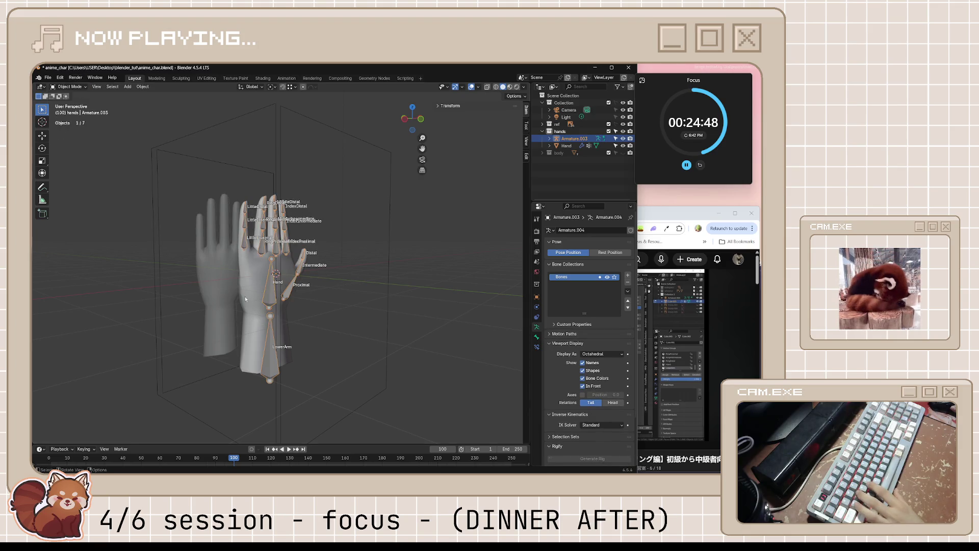
{"action": "left_click", "coordinate": [276, 321]}
{"action": "scroll", "coordinate": [307, 367], "scroll_direction": "up", "scroll_amount": 3}
{"action": "key", "text": "Tab"}
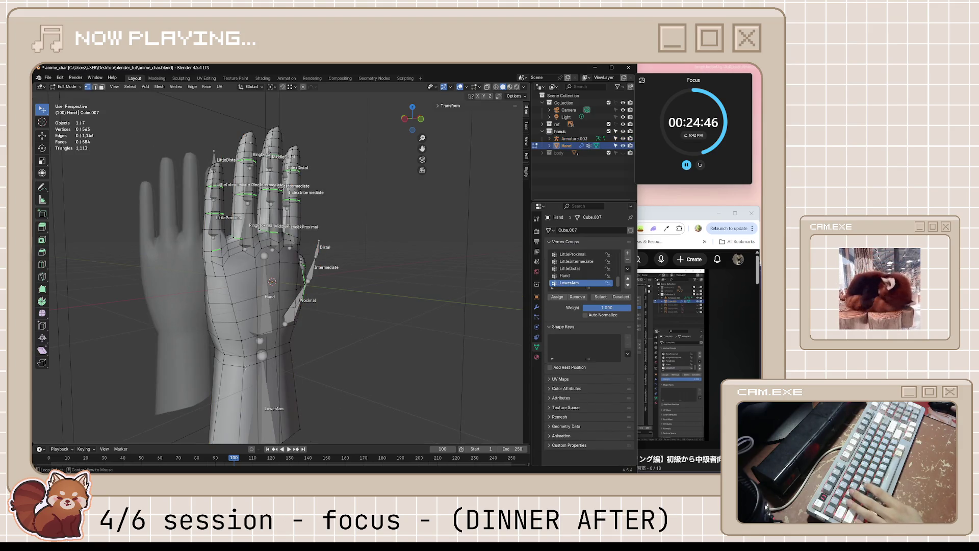
Step: Select the wrist edge loop to read its weights, follow the tutorial, then orbit onto the palm vertices
{"action": "left_click", "coordinate": [244, 368], "text": "alt"}
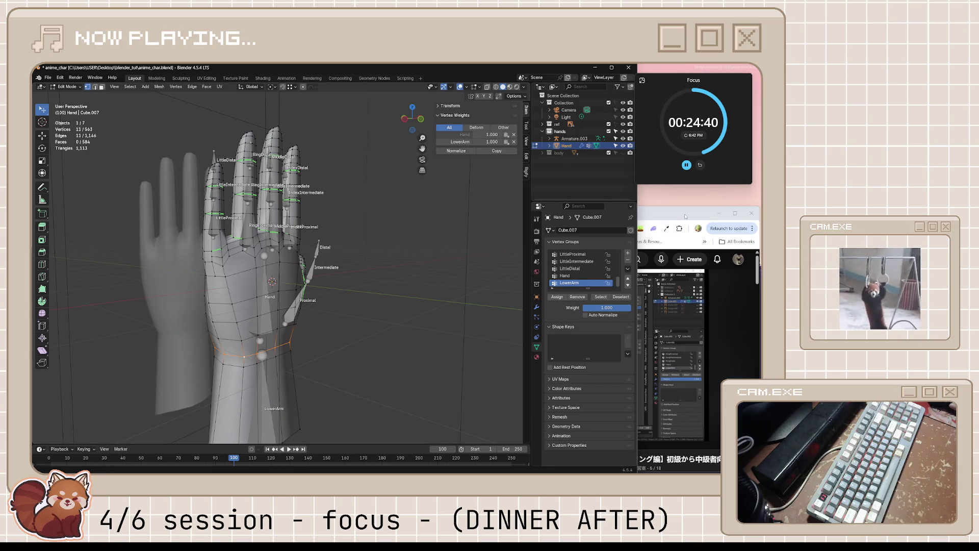
{"action": "left_click", "coordinate": [669, 344]}
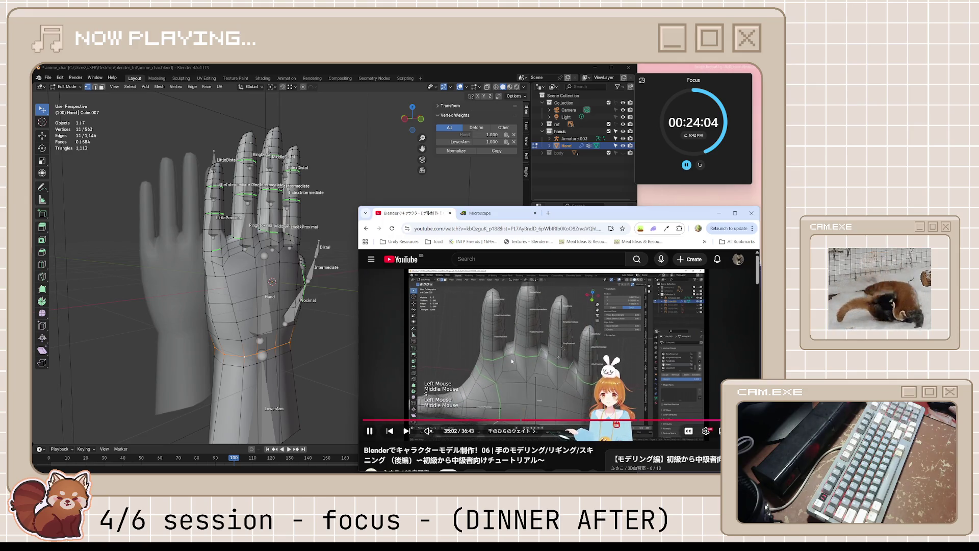
{"action": "key", "text": "space"}
{"action": "key", "text": "space"}
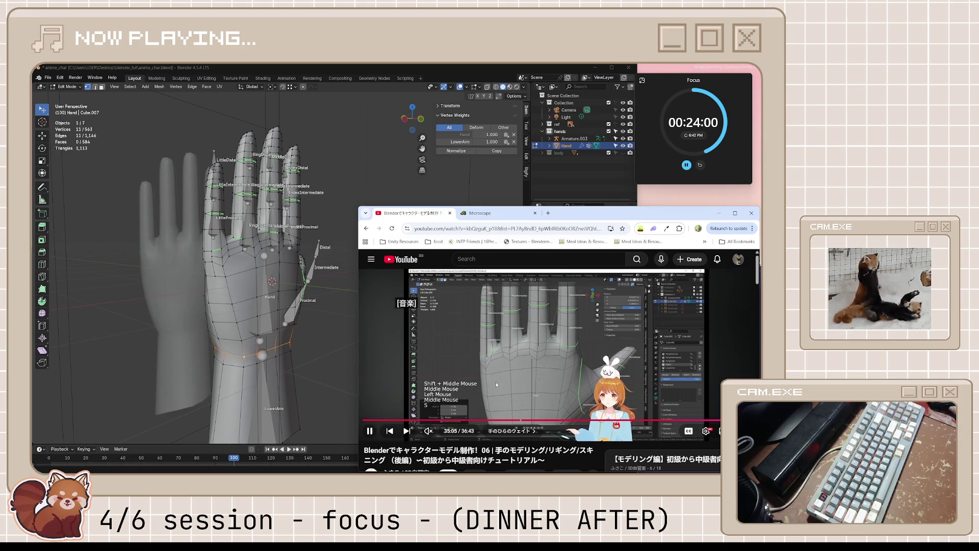
{"action": "left_click", "coordinate": [495, 383]}
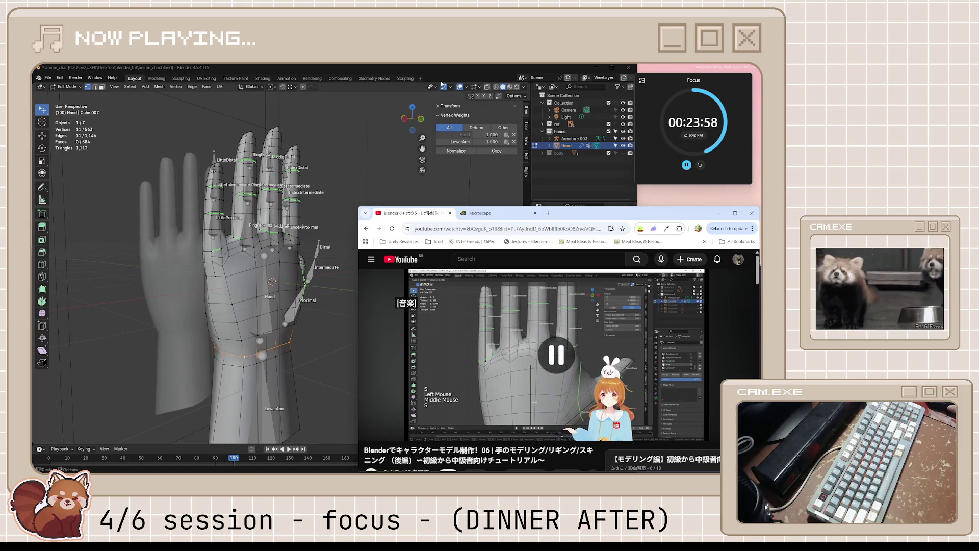
{"action": "mouse_move", "coordinate": [305, 253]}
{"action": "middle_mouse_down"}
{"action": "mouse_move", "coordinate": [291, 291]}
{"action": "mouse_move", "coordinate": [369, 297]}
{"action": "middle_mouse_up"}
{"action": "scroll", "coordinate": [288, 294], "scroll_direction": "up", "scroll_amount": 5}
{"action": "left_click", "coordinate": [378, 304], "text": "shift"}
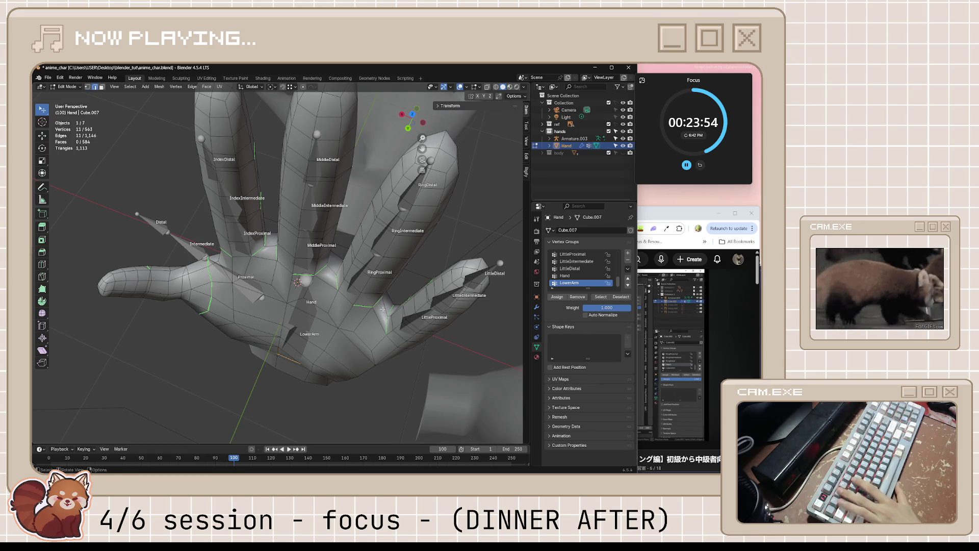
Step: Shrink the selected hand vertices in a few passes, ending at scale 0.607
{"action": "key", "text": "s"}
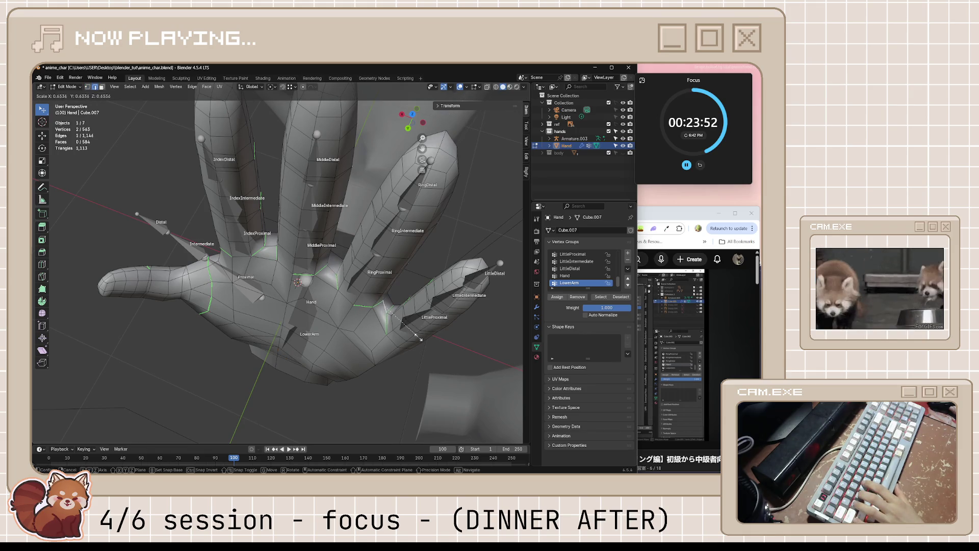
{"action": "left_click", "coordinate": [357, 305]}
{"action": "key", "text": "s"}
{"action": "key", "text": "Escape"}
{"action": "key", "text": "s"}
{"action": "left_click", "coordinate": [367, 308]}
{"action": "mouse_move", "coordinate": [282, 249]}
{"action": "middle_mouse_down"}
{"action": "mouse_move", "coordinate": [344, 264]}
{"action": "mouse_move", "coordinate": [484, 246]}
{"action": "mouse_move", "coordinate": [428, 230]}
{"action": "middle_mouse_up"}
{"action": "key", "text": "s"}
{"action": "left_click", "coordinate": [333, 268]}
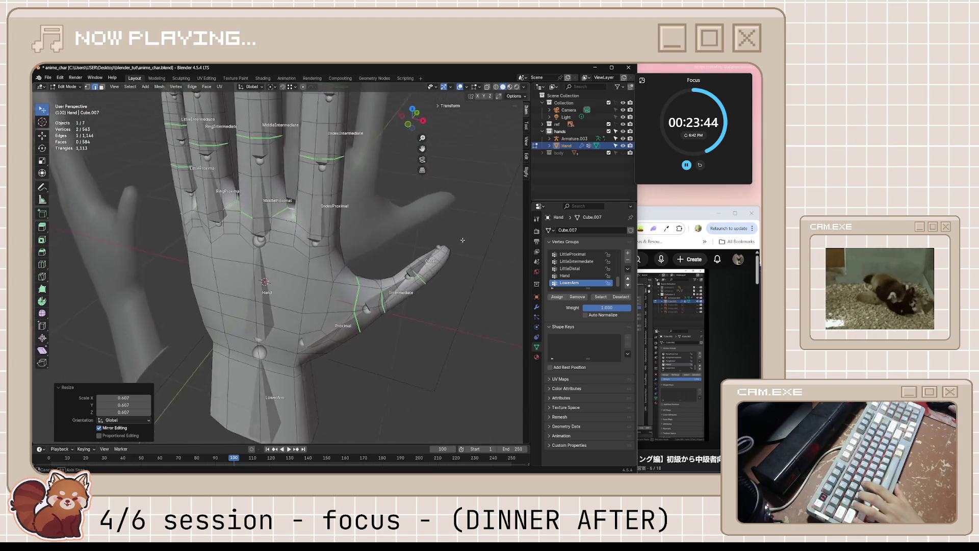
Step: Resume the tutorial, then rescale the selection to 0.757 and 0.866 from new angles
{"action": "left_click", "coordinate": [681, 217]}
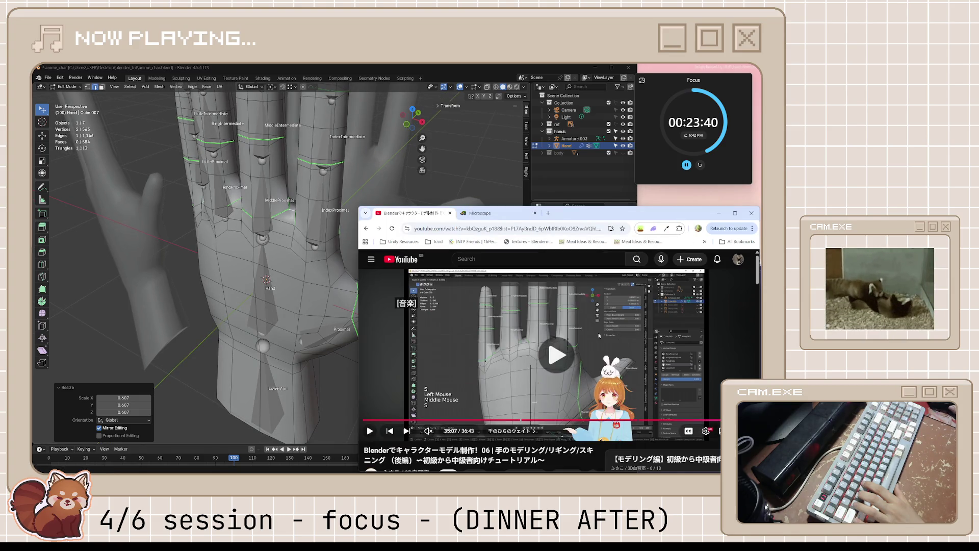
{"action": "key", "text": "space"}
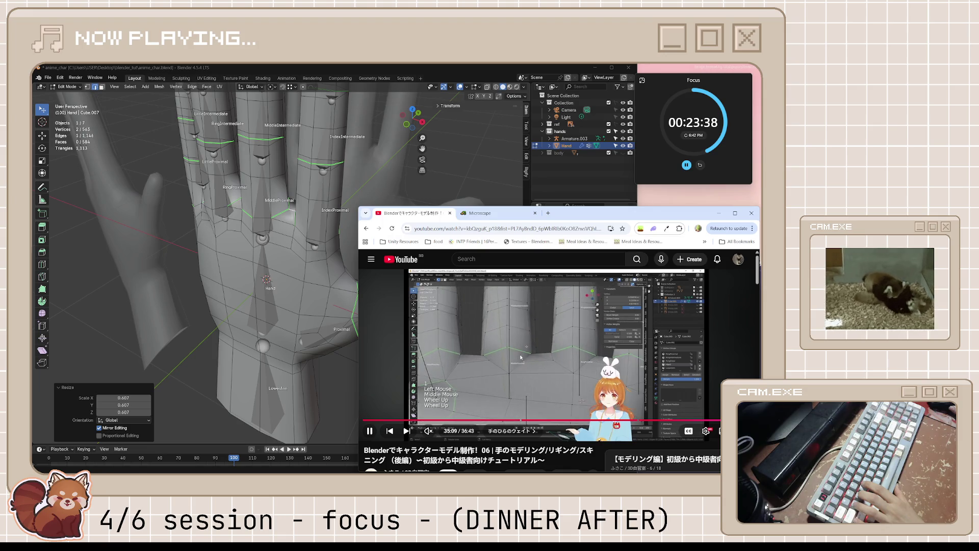
{"action": "middle_click_drag", "start_coordinate": [268, 253], "coordinate": [312, 244]}
{"action": "key", "text": "s"}
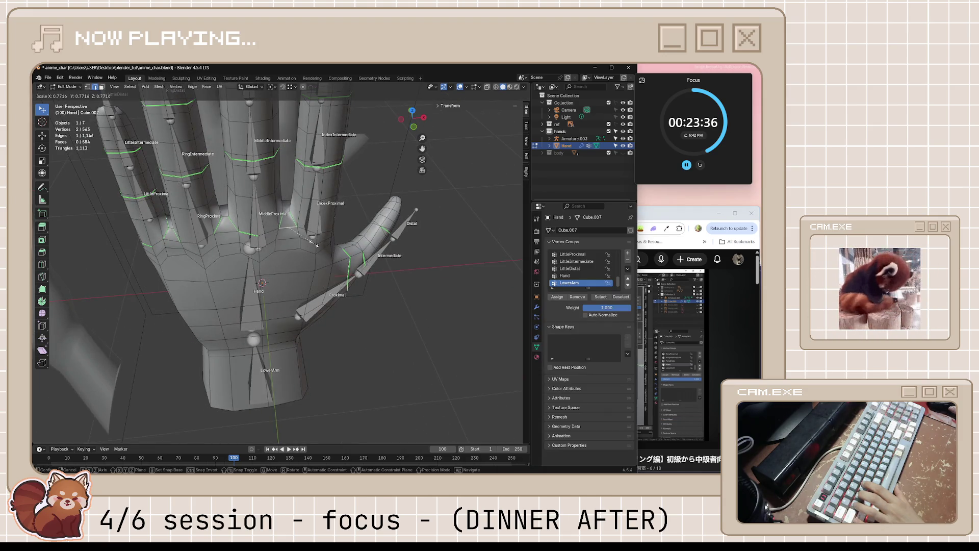
{"action": "left_click", "coordinate": [317, 243]}
{"action": "key", "text": "s"}
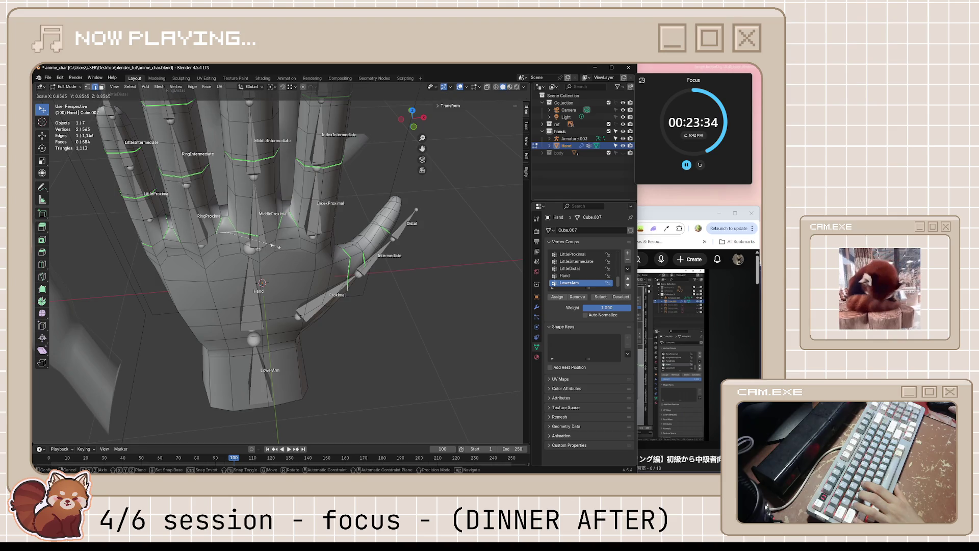
{"action": "left_click", "coordinate": [268, 246]}
{"action": "mouse_move", "coordinate": [167, 239]}
{"action": "middle_mouse_down"}
{"action": "mouse_move", "coordinate": [275, 292]}
{"action": "mouse_move", "coordinate": [321, 287]}
{"action": "middle_mouse_up"}
{"action": "key", "text": "s"}
{"action": "left_click", "coordinate": [265, 298]}
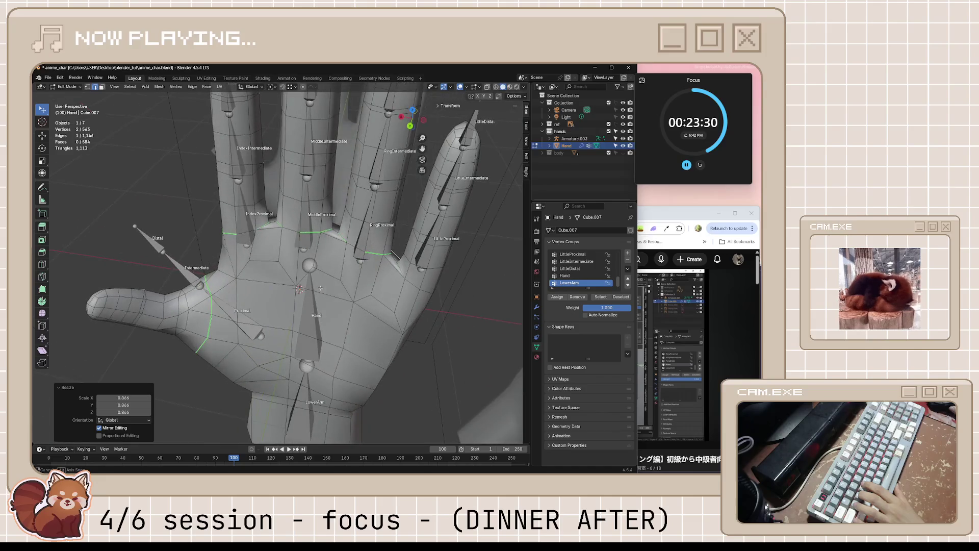
Step: Make the final small scale adjustments to the vertices and save anime_char.blend
{"action": "key", "text": "s"}
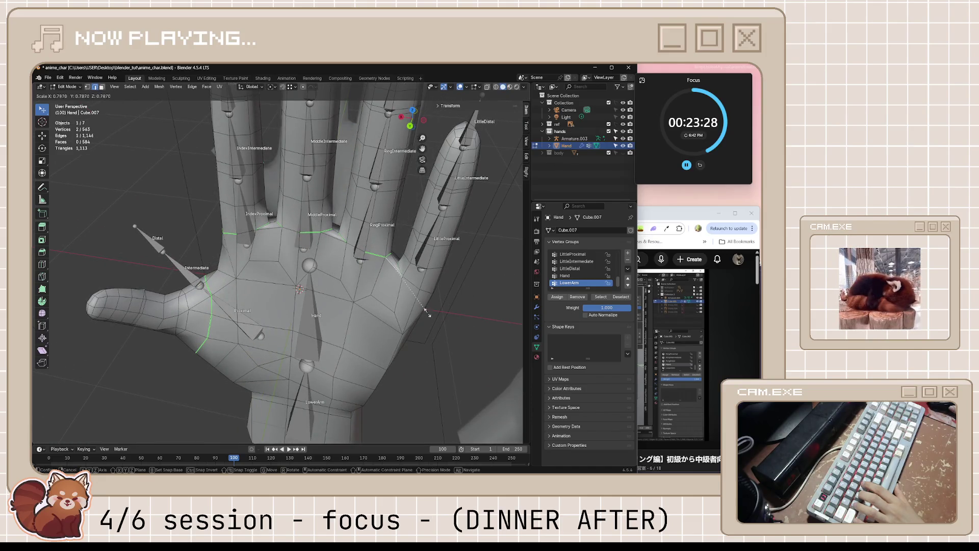
{"action": "left_click", "coordinate": [428, 312]}
{"action": "key", "text": "s"}
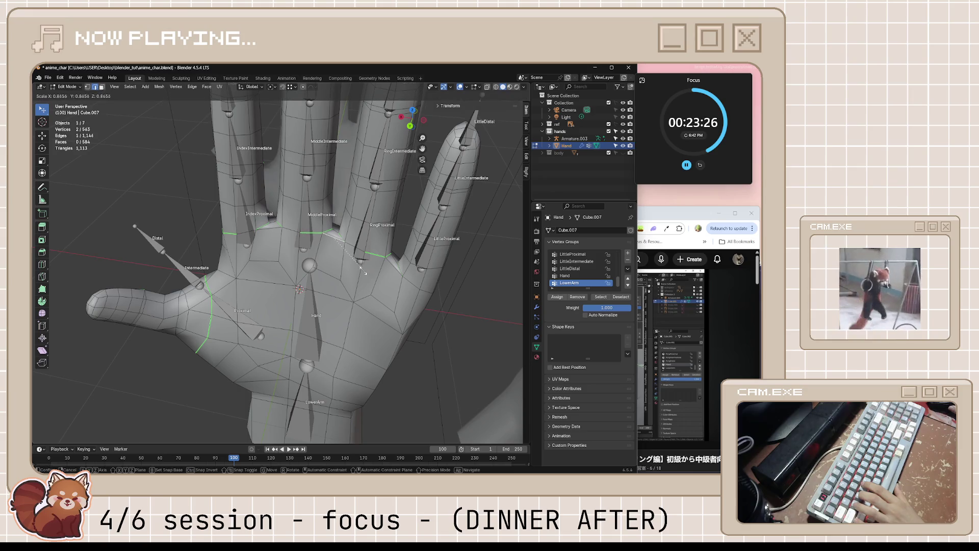
{"action": "left_click", "coordinate": [362, 267]}
{"action": "key", "text": "s"}
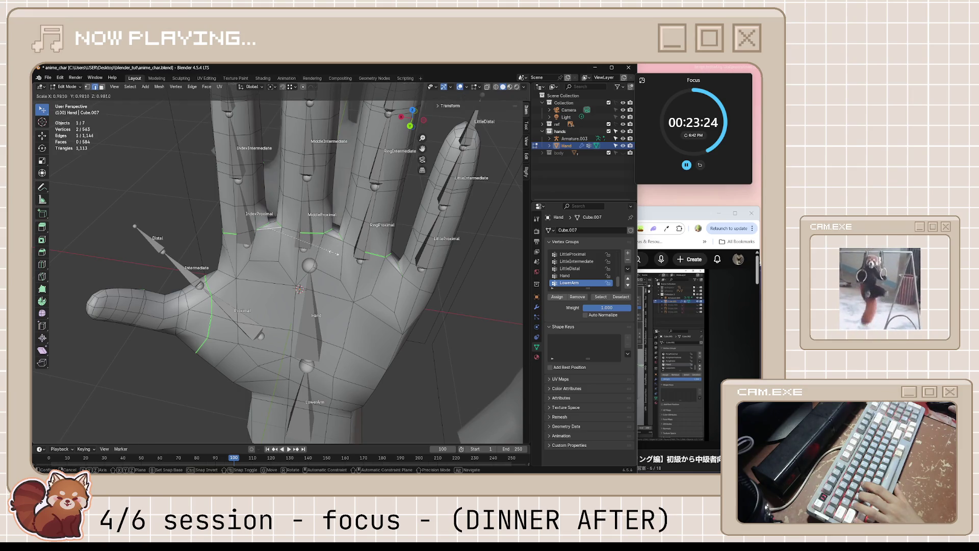
{"action": "left_click", "coordinate": [323, 253]}
{"action": "mouse_move", "coordinate": [324, 253]}
{"action": "middle_mouse_down"}
{"action": "mouse_move", "coordinate": [372, 265]}
{"action": "mouse_move", "coordinate": [390, 248]}
{"action": "middle_mouse_up"}
{"action": "key", "text": "ctrl+s"}
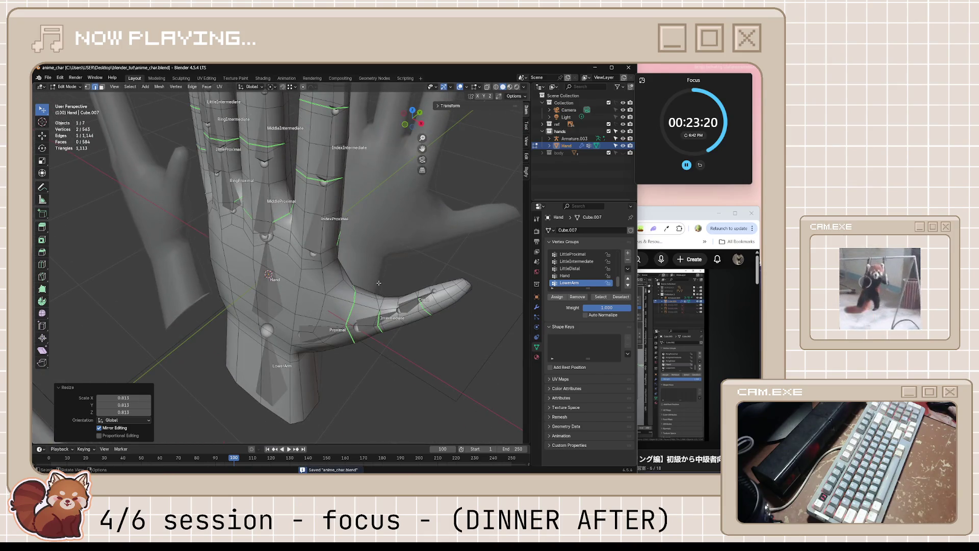
{"action": "left_click", "coordinate": [655, 214]}
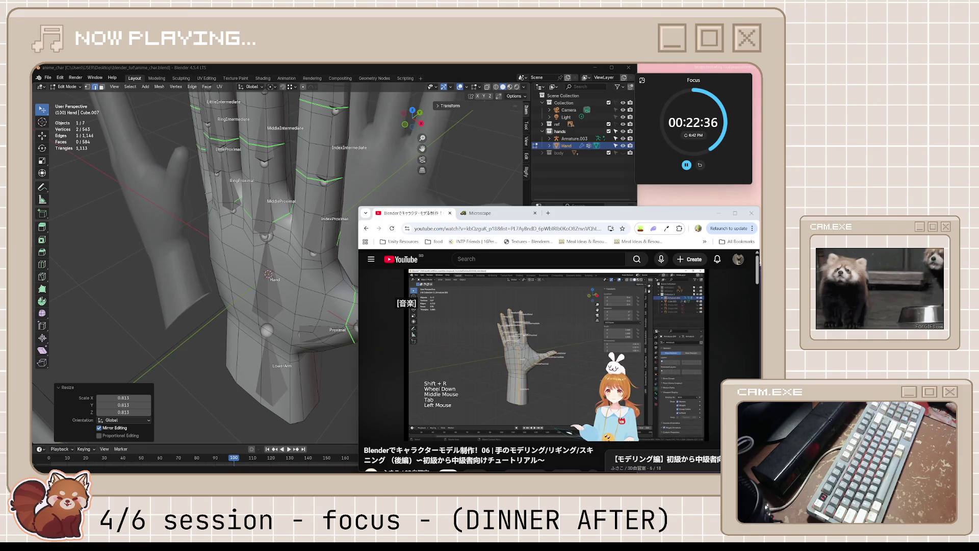
{"action": "middle_click_drag", "start_coordinate": [300, 226], "coordinate": [277, 252]}
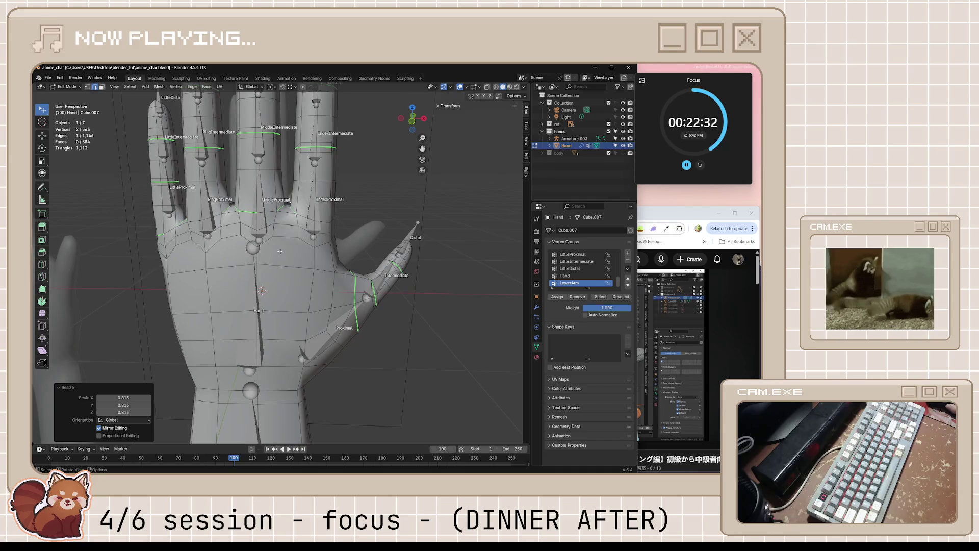
Step: Re-enter edit mode and merge the first pair of stray palm vertices At Last
{"action": "left_click", "coordinate": [67, 86]}
{"action": "key", "text": "Tab"}
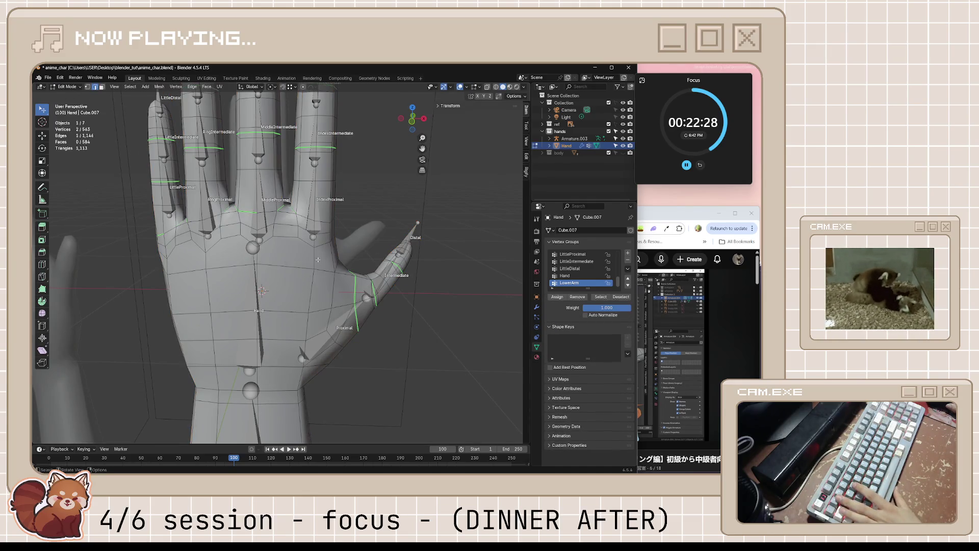
{"action": "key", "text": "g"}
{"action": "left_click", "coordinate": [314, 252]}
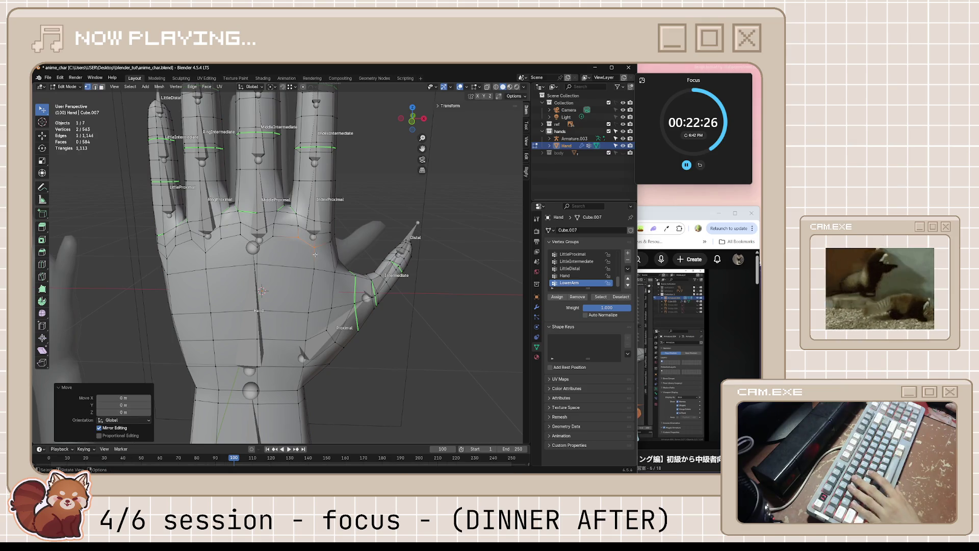
{"action": "left_click", "coordinate": [316, 267]}
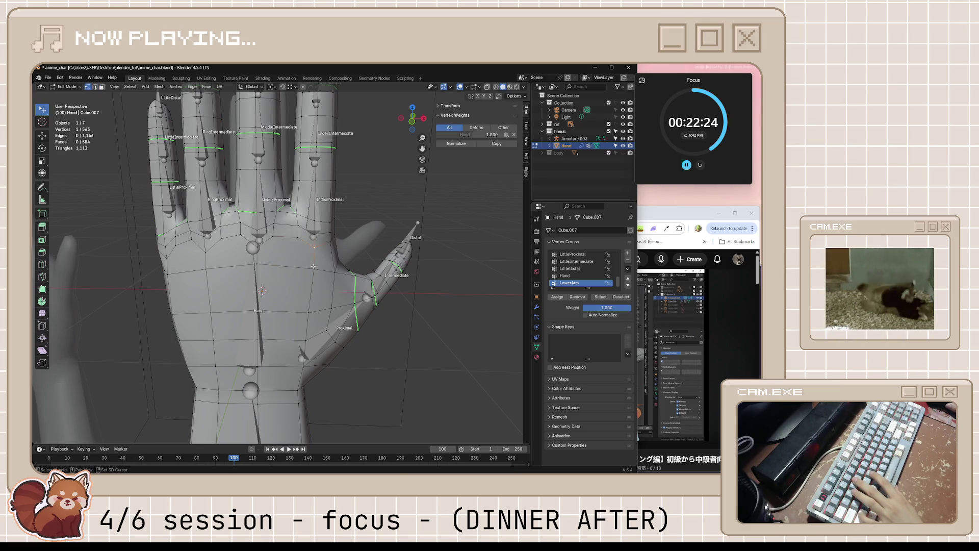
{"action": "key", "text": "m"}
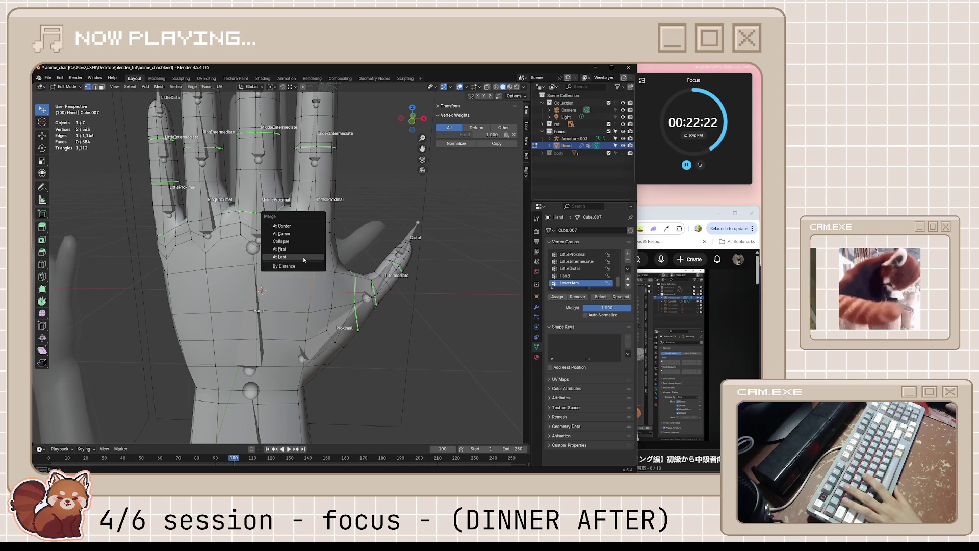
{"action": "left_click", "coordinate": [279, 261]}
Step: Merge three more stray palm vertices into their neighbours with At Last
{"action": "left_click", "coordinate": [314, 270]}
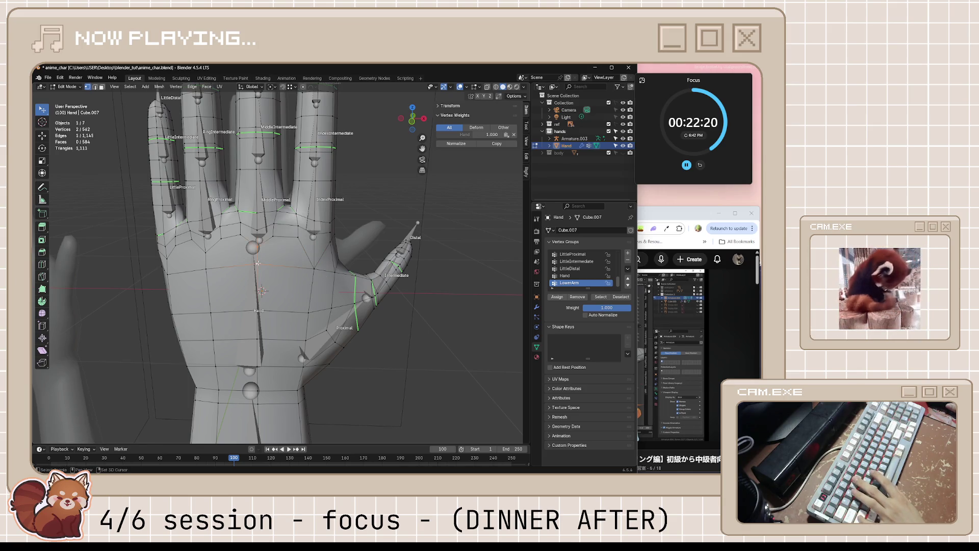
{"action": "key", "text": "m"}
{"action": "left_click", "coordinate": [258, 263]}
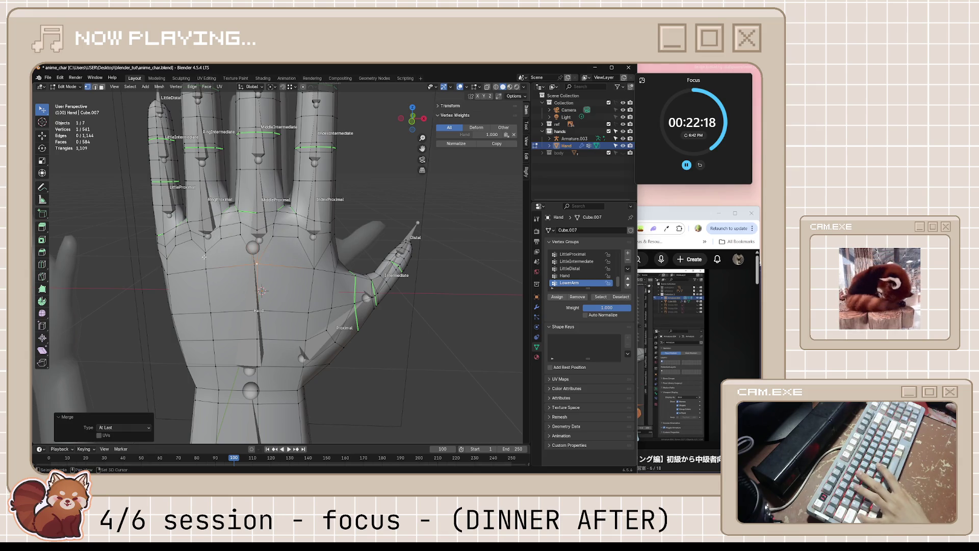
{"action": "left_click", "coordinate": [205, 250], "text": "shift"}
{"action": "key", "text": "m"}
{"action": "left_click", "coordinate": [206, 268]}
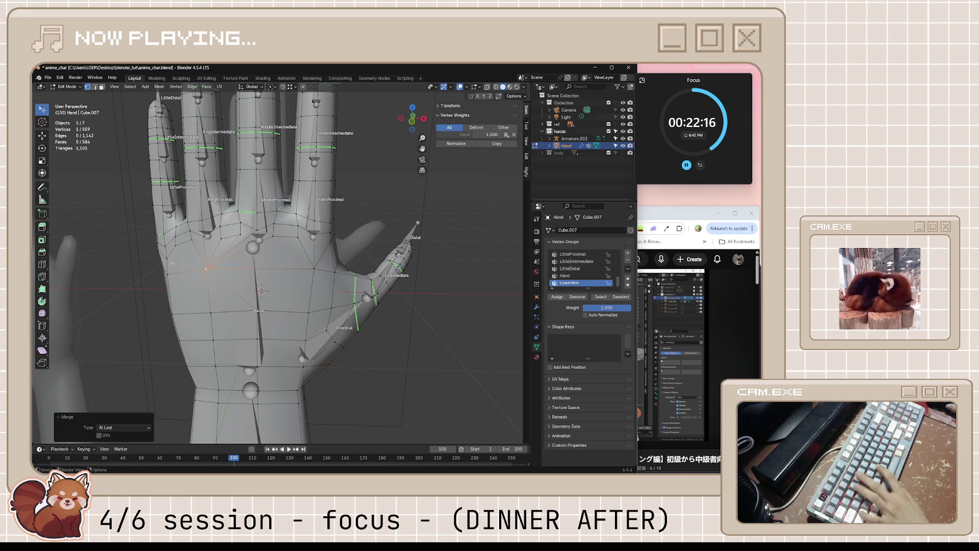
{"action": "left_click", "coordinate": [173, 273], "text": "shift"}
{"action": "key", "text": "m"}
{"action": "left_click", "coordinate": [173, 274]}
Step: Save the file, clear the selection, and merge two further palm vertices, leaving 559
{"action": "middle_click_drag", "start_coordinate": [173, 274], "coordinate": [312, 283]}
{"action": "key", "text": "ctrl+s"}
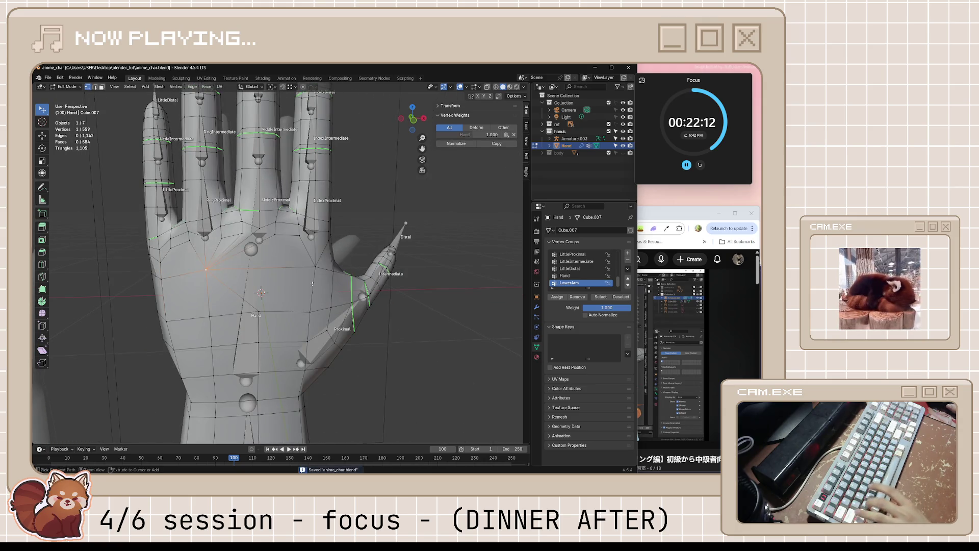
{"action": "key", "text": "alt+a"}
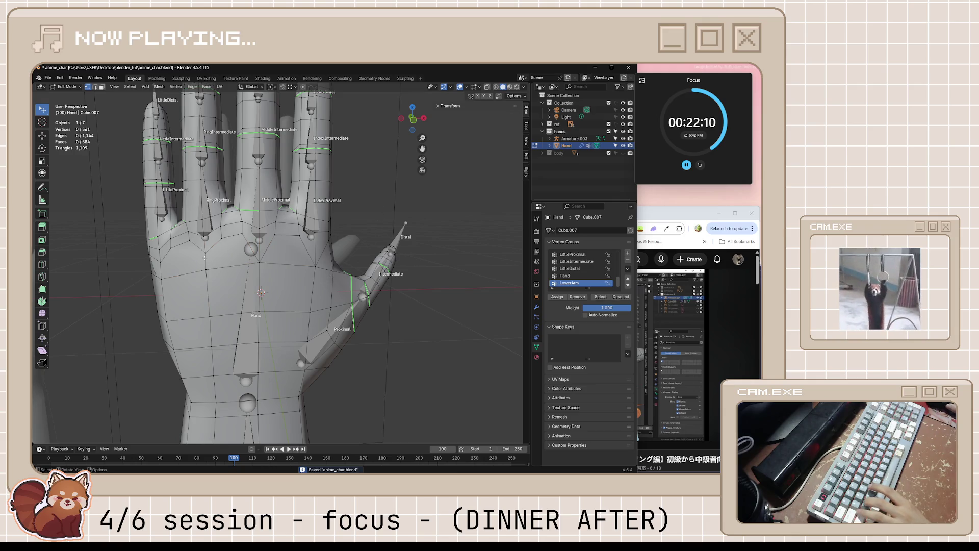
{"action": "left_click", "coordinate": [205, 252]}
{"action": "key", "text": "m"}
{"action": "left_click", "coordinate": [205, 266]}
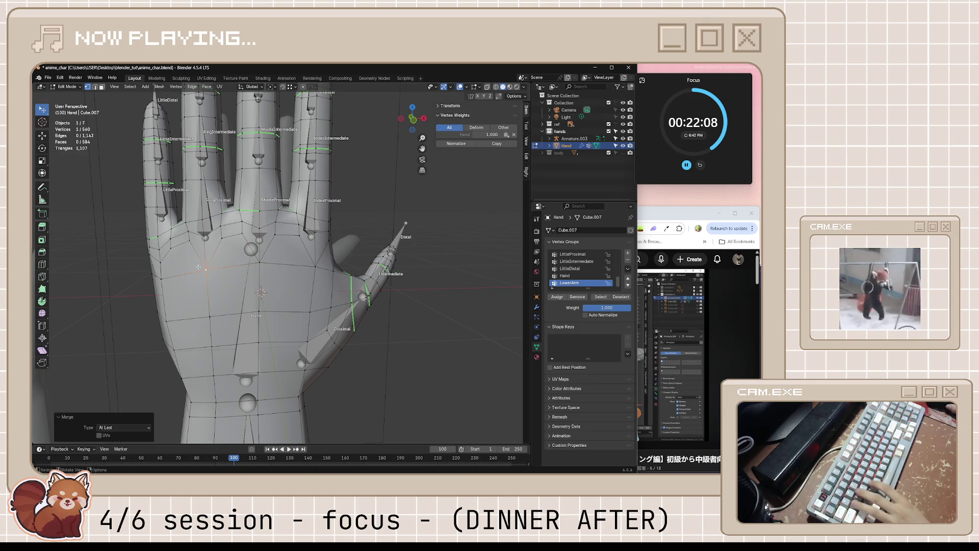
{"action": "left_click", "coordinate": [159, 262]}
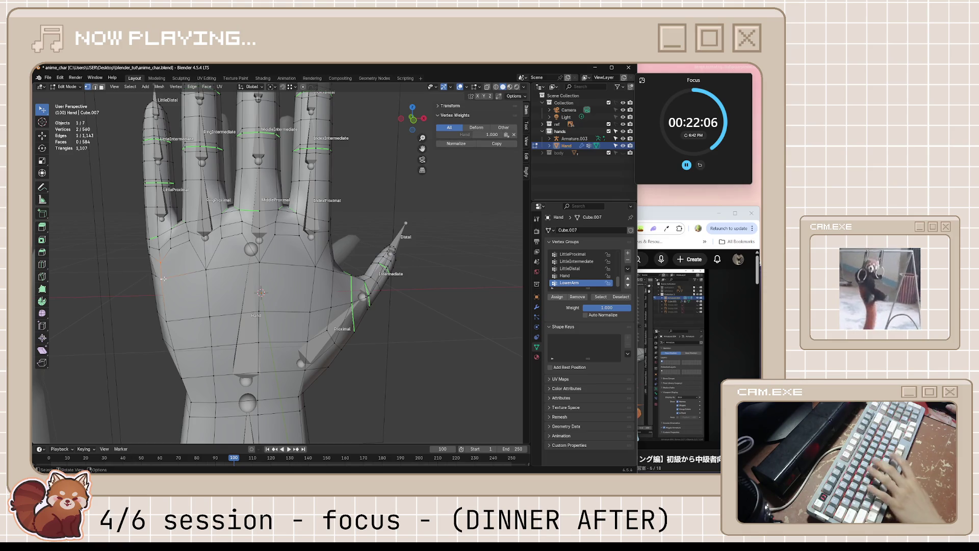
{"action": "key", "text": "m"}
{"action": "left_click", "coordinate": [164, 279]}
{"action": "mouse_move", "coordinate": [162, 279]}
{"action": "middle_mouse_down"}
{"action": "mouse_move", "coordinate": [288, 287]}
{"action": "mouse_move", "coordinate": [328, 267]}
{"action": "mouse_move", "coordinate": [186, 168]}
{"action": "middle_mouse_up"}
Step: Save the blend file and step back to object mode to view both hands
{"action": "key", "text": "ctrl+s"}
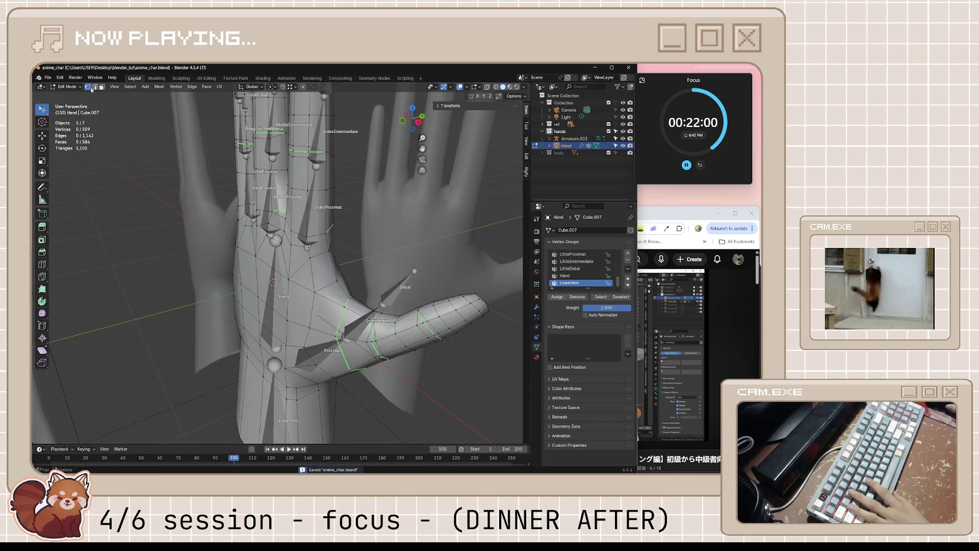
{"action": "key", "text": "Tab"}
{"action": "mouse_move", "coordinate": [296, 236]}
{"action": "middle_mouse_down"}
{"action": "mouse_move", "coordinate": [318, 247]}
{"action": "mouse_move", "coordinate": [348, 233]}
{"action": "middle_mouse_up"}
{"action": "scroll", "coordinate": [318, 247], "scroll_direction": "down", "scroll_amount": 5}
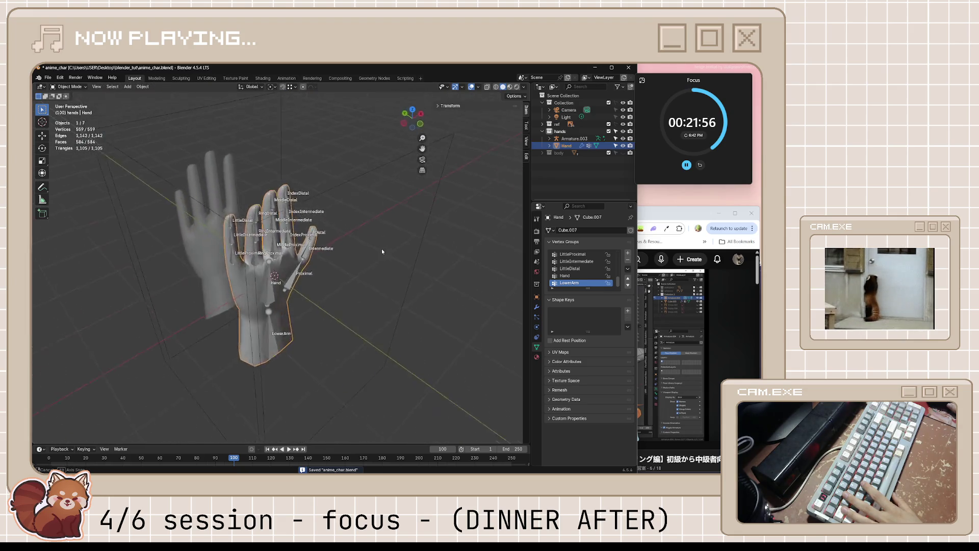
Step: Extrude a new vertex on the hand mesh, return to object mode and select the hand armature
{"action": "key", "text": "Tab"}
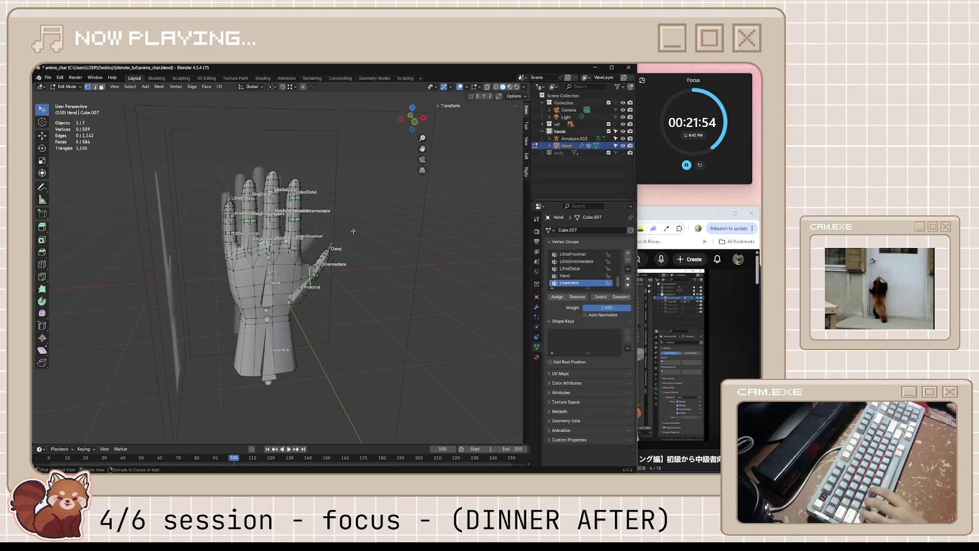
{"action": "right_click", "coordinate": [352, 231], "text": "ctrl"}
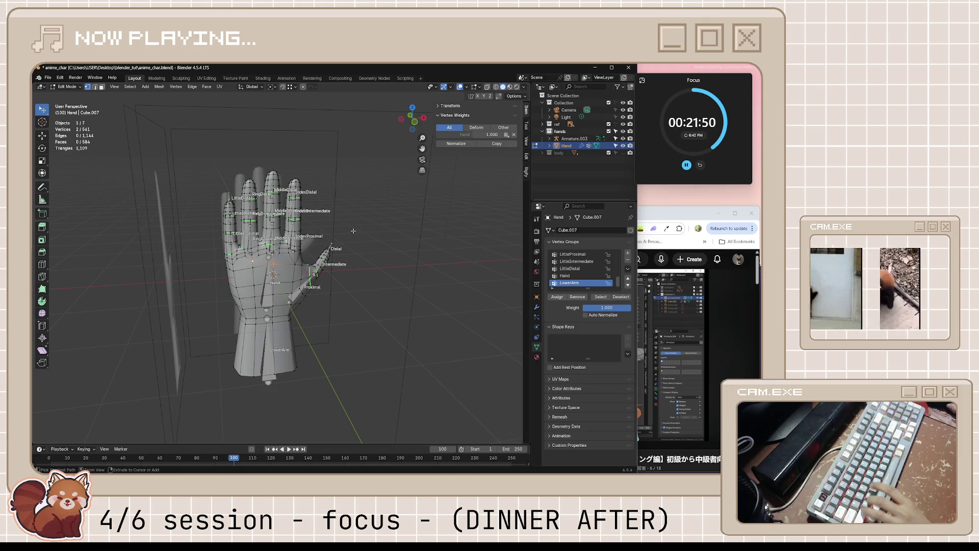
{"action": "key", "text": "Tab"}
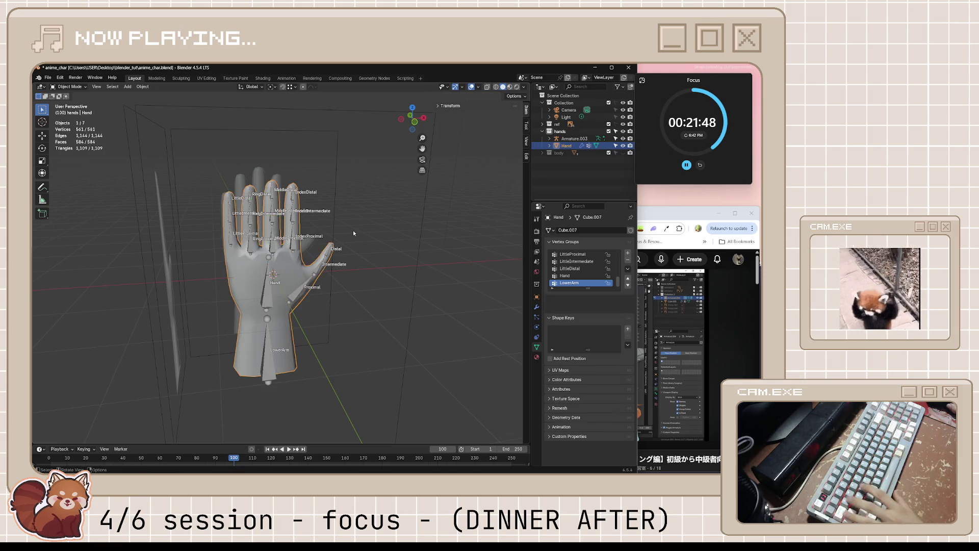
{"action": "middle_click_drag", "start_coordinate": [353, 230], "coordinate": [289, 245]}
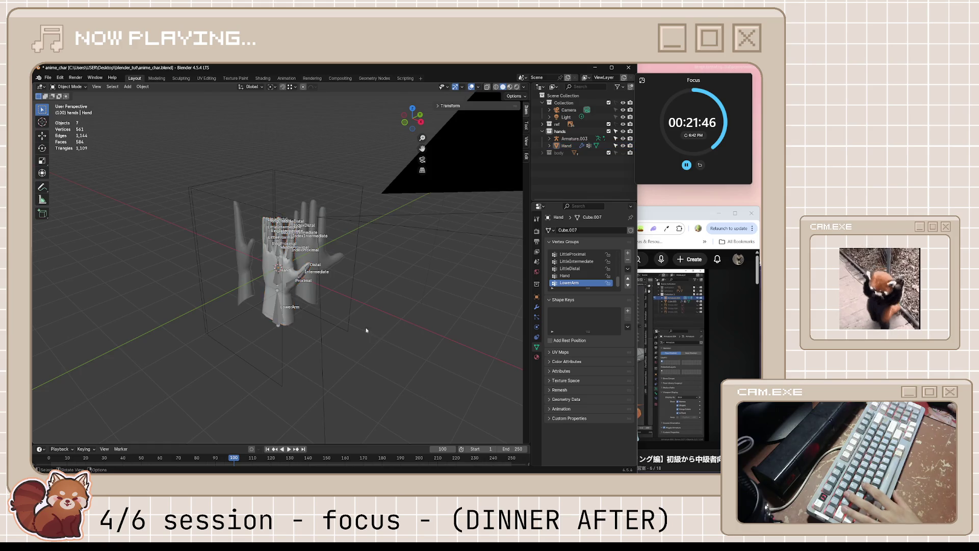
{"action": "mouse_move", "coordinate": [368, 331]}
{"action": "middle_mouse_down"}
{"action": "mouse_move", "coordinate": [385, 325]}
{"action": "mouse_move", "coordinate": [362, 305]}
{"action": "middle_mouse_up"}
{"action": "scroll", "coordinate": [362, 306], "scroll_direction": "up", "scroll_amount": 5}
{"action": "left_click", "coordinate": [273, 220]}
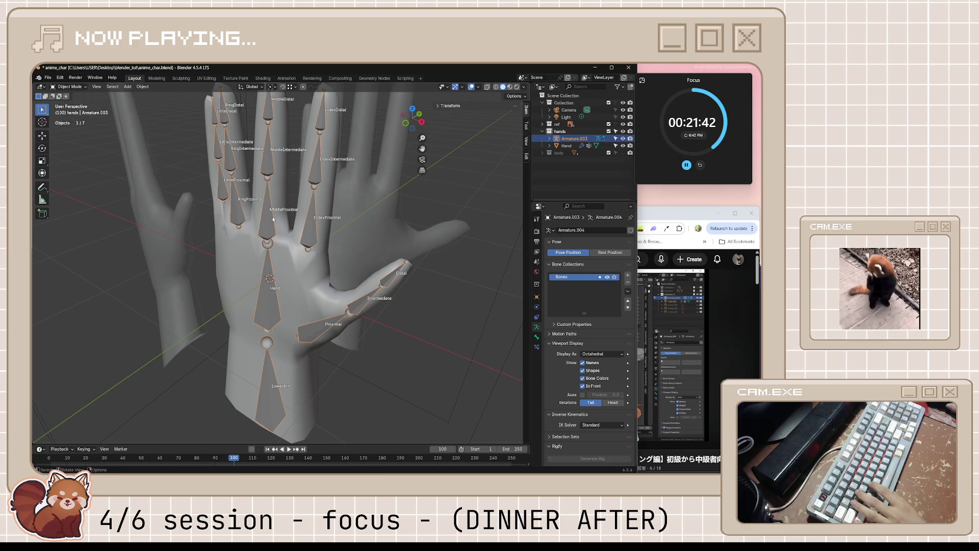
Step: In pose mode, test-rotate the MiddleProximal and RingProximal bones and cancel each rotation
{"action": "left_click", "coordinate": [68, 87]}
{"action": "left_click", "coordinate": [69, 111]}
{"action": "left_click", "coordinate": [267, 210]}
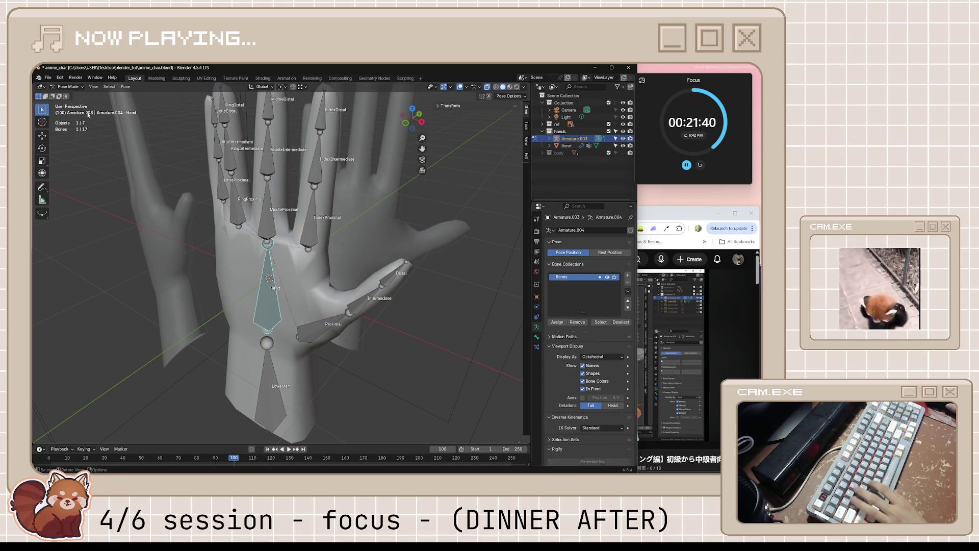
{"action": "key", "text": "r"}
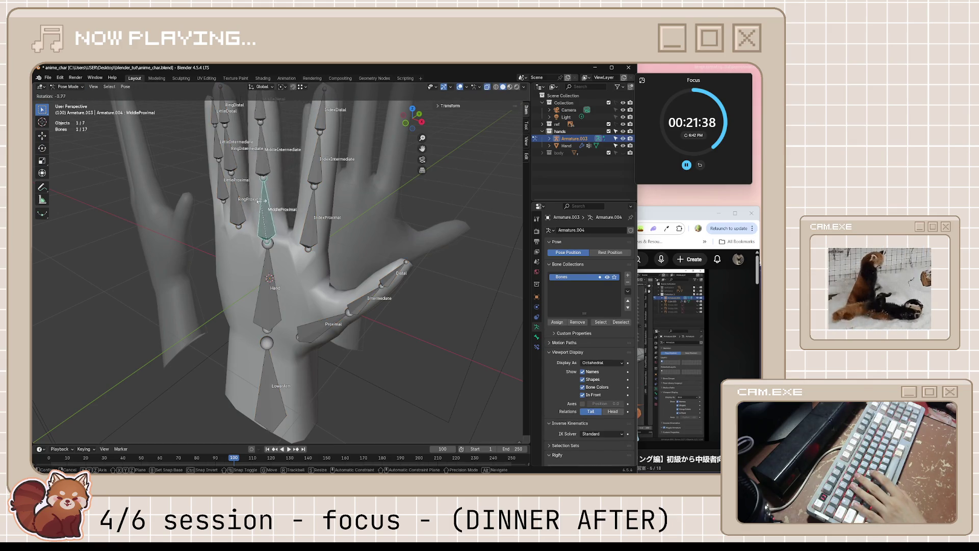
{"action": "key", "text": "Escape"}
{"action": "left_click", "coordinate": [245, 201]}
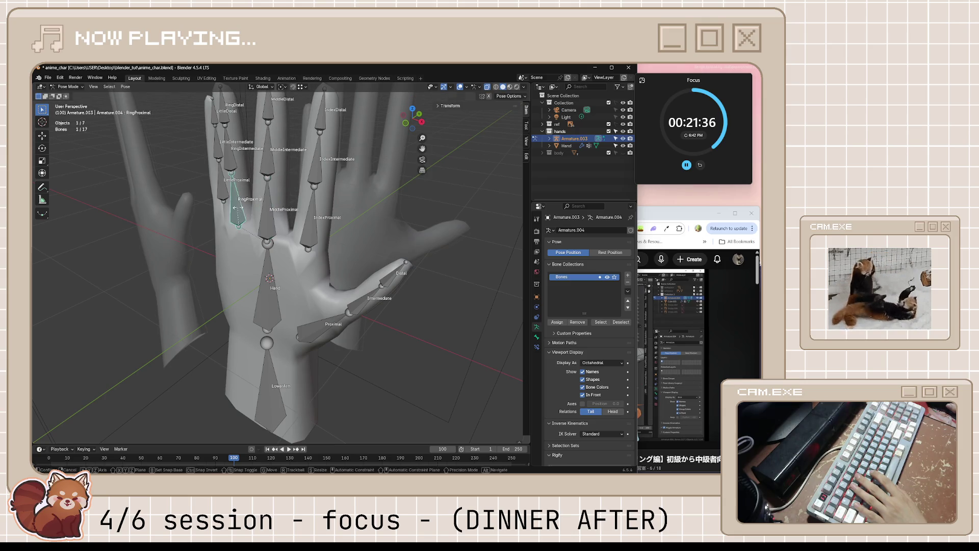
{"action": "key", "text": "r"}
{"action": "key", "text": "Escape"}
{"action": "key", "text": "r"}
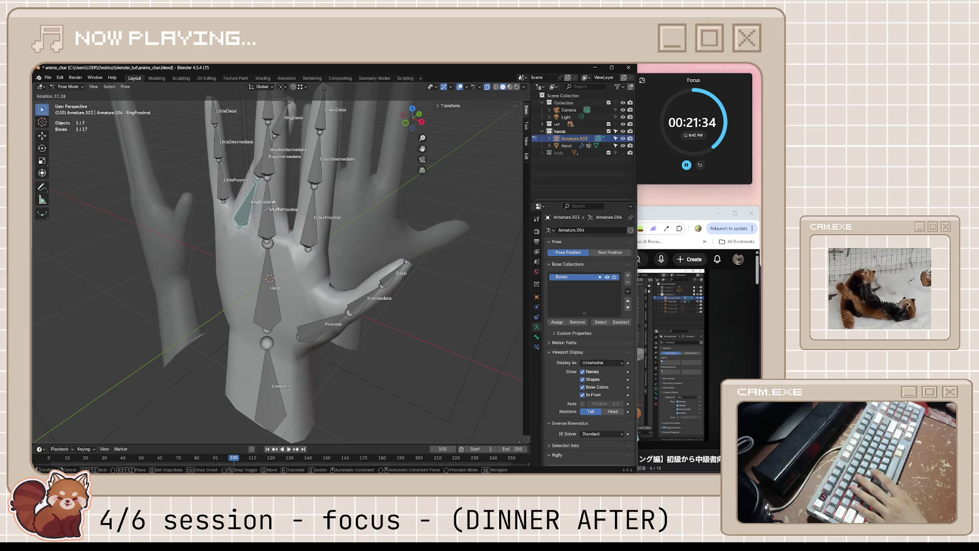
{"action": "key", "text": "Escape"}
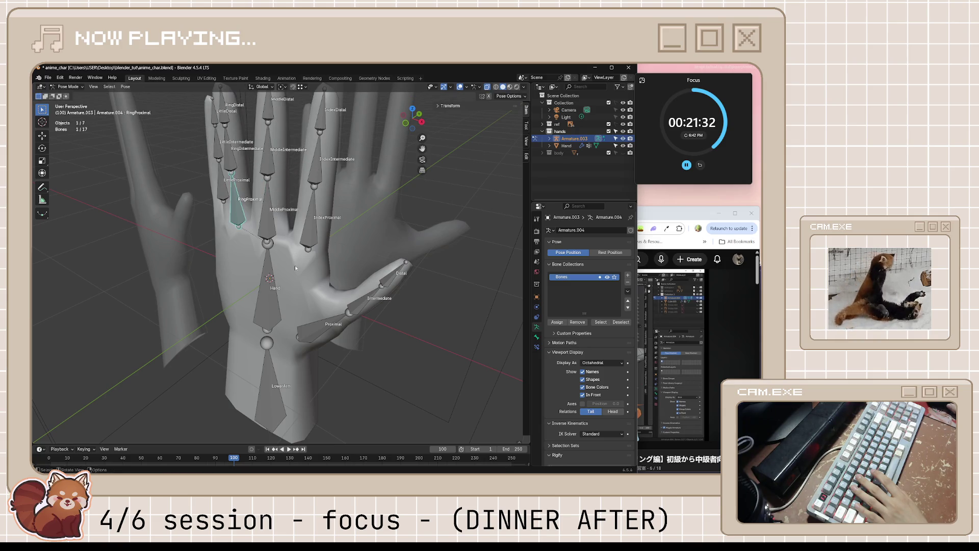
Step: Test-rotate the Hand, MiddleProximal and IndexProximal bones to check deformation, then save
{"action": "left_click", "coordinate": [268, 267]}
{"action": "key", "text": "r"}
{"action": "key", "text": "Escape"}
{"action": "left_click", "coordinate": [269, 223]}
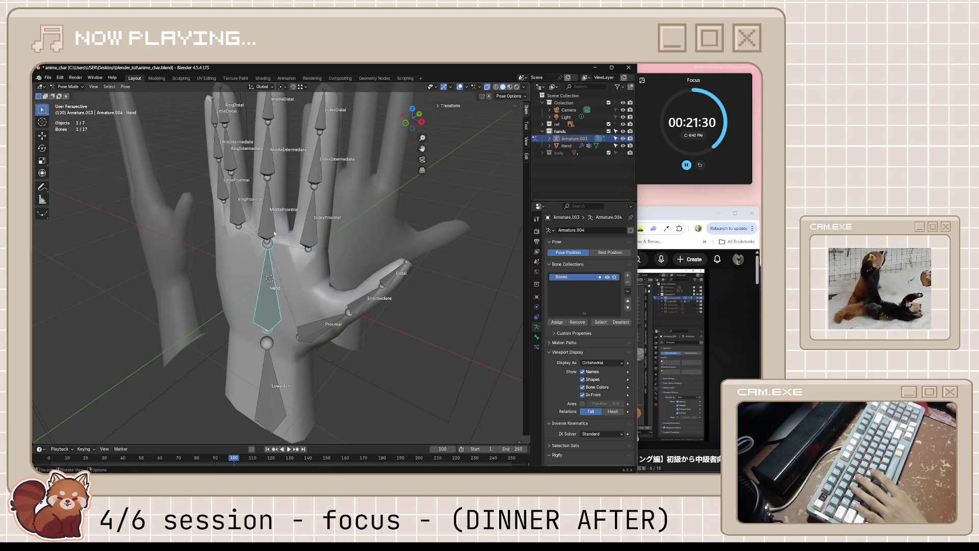
{"action": "key", "text": "r"}
{"action": "key", "text": "Escape"}
{"action": "left_click", "coordinate": [317, 239]}
{"action": "key", "text": "r"}
{"action": "key", "text": "Escape"}
{"action": "mouse_move", "coordinate": [325, 230]}
{"action": "middle_mouse_down"}
{"action": "mouse_move", "coordinate": [333, 267]}
{"action": "mouse_move", "coordinate": [329, 230]}
{"action": "middle_mouse_up"}
{"action": "key", "text": "ctrl+s"}
Step: Return the armature to object mode and make the Hand mesh the active object
{"action": "left_click", "coordinate": [68, 86]}
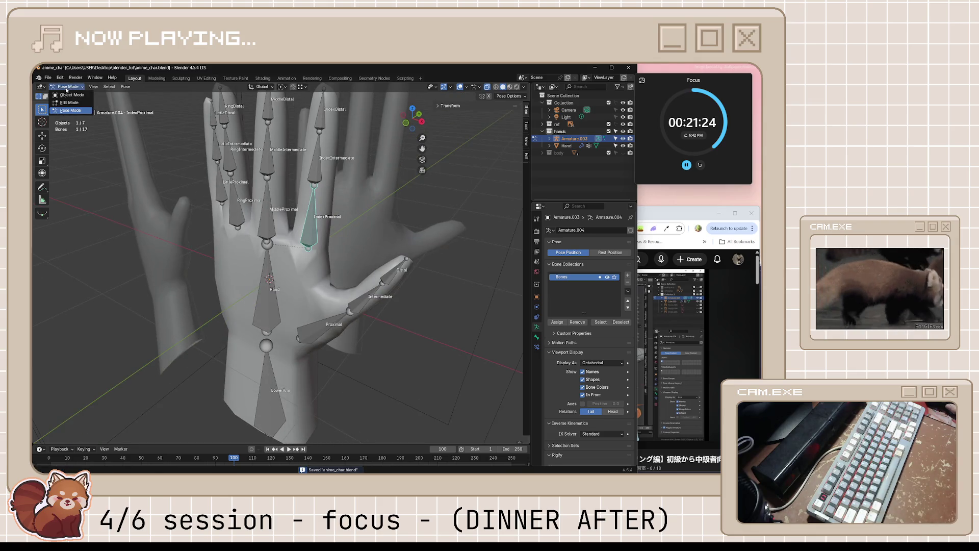
{"action": "mouse_move", "coordinate": [389, 258]}
{"action": "middle_mouse_down"}
{"action": "mouse_move", "coordinate": [360, 261]}
{"action": "mouse_move", "coordinate": [365, 254]}
{"action": "mouse_move", "coordinate": [329, 246]}
{"action": "mouse_move", "coordinate": [338, 295]}
{"action": "middle_mouse_up"}
{"action": "key", "text": "Tab"}
{"action": "key", "text": "Tab"}
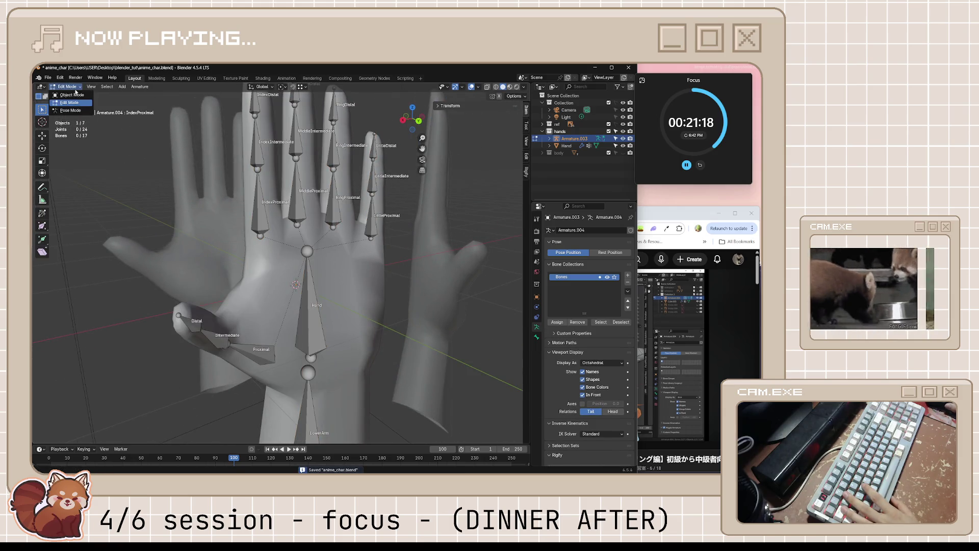
{"action": "left_click", "coordinate": [334, 269]}
{"action": "mouse_move", "coordinate": [334, 269]}
{"action": "middle_mouse_down"}
{"action": "mouse_move", "coordinate": [387, 291]}
{"action": "mouse_move", "coordinate": [376, 290]}
{"action": "middle_mouse_up"}
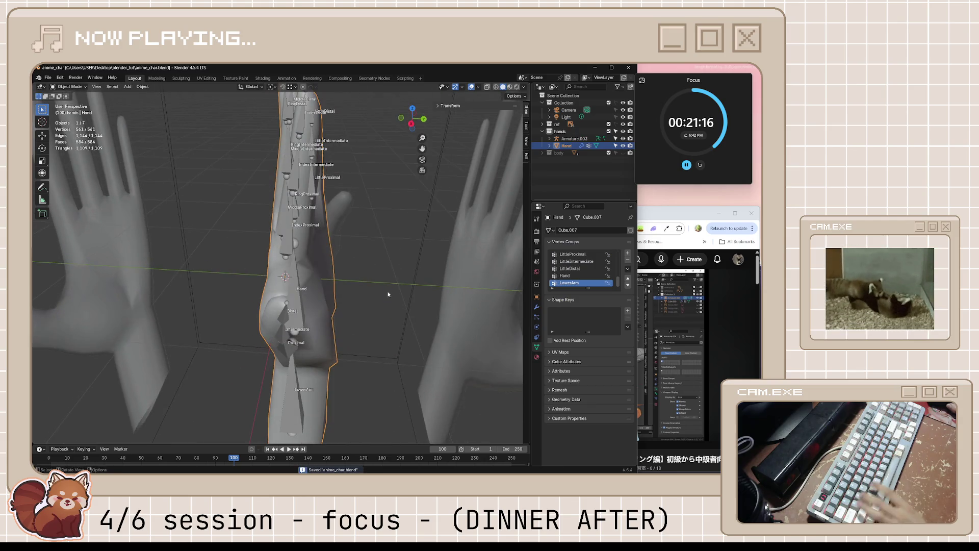
Step: Play the YouTube hand tutorial from Blender's side to about 36:34 of 36:43, pausing along the way
{"action": "left_click", "coordinate": [665, 223]}
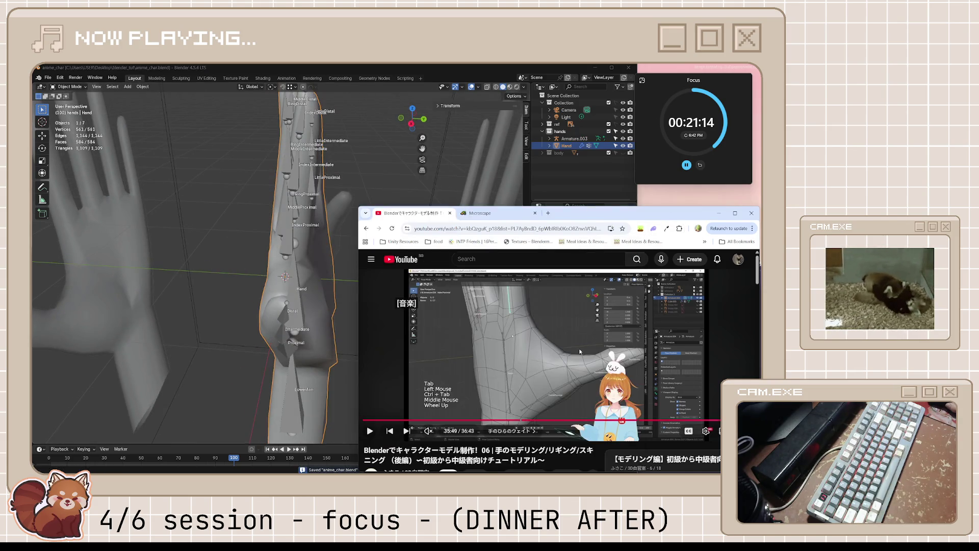
{"action": "left_click", "coordinate": [572, 337]}
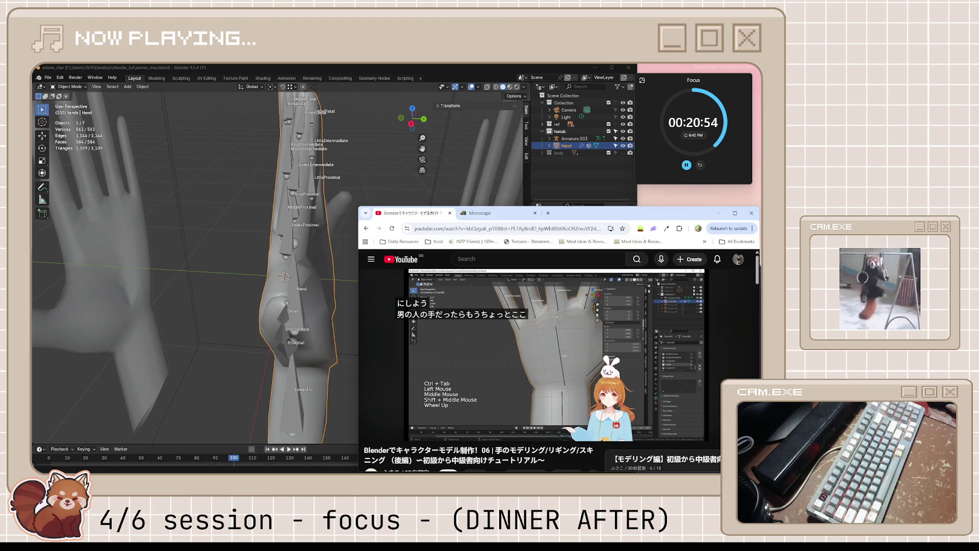
{"action": "left_click", "coordinate": [467, 325]}
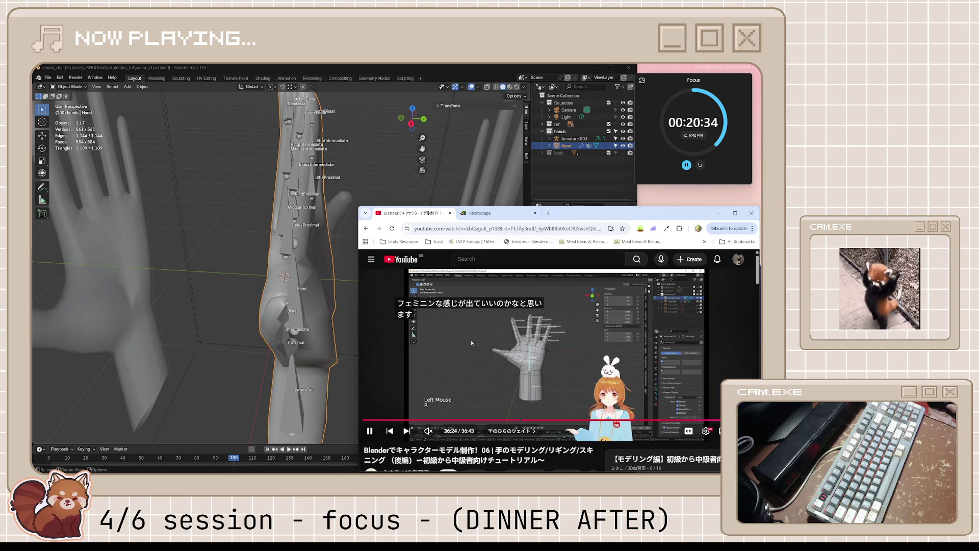
{"action": "key", "text": "space"}
{"action": "key", "text": "space"}
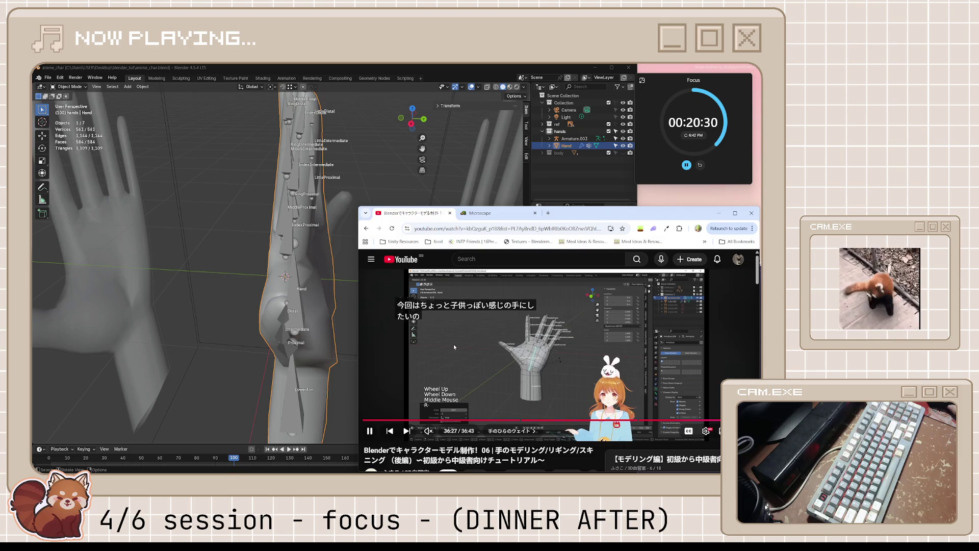
{"action": "left_click", "coordinate": [453, 343]}
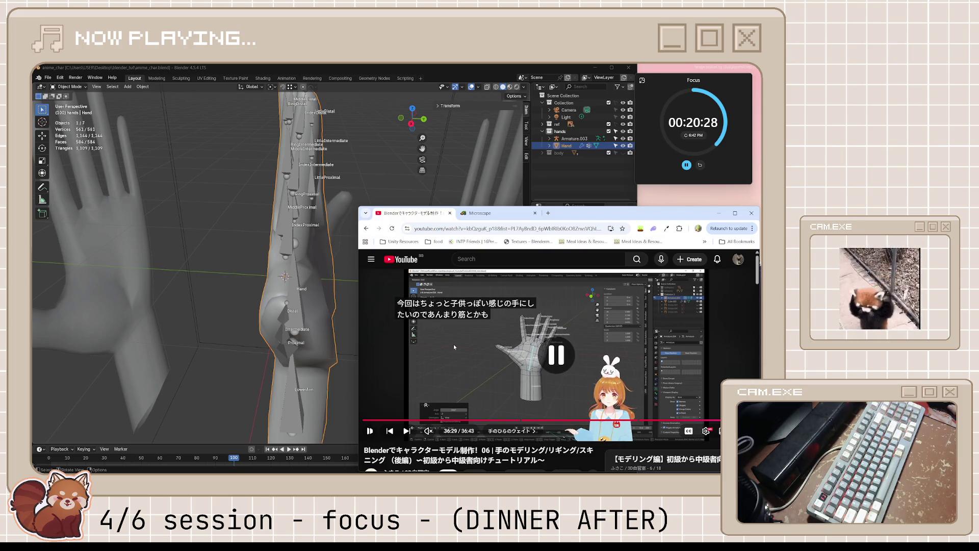
{"action": "left_click", "coordinate": [455, 346]}
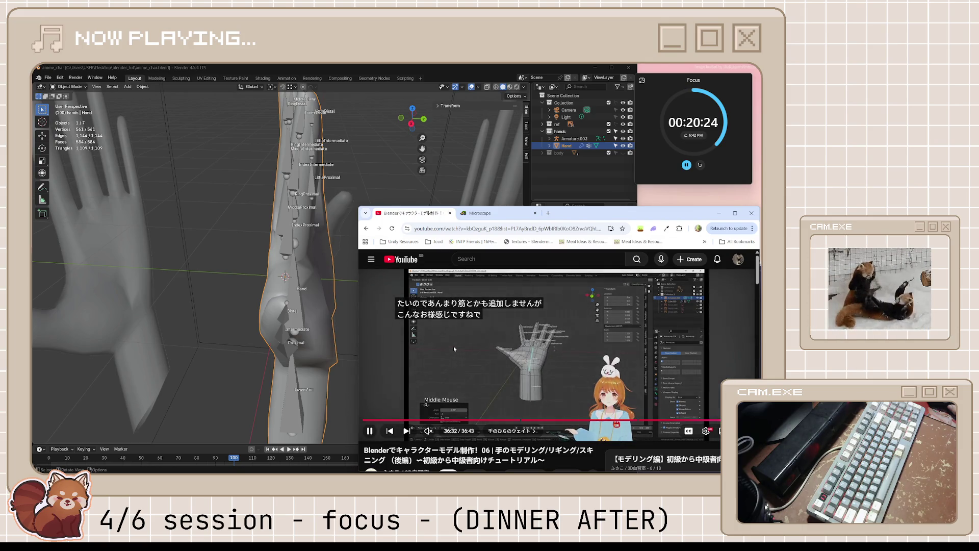
{"action": "left_click", "coordinate": [467, 351]}
Step: Save the file with the hand armature selected and switch it into pose mode
{"action": "middle_click_drag", "start_coordinate": [306, 230], "coordinate": [140, 134]}
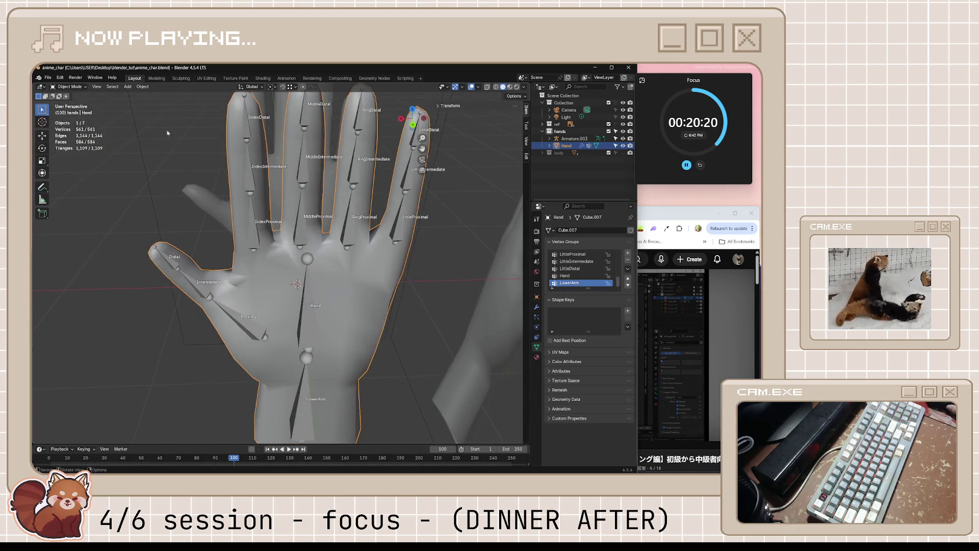
{"action": "left_click", "coordinate": [304, 306]}
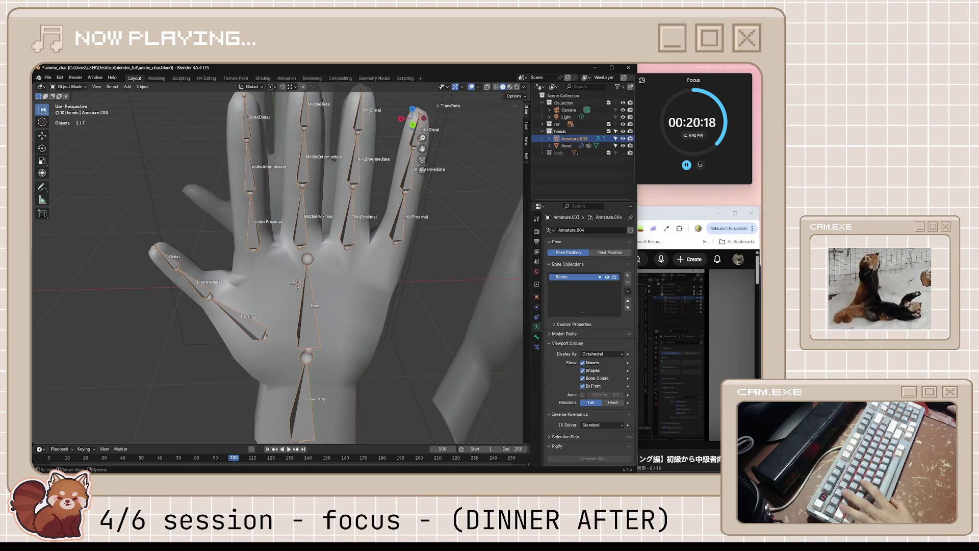
{"action": "key", "text": "ctrl+s"}
{"action": "left_click", "coordinate": [71, 85]}
{"action": "left_click", "coordinate": [76, 111]}
Step: Test-rotate the Hand wrist bone and the LittleProximal bone from side and front views
{"action": "left_click", "coordinate": [309, 297]}
{"action": "scroll", "coordinate": [310, 294], "scroll_direction": "down", "scroll_amount": 3}
{"action": "middle_click_drag", "start_coordinate": [310, 294], "coordinate": [372, 295]}
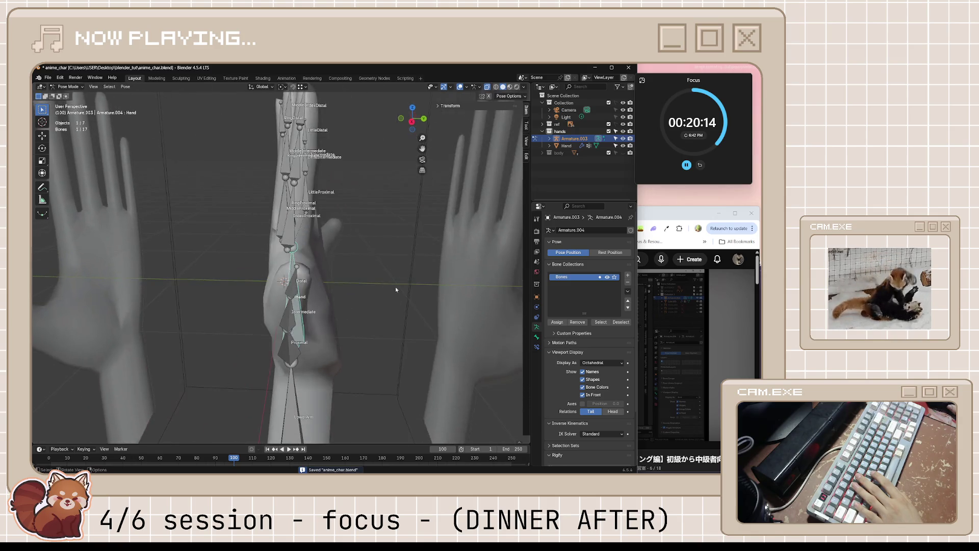
{"action": "key", "text": "r"}
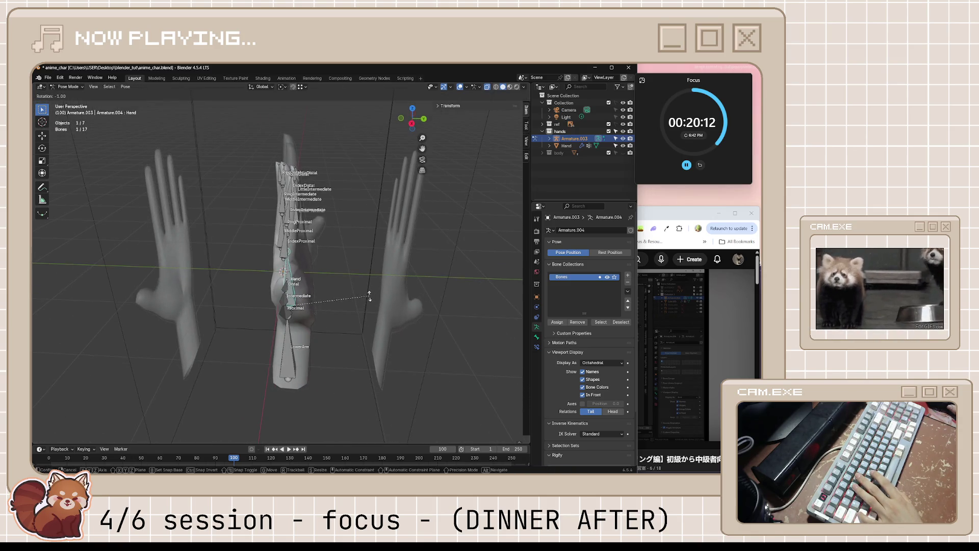
{"action": "left_click", "coordinate": [346, 283]}
{"action": "mouse_move", "coordinate": [346, 283]}
{"action": "middle_mouse_down"}
{"action": "mouse_move", "coordinate": [347, 264]}
{"action": "mouse_move", "coordinate": [446, 326]}
{"action": "mouse_move", "coordinate": [226, 262]}
{"action": "middle_mouse_up"}
{"action": "left_click", "coordinate": [225, 260]}
{"action": "key", "text": "r"}
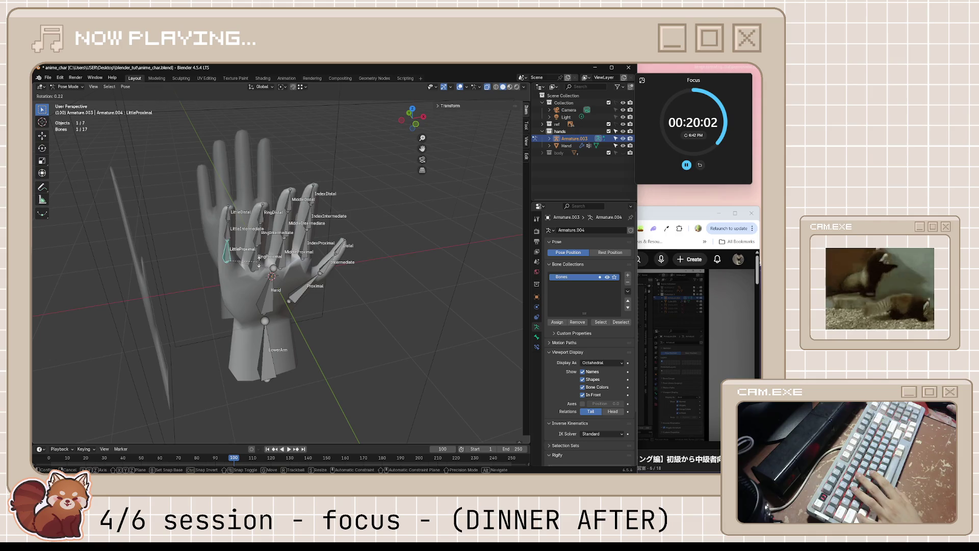
{"action": "mouse_move", "coordinate": [241, 255]}
{"action": "middle_mouse_down"}
{"action": "mouse_move", "coordinate": [408, 286]}
{"action": "mouse_move", "coordinate": [356, 240]}
{"action": "middle_mouse_up"}
{"action": "left_click", "coordinate": [236, 256]}
{"action": "key", "text": "r"}
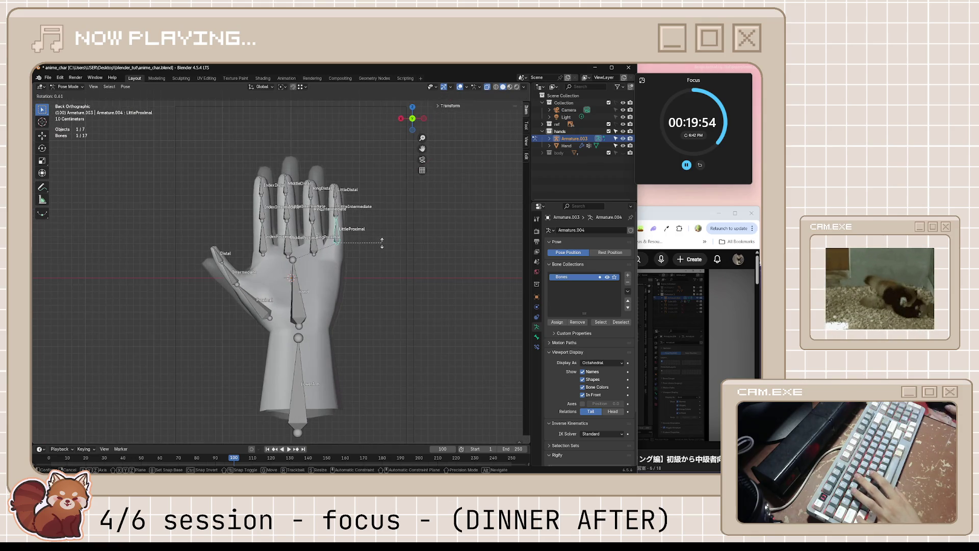
{"action": "left_click", "coordinate": [377, 252]}
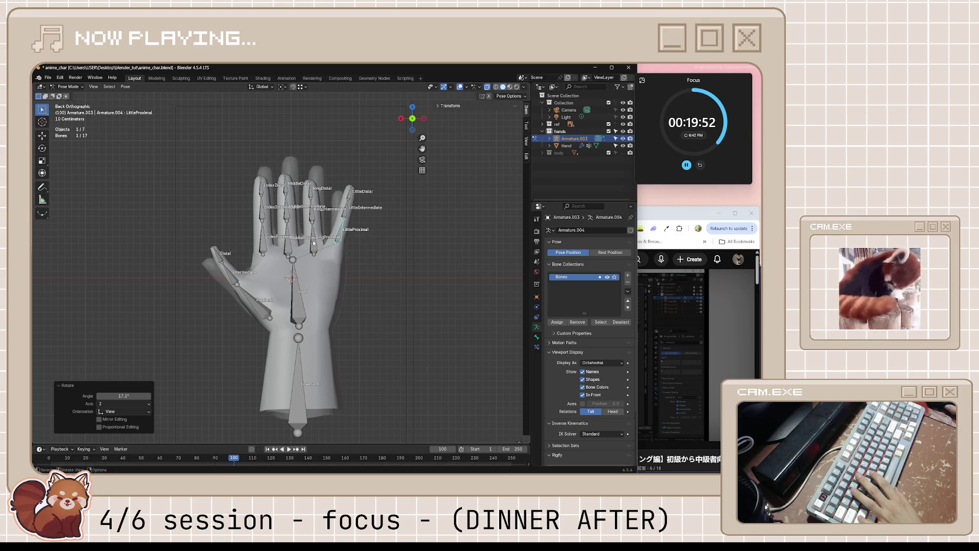
Step: Rotate the Ring, Little, Index and Middle proximal finger bones into a curled pose
{"action": "left_click", "coordinate": [315, 243]}
{"action": "key", "text": "r"}
{"action": "key", "text": "Return"}
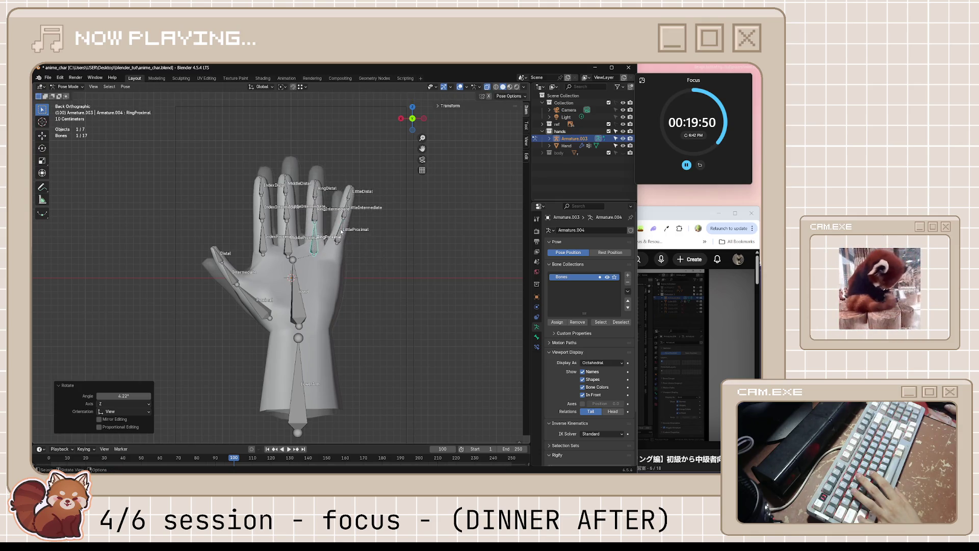
{"action": "left_click", "coordinate": [336, 236]}
{"action": "key", "text": "r"}
{"action": "key", "text": "Return"}
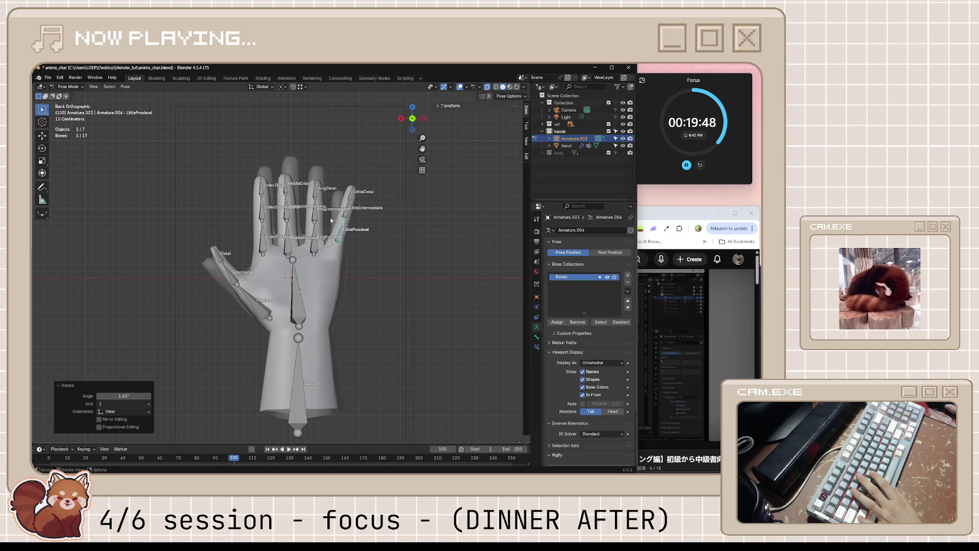
{"action": "left_click", "coordinate": [262, 239]}
{"action": "key", "text": "r"}
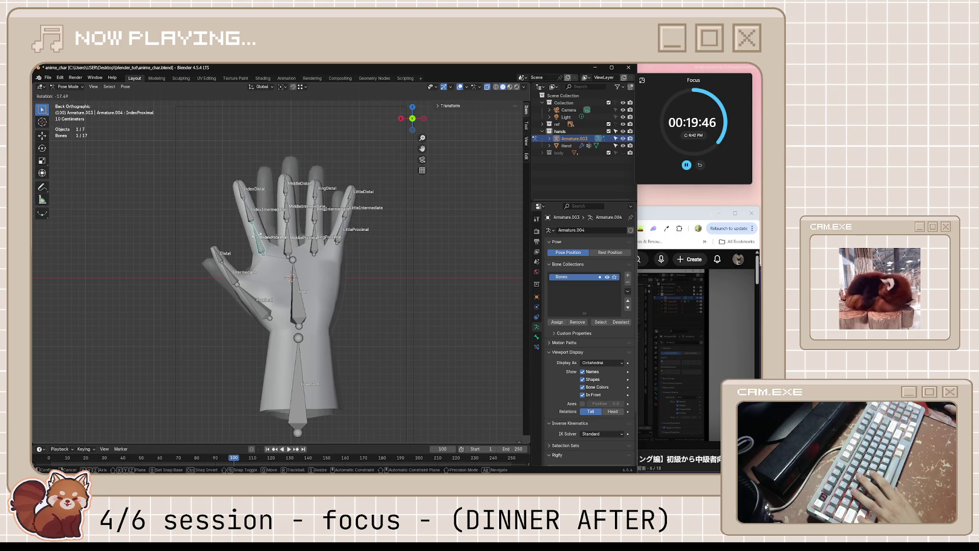
{"action": "key", "text": "Return"}
{"action": "left_click", "coordinate": [291, 236]}
{"action": "key", "text": "r"}
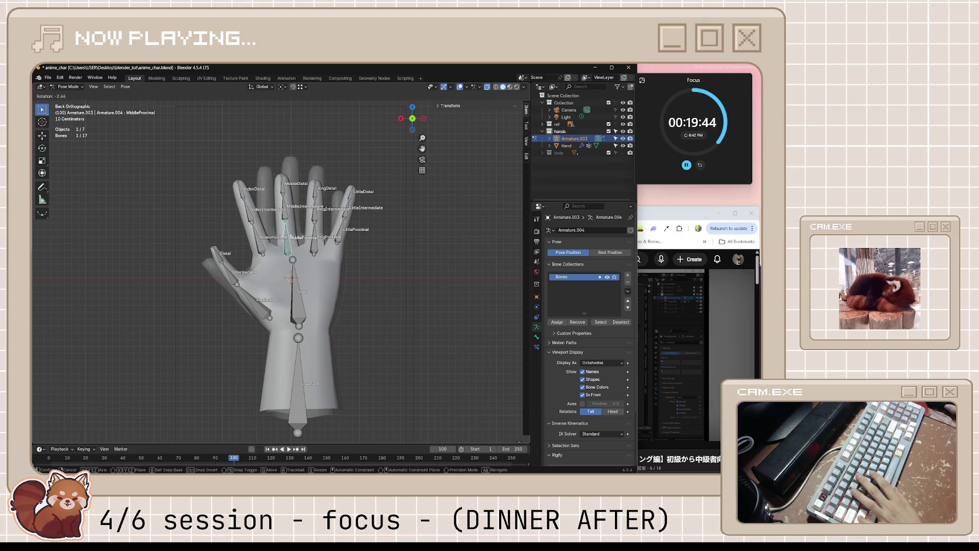
{"action": "key", "text": "Return"}
Step: Return the hand armature to object mode in a perspective view
{"action": "middle_click_drag", "start_coordinate": [301, 240], "coordinate": [414, 271]}
{"action": "key", "text": "Tab"}
{"action": "key", "text": "Tab"}
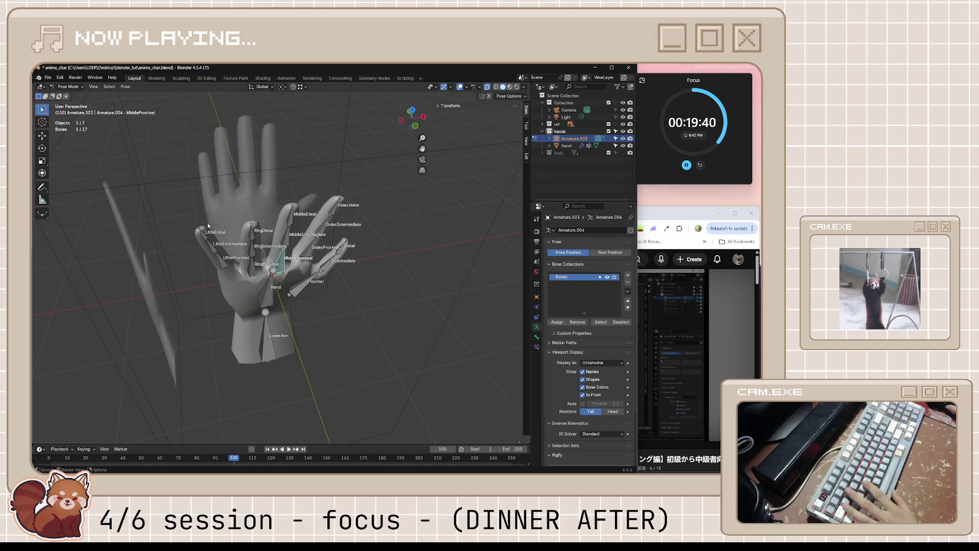
{"action": "left_click", "coordinate": [68, 86]}
{"action": "left_click", "coordinate": [73, 95]}
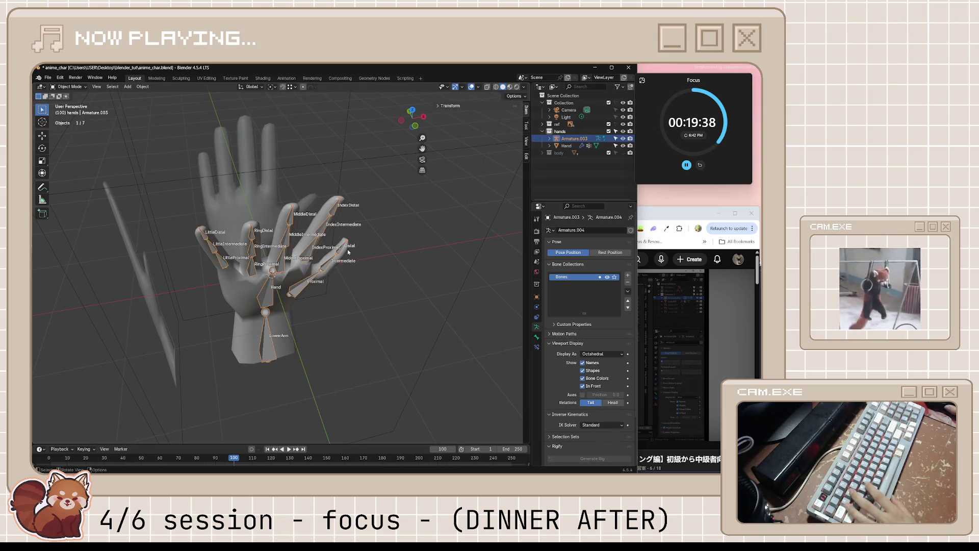
{"action": "middle_click_drag", "start_coordinate": [192, 252], "coordinate": [225, 281]}
{"action": "middle_click_drag", "start_coordinate": [326, 328], "coordinate": [340, 322]}
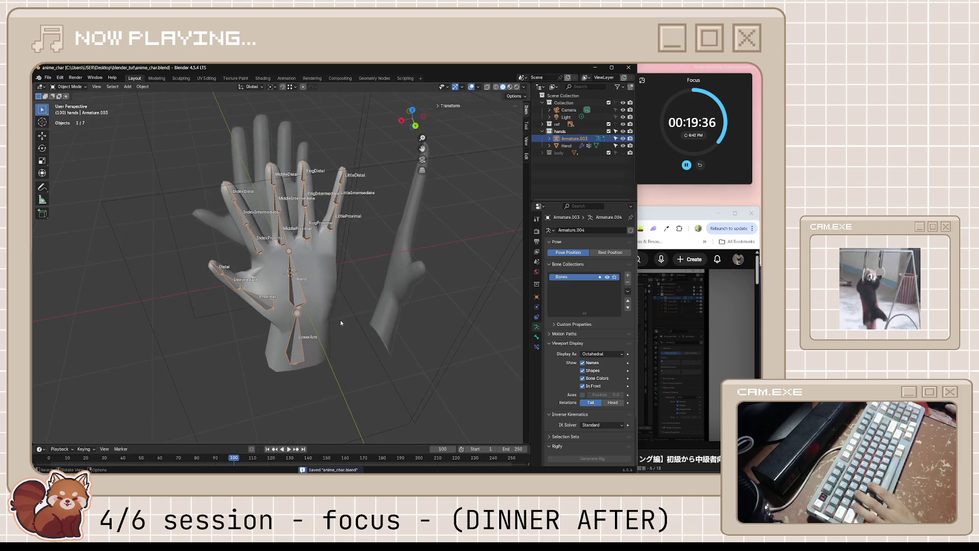
{"action": "left_click", "coordinate": [331, 278]}
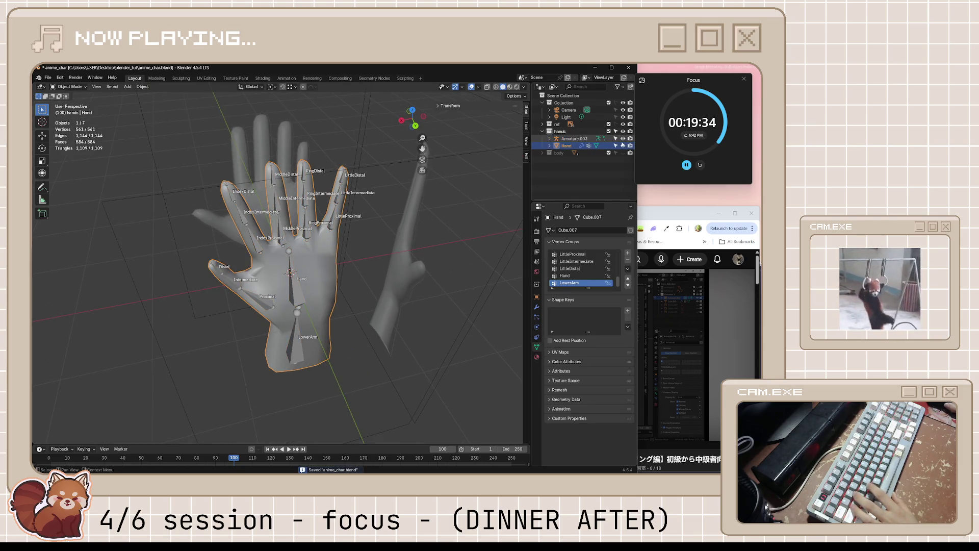
{"action": "left_click", "coordinate": [623, 139]}
{"action": "key", "text": "Tab"}
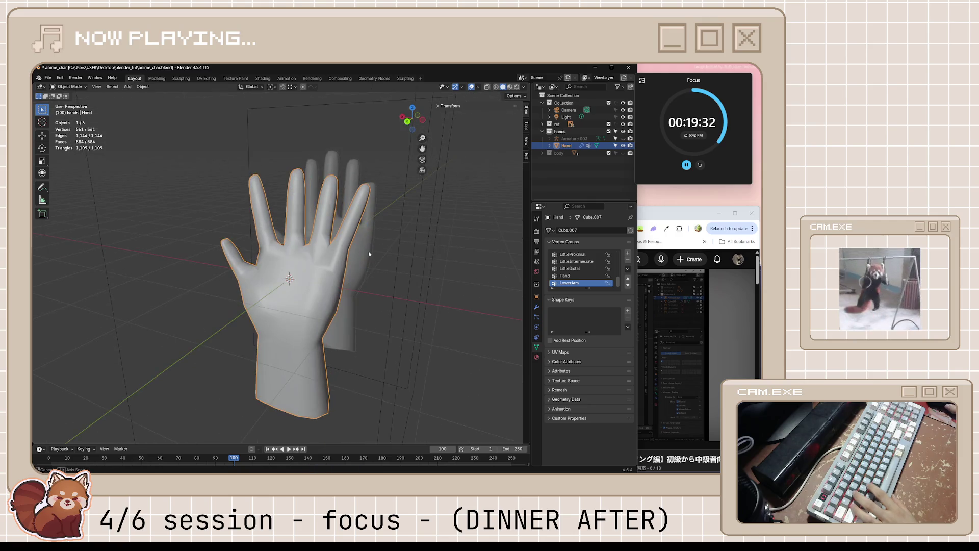
{"action": "middle_click_drag", "start_coordinate": [368, 251], "coordinate": [358, 260]}
{"action": "key", "text": "Tab"}
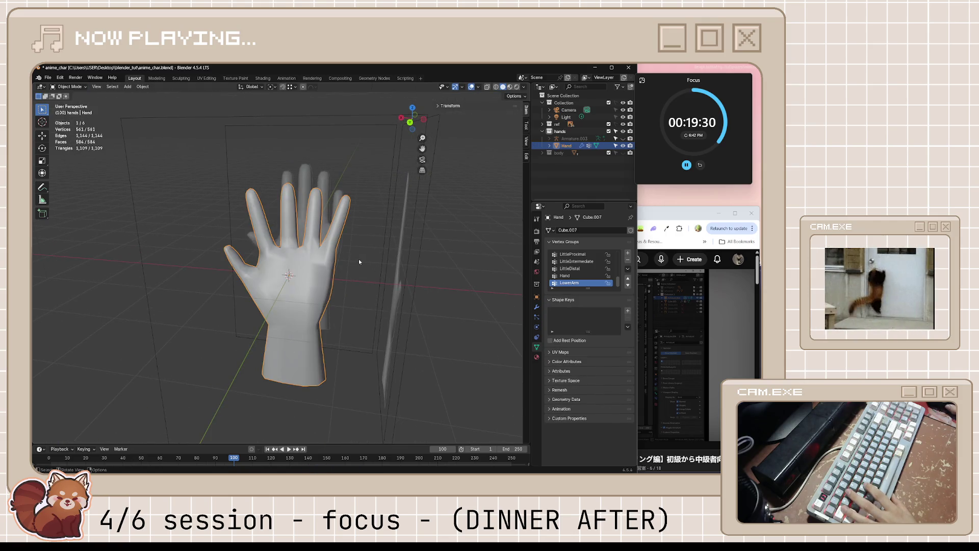
{"action": "key", "text": "Tab"}
{"action": "key", "text": "Tab"}
{"action": "key", "text": "Tab"}
{"action": "key", "text": "Tab"}
{"action": "key", "text": "Tab"}
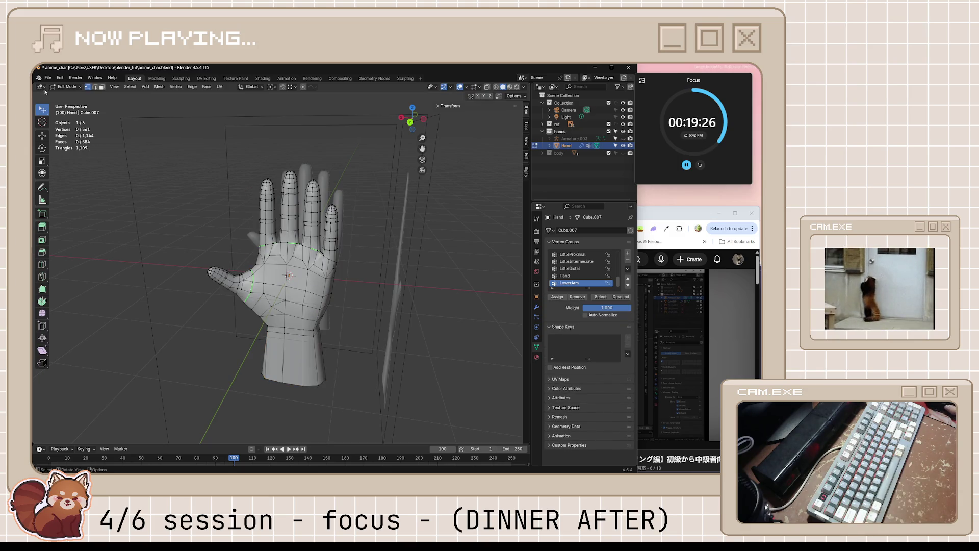
{"action": "left_click", "coordinate": [67, 87]}
{"action": "left_click", "coordinate": [68, 87]}
{"action": "key", "text": "Tab"}
{"action": "key", "text": "Tab"}
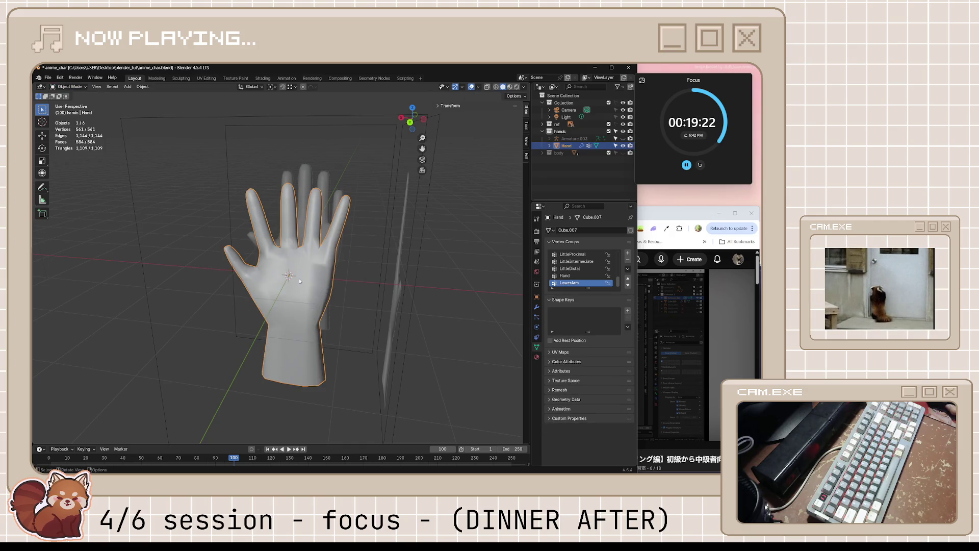
{"action": "key", "text": "Tab"}
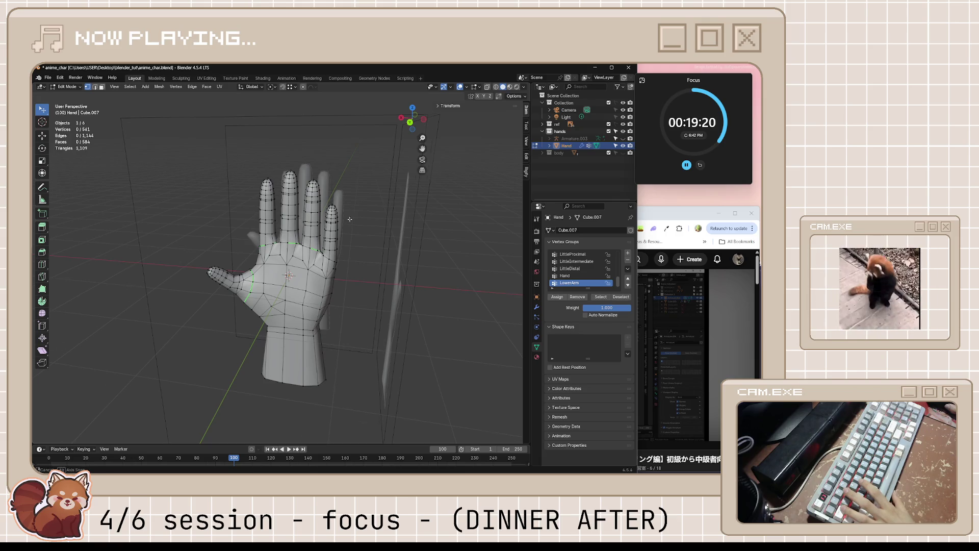
{"action": "middle_click_drag", "start_coordinate": [363, 240], "coordinate": [381, 194]}
{"action": "left_click", "coordinate": [632, 138]}
{"action": "left_click", "coordinate": [623, 138]}
{"action": "mouse_move", "coordinate": [458, 253]}
{"action": "middle_mouse_down"}
{"action": "mouse_move", "coordinate": [283, 240]}
{"action": "mouse_move", "coordinate": [113, 104]}
{"action": "middle_mouse_up"}
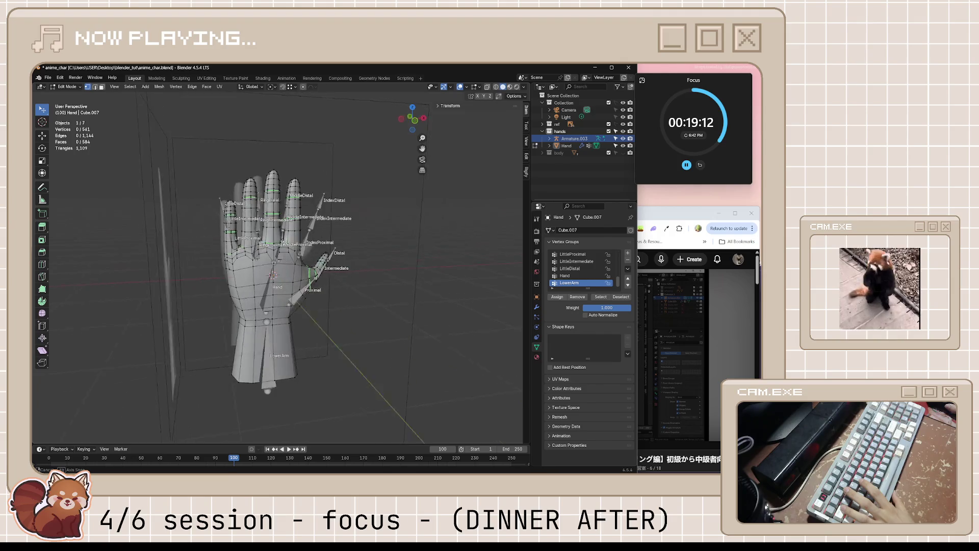
{"action": "key", "text": "Tab"}
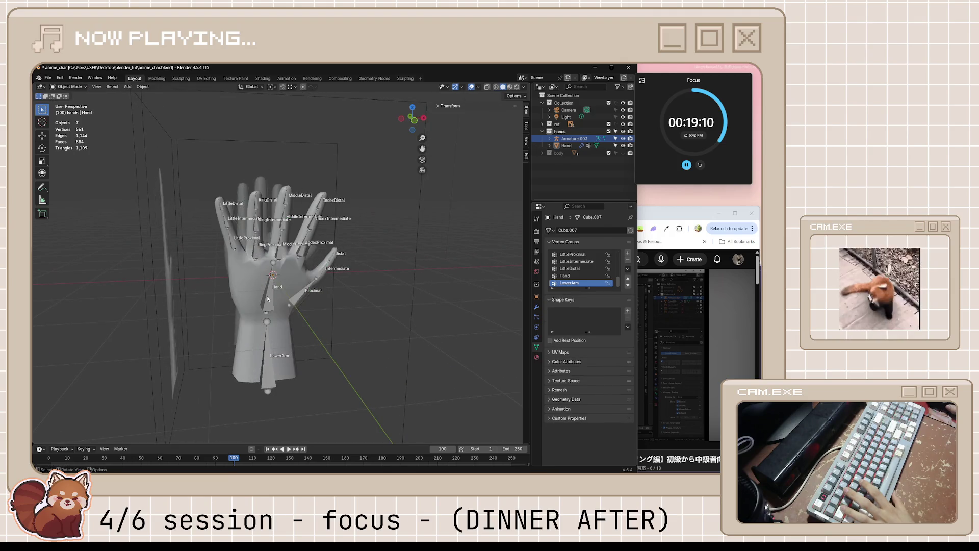
{"action": "left_click", "coordinate": [70, 86]}
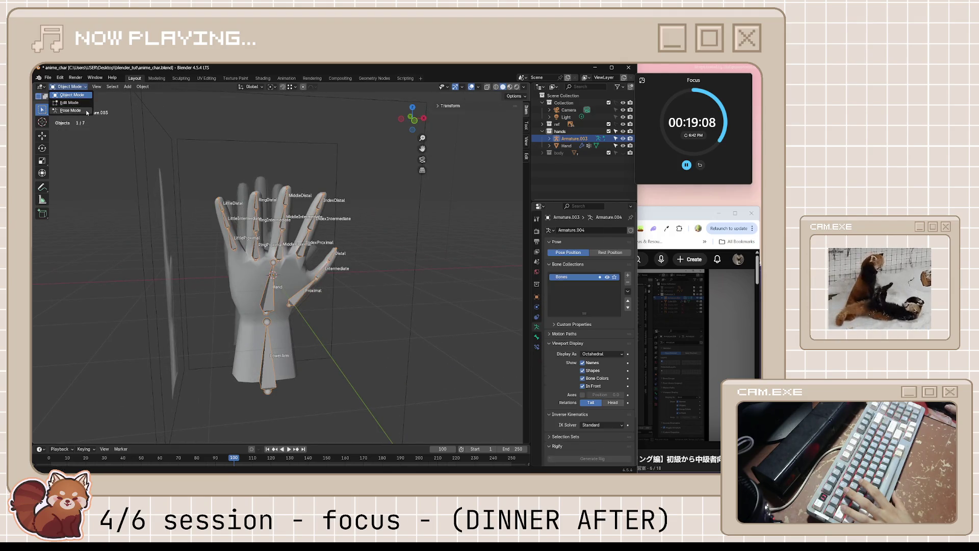
Step: Cycle the hand armature through edit and object modes and end in pose mode
{"action": "left_click", "coordinate": [80, 105]}
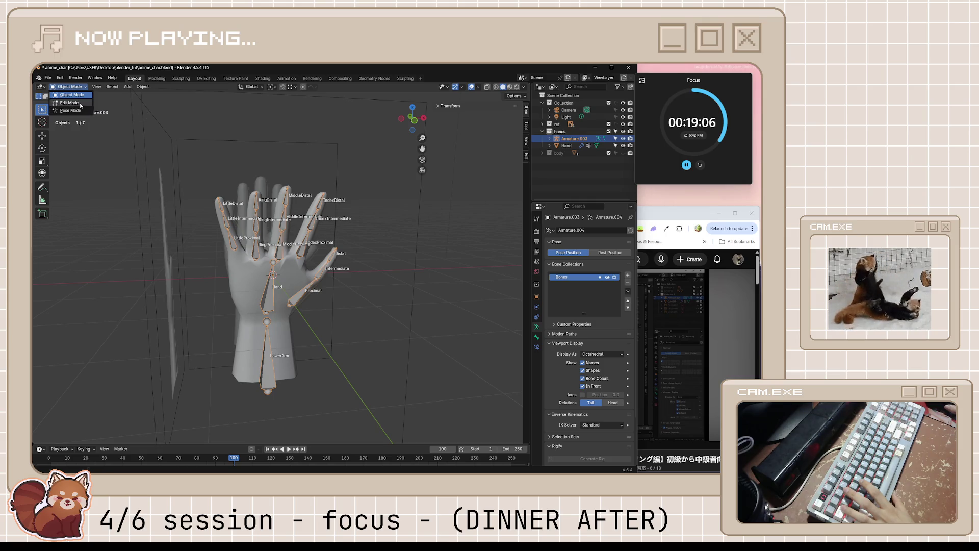
{"action": "scroll", "coordinate": [226, 220], "scroll_direction": "up", "scroll_amount": 4}
{"action": "key", "text": "Tab"}
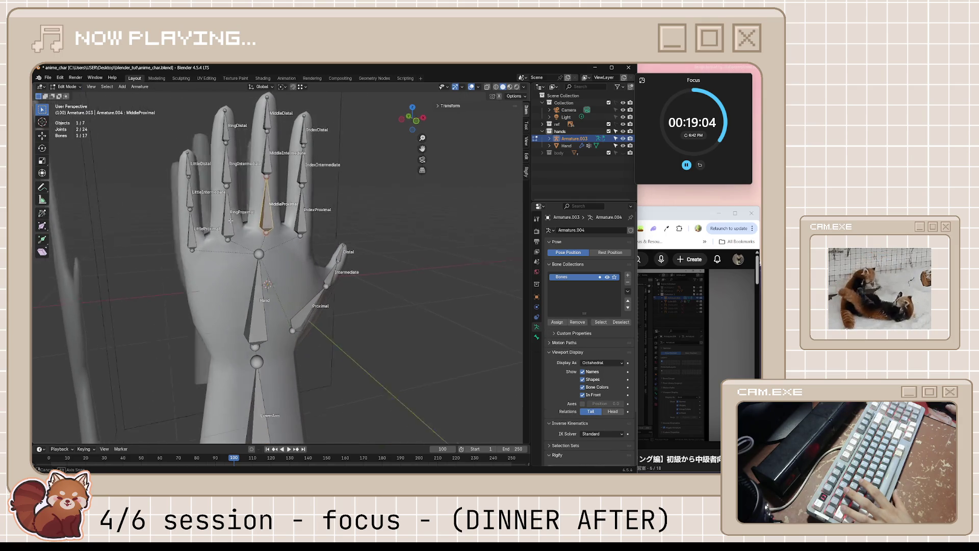
{"action": "middle_click_drag", "start_coordinate": [221, 219], "coordinate": [194, 241]}
{"action": "key", "text": "Tab"}
{"action": "key", "text": "Tab"}
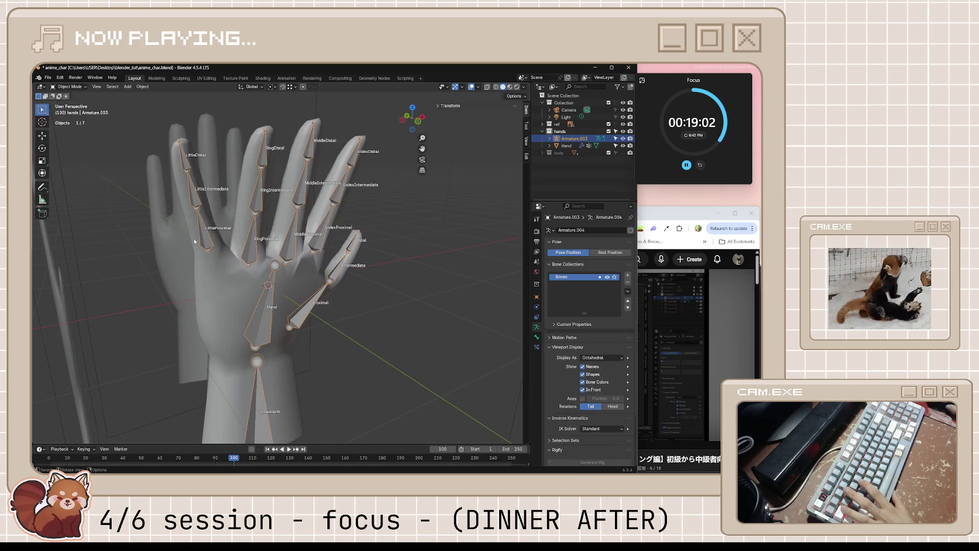
{"action": "key", "text": "Tab"}
{"action": "key", "text": "Tab"}
{"action": "key", "text": "Tab"}
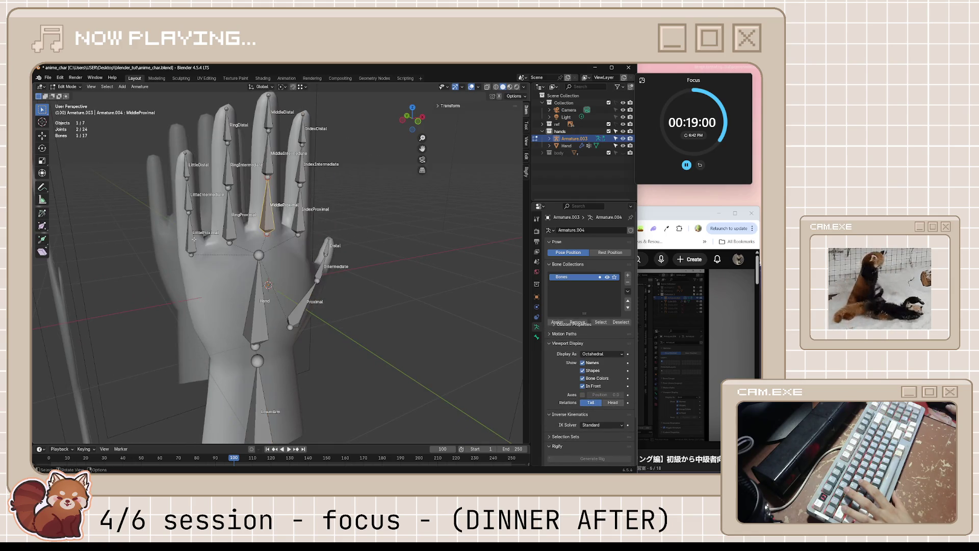
{"action": "left_click", "coordinate": [68, 86]}
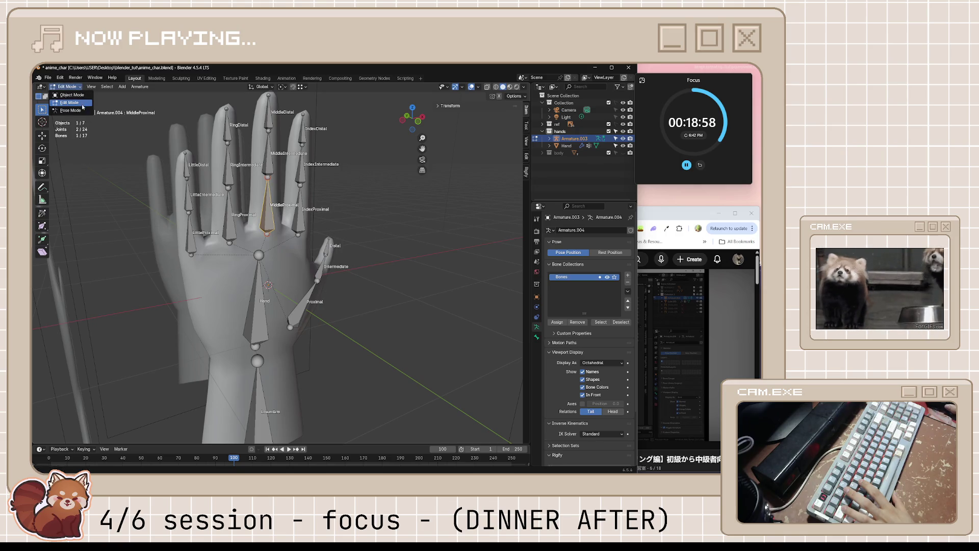
{"action": "left_click", "coordinate": [73, 110]}
Step: Shift the LittleProximal bone from a front view of the hand
{"action": "middle_click_drag", "start_coordinate": [264, 206], "coordinate": [196, 216]}
{"action": "left_click", "coordinate": [198, 216]}
{"action": "key", "text": "g"}
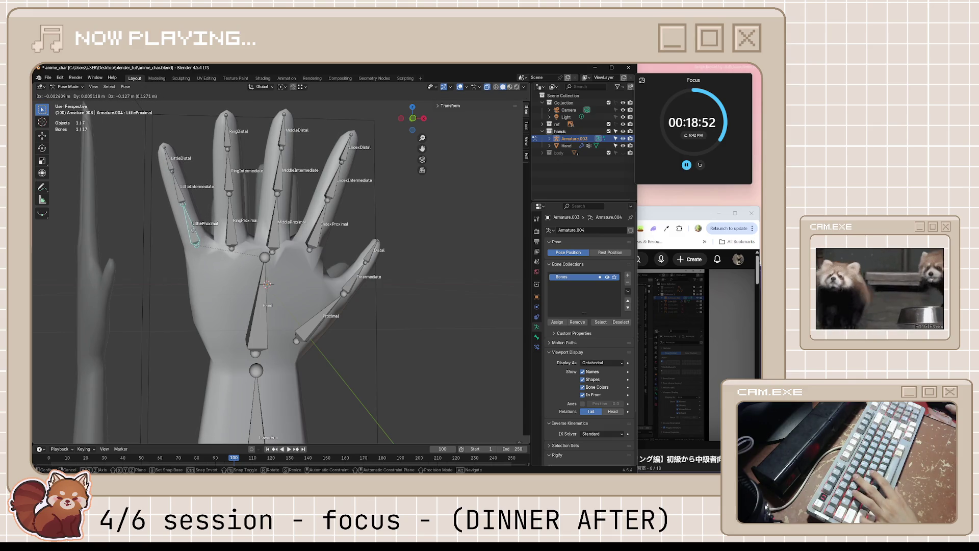
{"action": "left_click", "coordinate": [197, 239]}
{"action": "key", "text": "KP_1"}
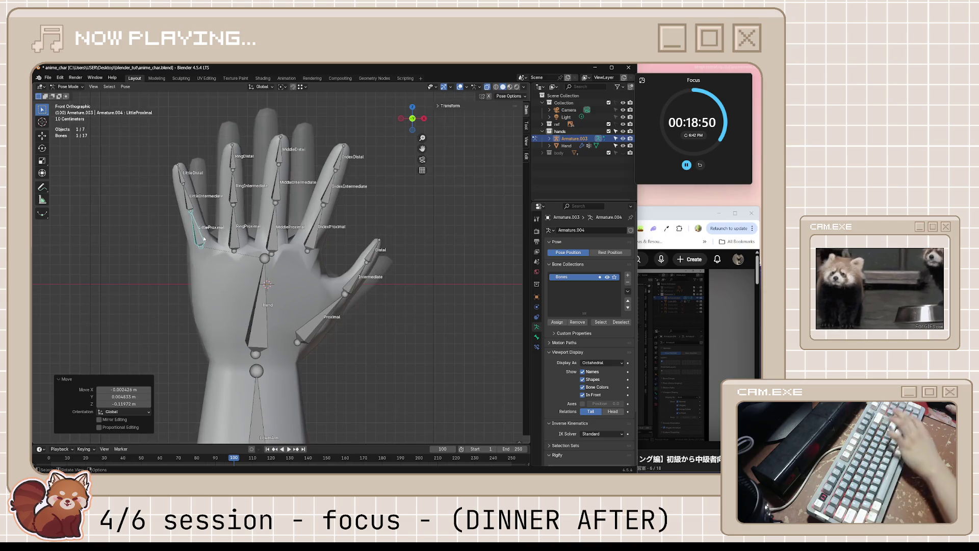
{"action": "mouse_move", "coordinate": [367, 299]}
{"action": "middle_mouse_down"}
{"action": "mouse_move", "coordinate": [436, 313]}
{"action": "mouse_move", "coordinate": [398, 241]}
{"action": "middle_mouse_up"}
{"action": "left_click", "coordinate": [435, 314]}
Step: Adjust the LittleProximal bone again from the back view and save anime_char.blend
{"action": "left_click", "coordinate": [371, 231]}
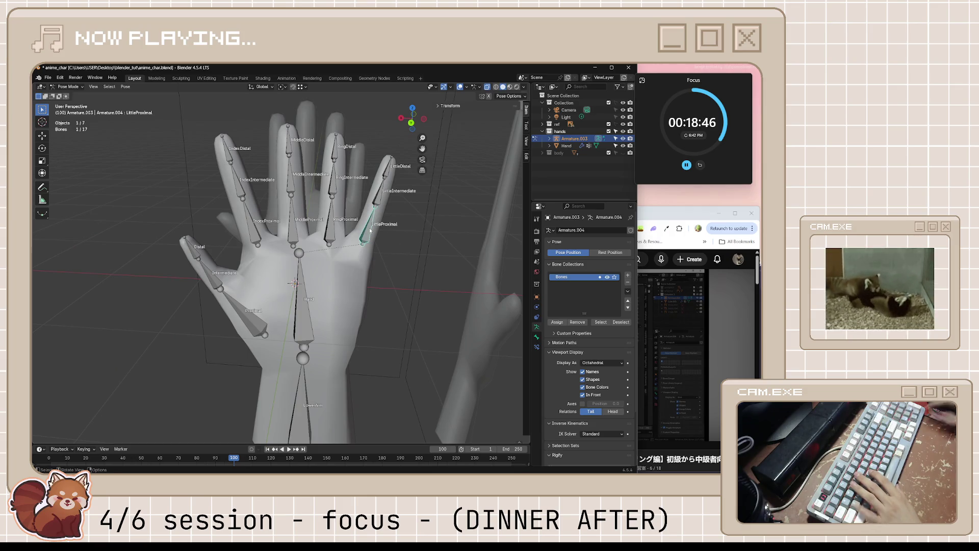
{"action": "key", "text": "ctrl+KP_1"}
{"action": "key", "text": "g"}
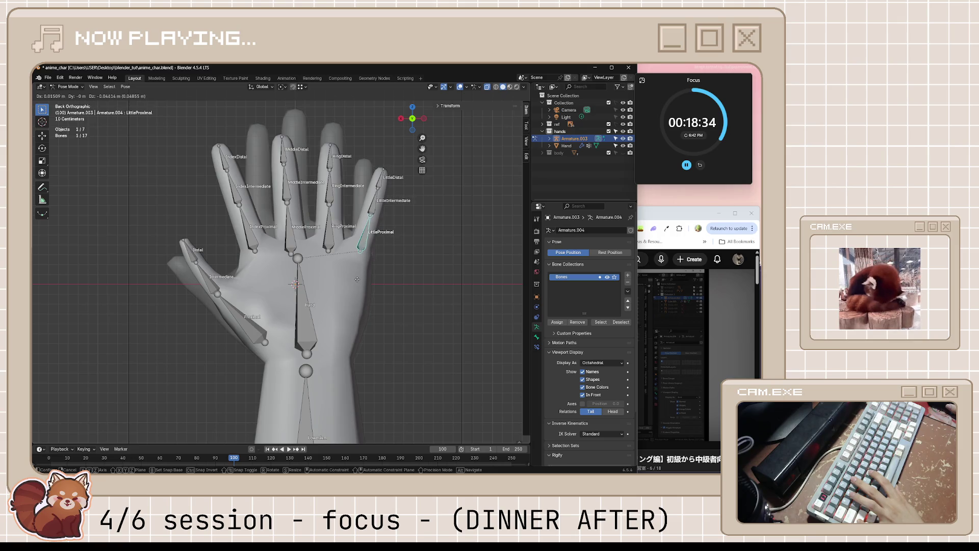
{"action": "left_click", "coordinate": [370, 274]}
{"action": "mouse_move", "coordinate": [371, 274]}
{"action": "middle_mouse_down"}
{"action": "mouse_move", "coordinate": [360, 354]}
{"action": "mouse_move", "coordinate": [247, 270]}
{"action": "middle_mouse_up"}
{"action": "left_click", "coordinate": [359, 354]}
{"action": "key", "text": "ctrl+s"}
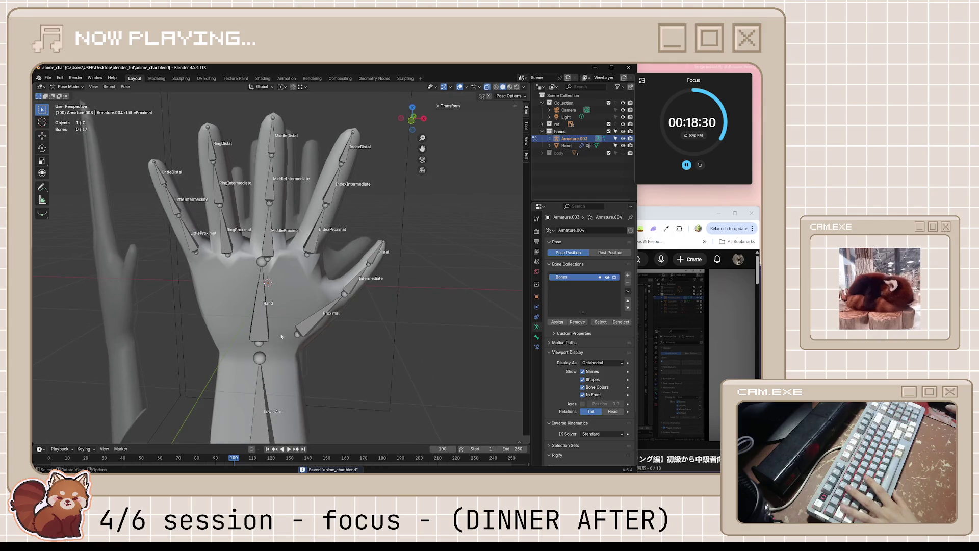
Step: Save the scene again and bring the armature back to object mode, framed in view
{"action": "key", "text": "Tab"}
{"action": "left_click", "coordinate": [48, 77]}
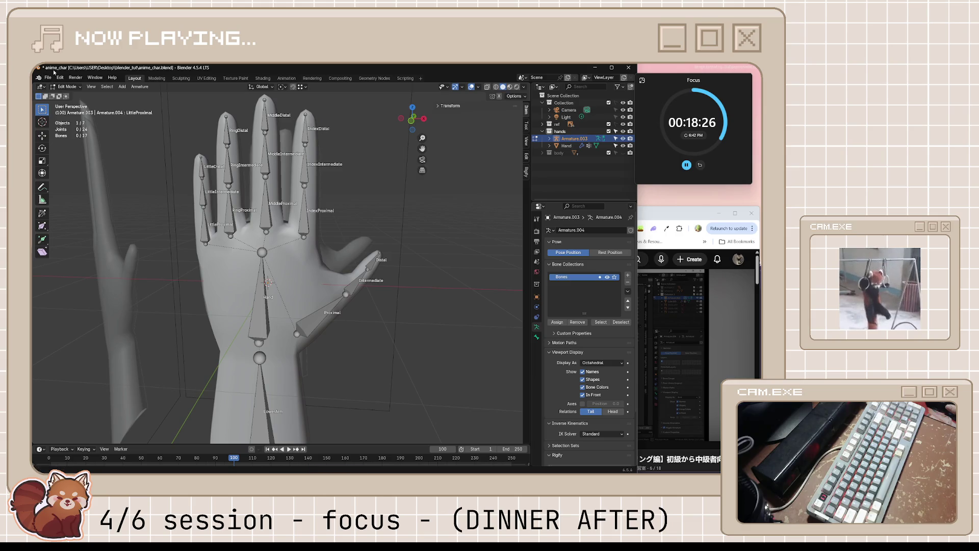
{"action": "key", "text": "ctrl+s"}
{"action": "mouse_move", "coordinate": [173, 220]}
{"action": "middle_mouse_down"}
{"action": "mouse_move", "coordinate": [349, 234]}
{"action": "mouse_move", "coordinate": [417, 178]}
{"action": "middle_mouse_up"}
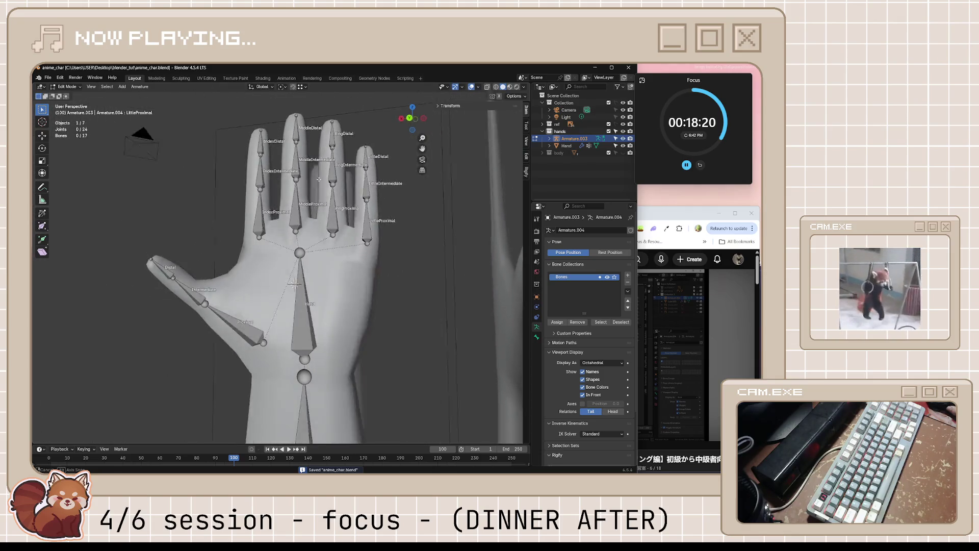
{"action": "middle_click_drag", "start_coordinate": [416, 178], "coordinate": [256, 175]}
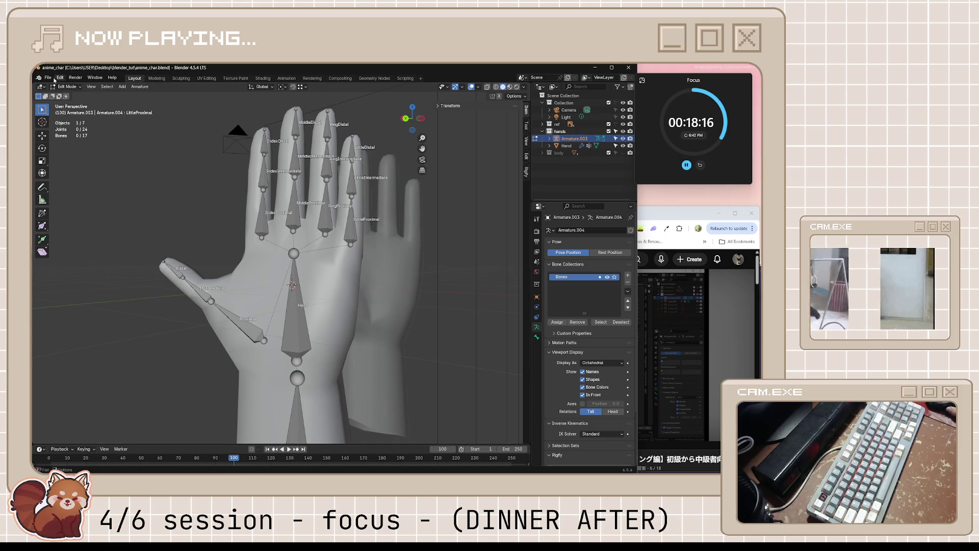
{"action": "key", "text": "Home"}
{"action": "key", "text": "Tab"}
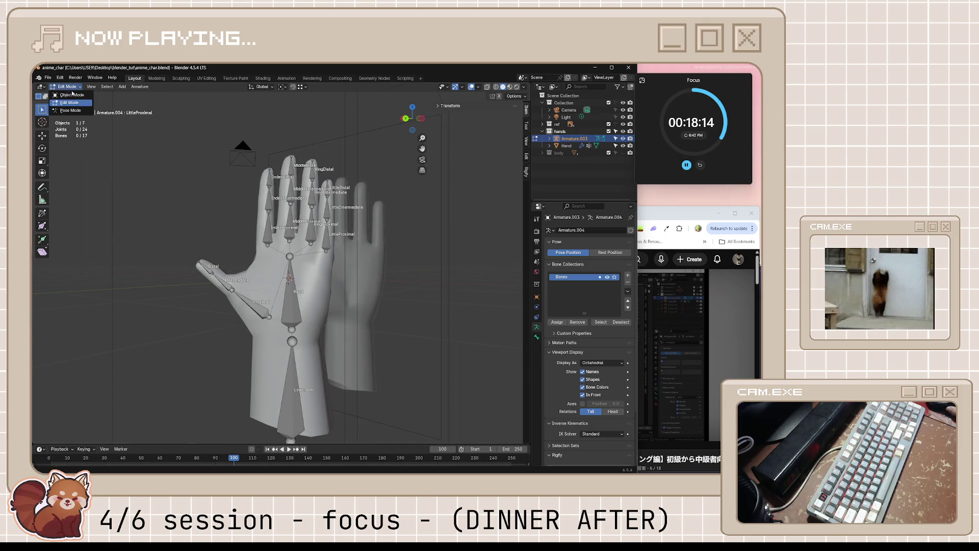
Step: Hide the hand armature in the Outliner, leaving only the hand meshes visible
{"action": "mouse_move", "coordinate": [288, 276]}
{"action": "middle_mouse_down"}
{"action": "mouse_move", "coordinate": [326, 267]}
{"action": "mouse_move", "coordinate": [283, 275]}
{"action": "middle_mouse_up"}
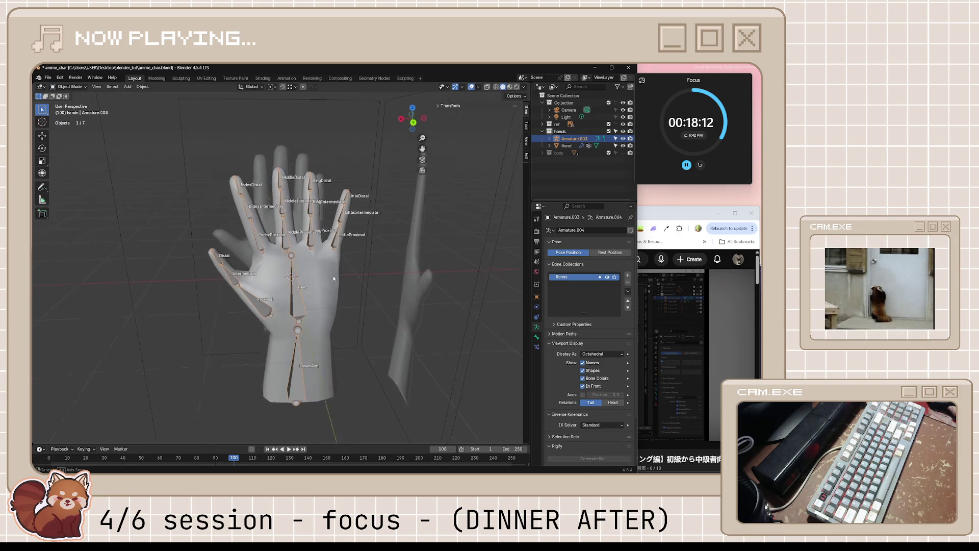
{"action": "left_click", "coordinate": [623, 138]}
{"action": "mouse_move", "coordinate": [451, 257]}
{"action": "middle_mouse_down"}
{"action": "mouse_move", "coordinate": [369, 288]}
{"action": "mouse_move", "coordinate": [424, 288]}
{"action": "mouse_move", "coordinate": [416, 306]}
{"action": "mouse_move", "coordinate": [313, 313]}
{"action": "mouse_move", "coordinate": [182, 247]}
{"action": "mouse_move", "coordinate": [248, 281]}
{"action": "middle_mouse_up"}
{"action": "scroll", "coordinate": [369, 288], "scroll_direction": "down", "scroll_amount": 3}
{"action": "scroll", "coordinate": [249, 281], "scroll_direction": "up", "scroll_amount": 2}
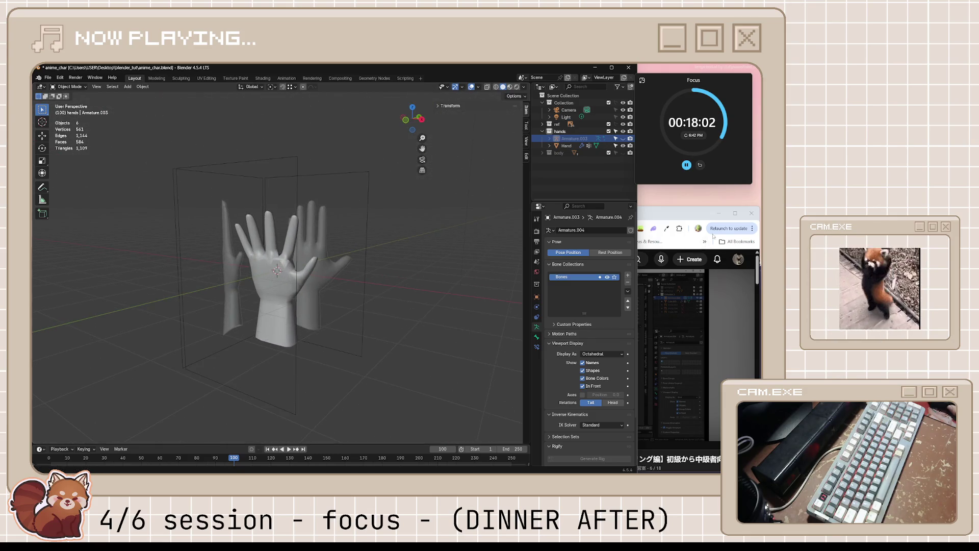
Step: Scrub the hand rigging tutorial to about 36:13, pause it and switch to the Microscape tab
{"action": "left_click", "coordinate": [688, 383]}
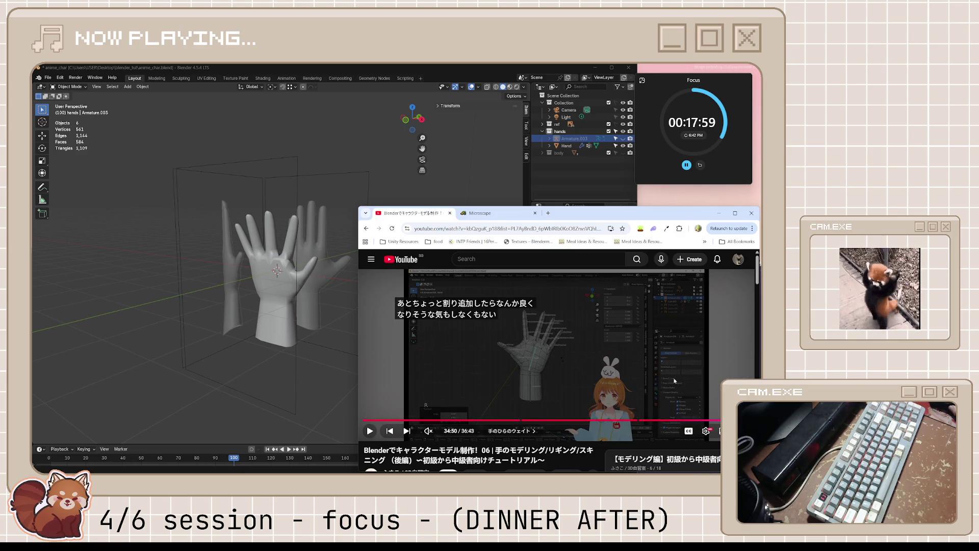
{"action": "left_click", "coordinate": [732, 420]}
{"action": "key", "text": "space"}
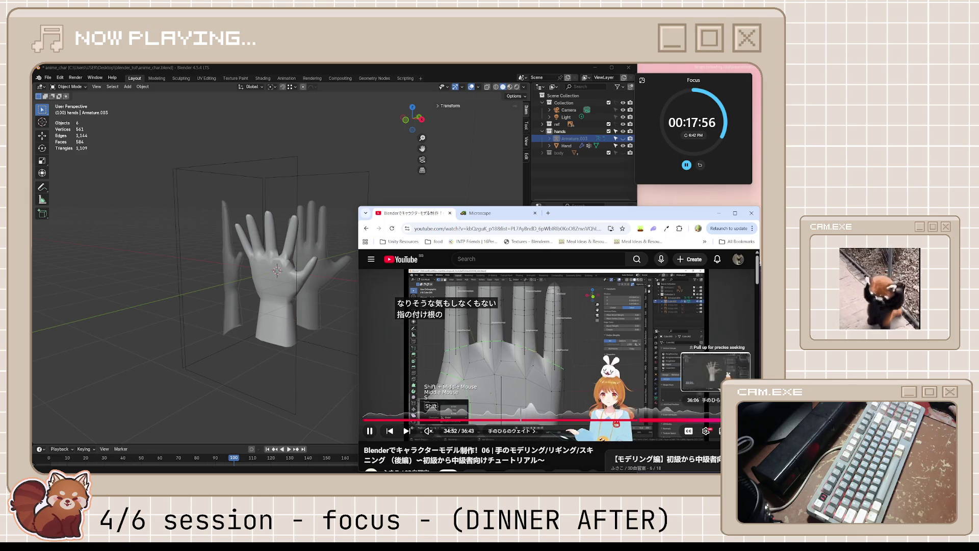
{"action": "left_click", "coordinate": [747, 419]}
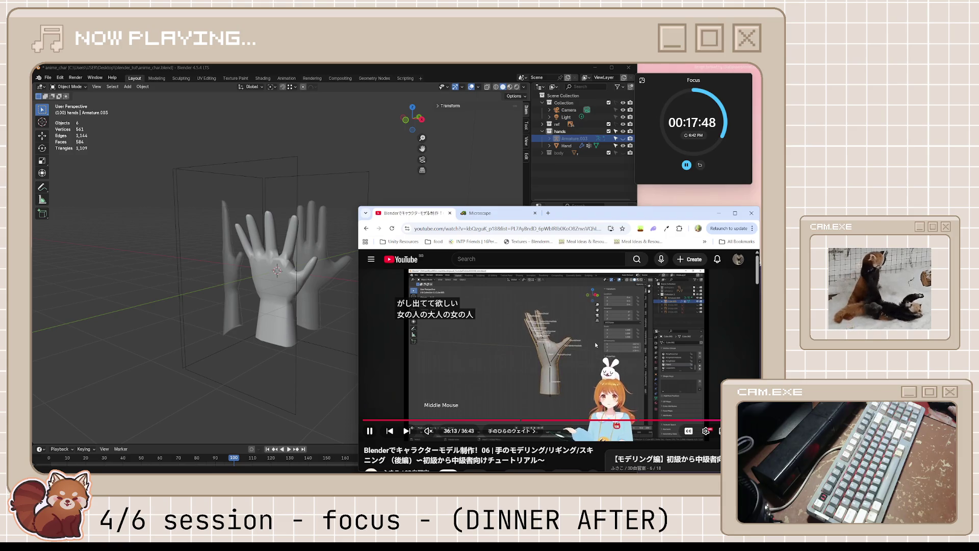
{"action": "left_click", "coordinate": [594, 342]}
{"action": "key", "text": "ctrl+Tab"}
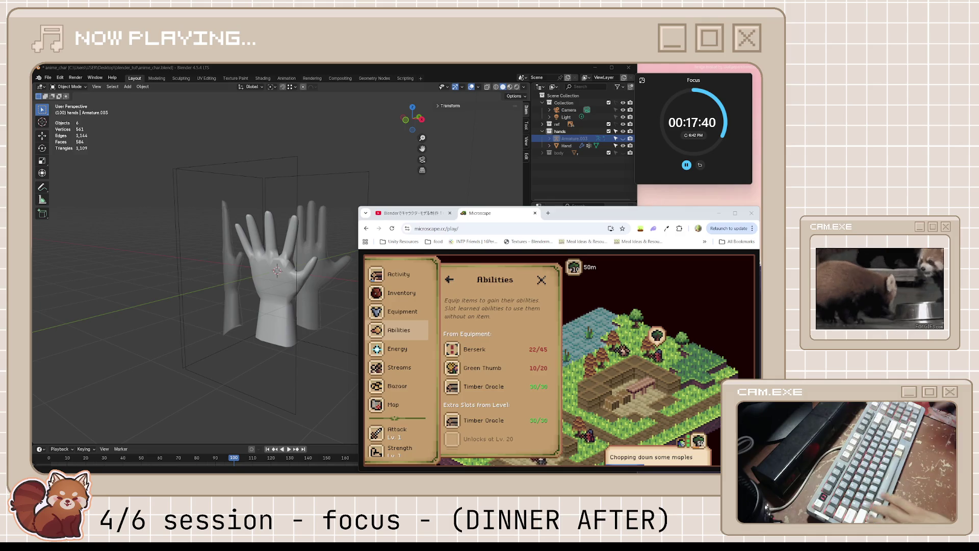
Step: Switch the Microscape side panel to the inventory with 13,815 coins and the loot bag
{"action": "key", "text": "BackSpace"}
{"action": "key", "text": "BackSpace"}
{"action": "key", "text": "BackSpace"}
{"action": "type", "text": "prep"}
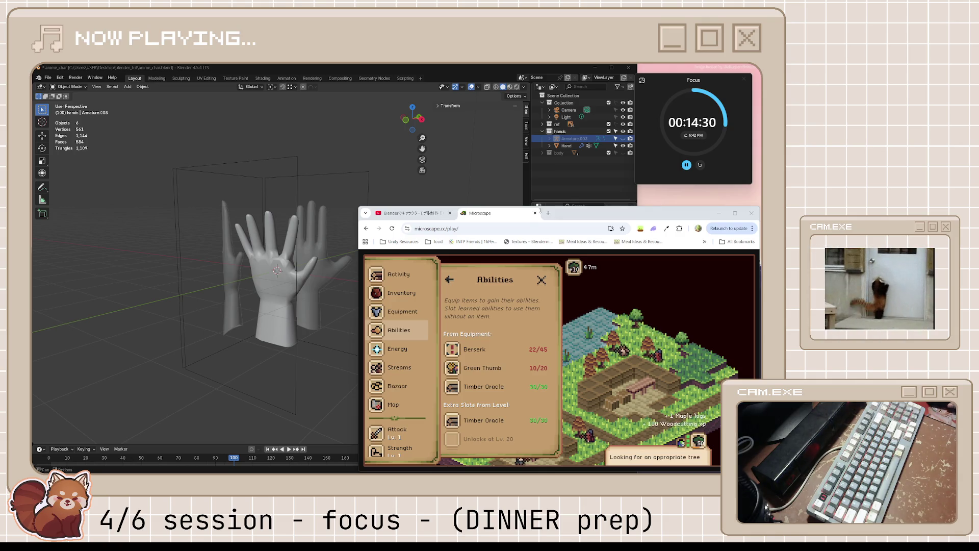
{"action": "left_click", "coordinate": [449, 280]}
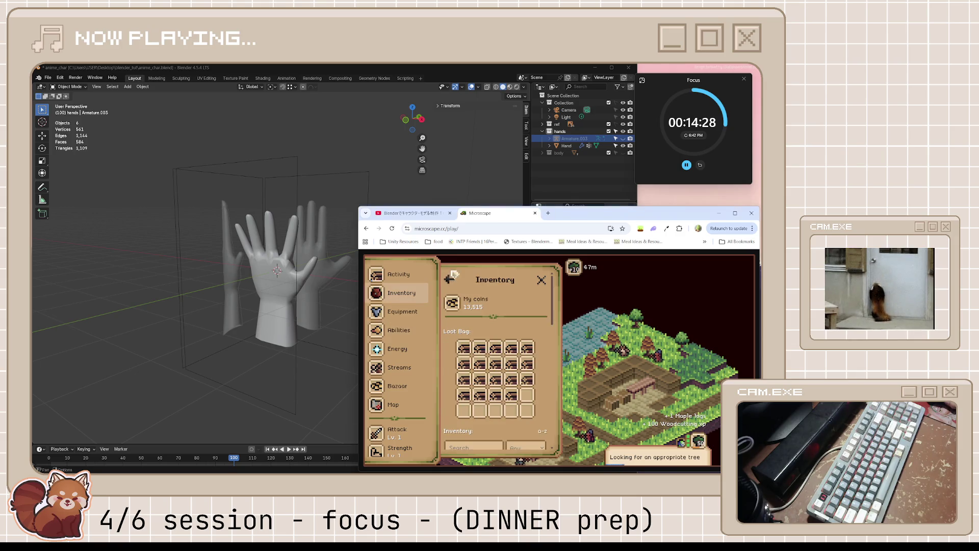
Step: Start the next playlist video, episode 07 on modeling feet, and skip its ad
{"action": "left_click", "coordinate": [413, 213]}
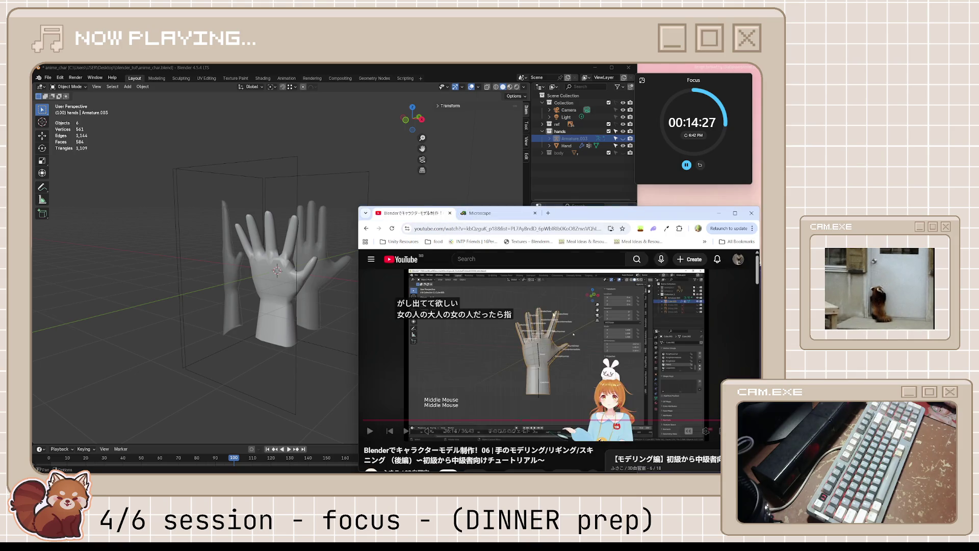
{"action": "left_click", "coordinate": [405, 431]}
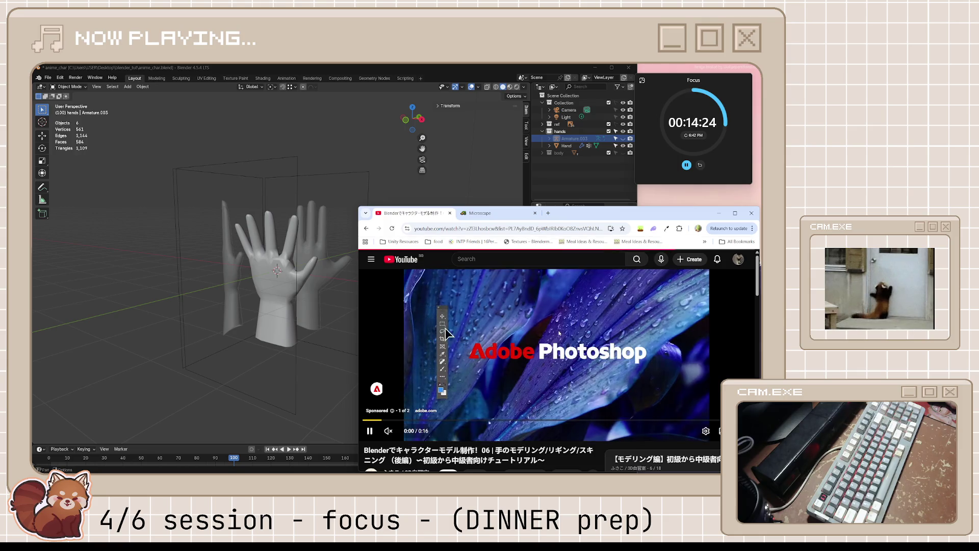
{"action": "scroll", "coordinate": [574, 383], "scroll_direction": "down", "scroll_amount": 3}
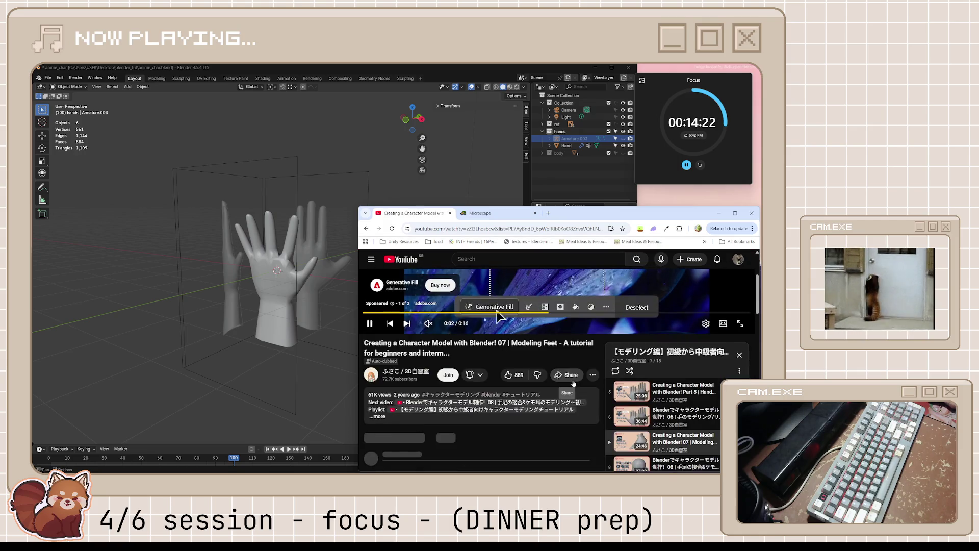
{"action": "scroll", "coordinate": [676, 356], "scroll_direction": "up", "scroll_amount": 3}
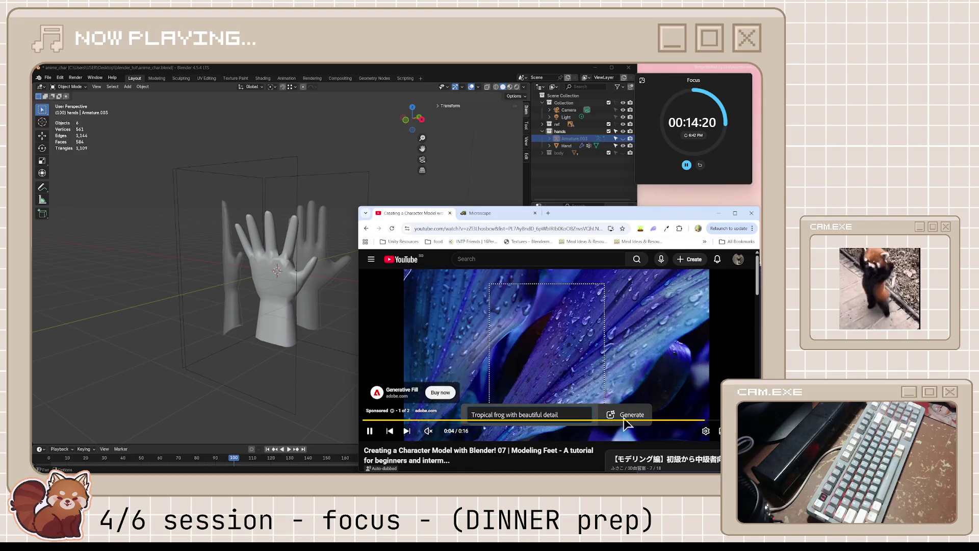
{"action": "left_click", "coordinate": [626, 413]}
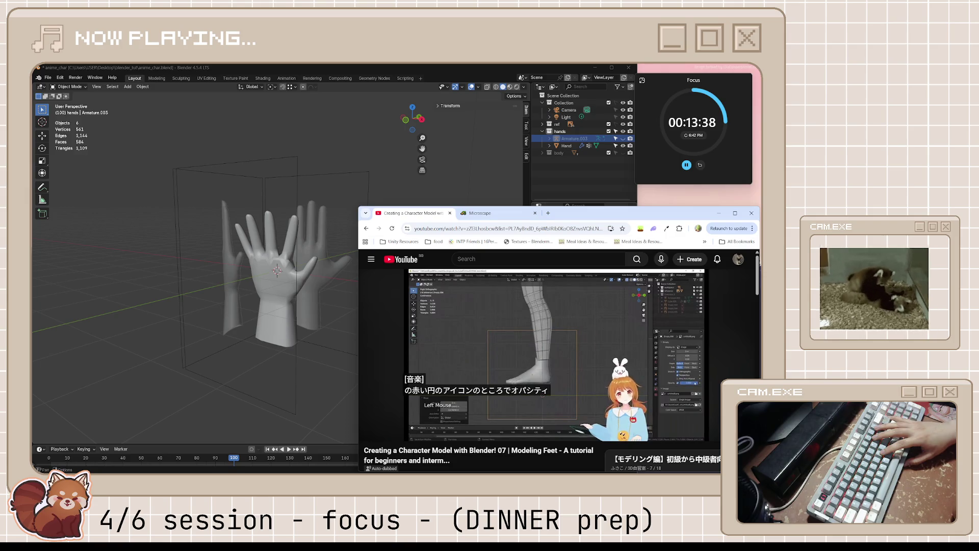
Step: Pause the tutorial, return to Blender and hide the whole hands collection
{"action": "left_click", "coordinate": [575, 337]}
{"action": "left_click", "coordinate": [588, 191]}
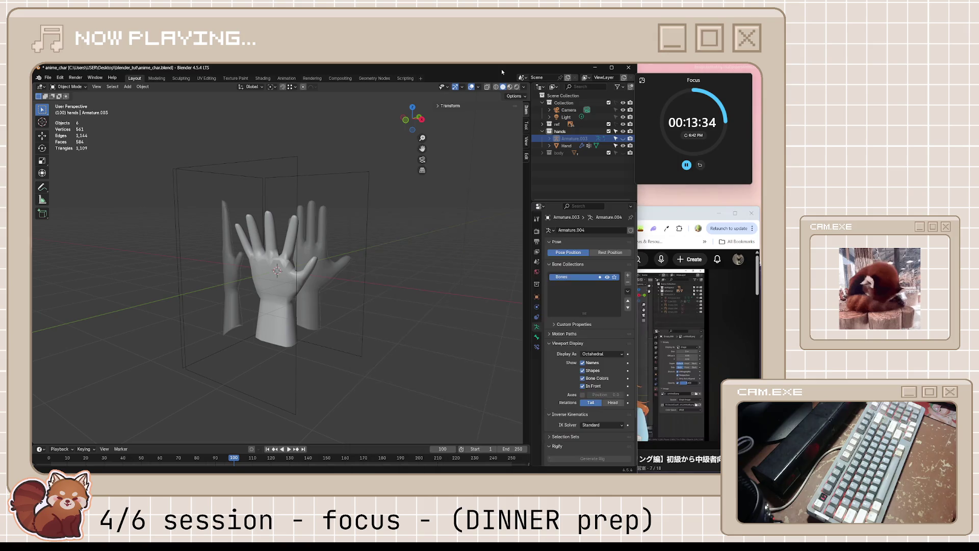
{"action": "left_click", "coordinate": [624, 140]}
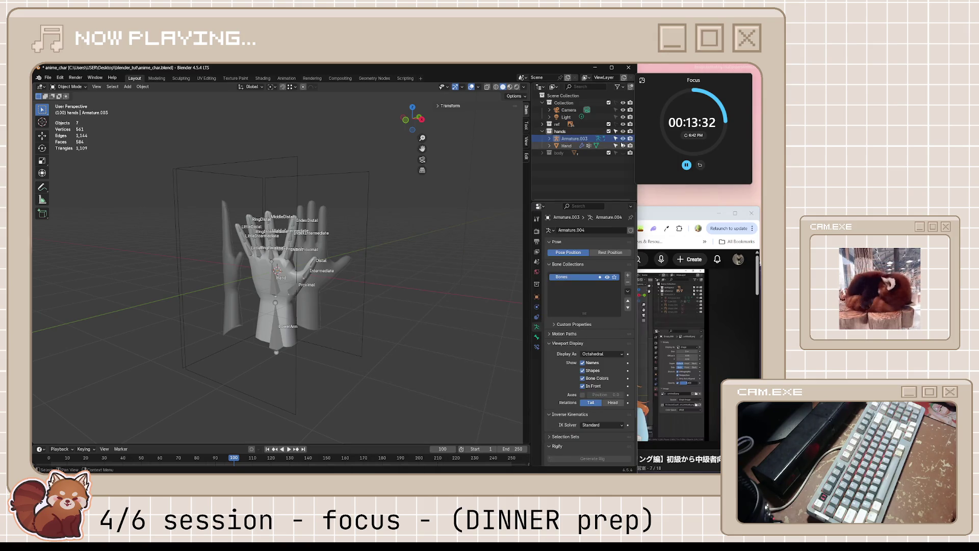
{"action": "left_click", "coordinate": [608, 130]}
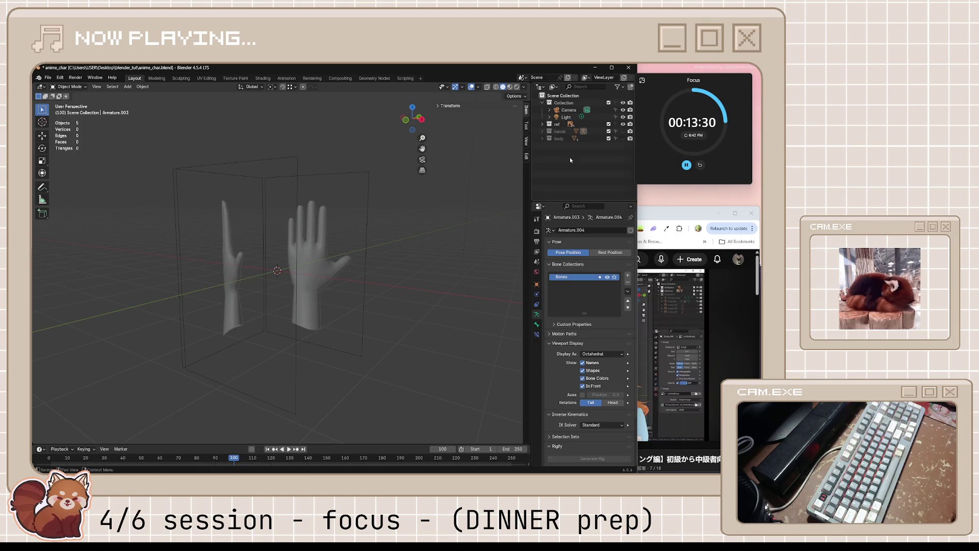
Step: Create a new collection named feet and save the scene
{"action": "right_click", "coordinate": [580, 156]}
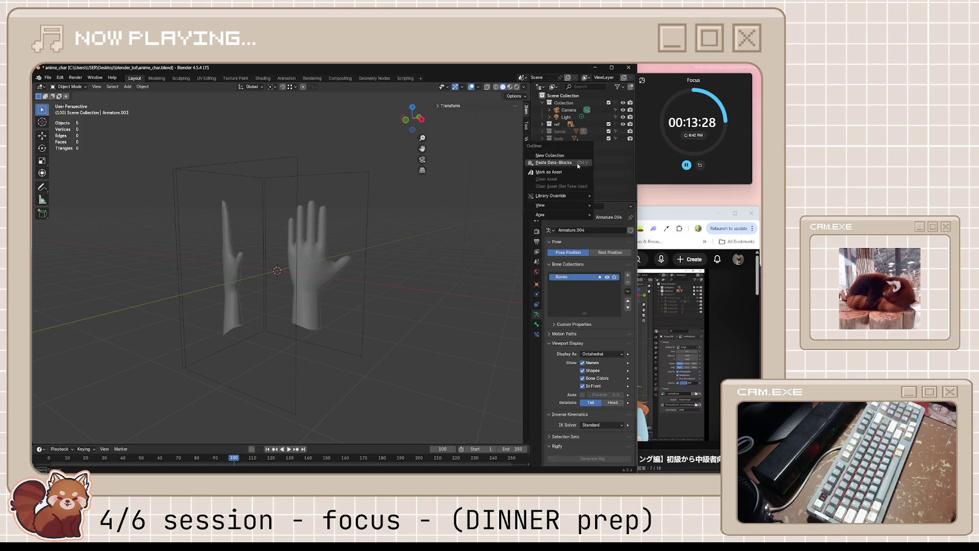
{"action": "left_click", "coordinate": [581, 156]}
{"action": "double_click", "coordinate": [565, 146]}
{"action": "type", "text": "feet"}
{"action": "key", "text": "Return"}
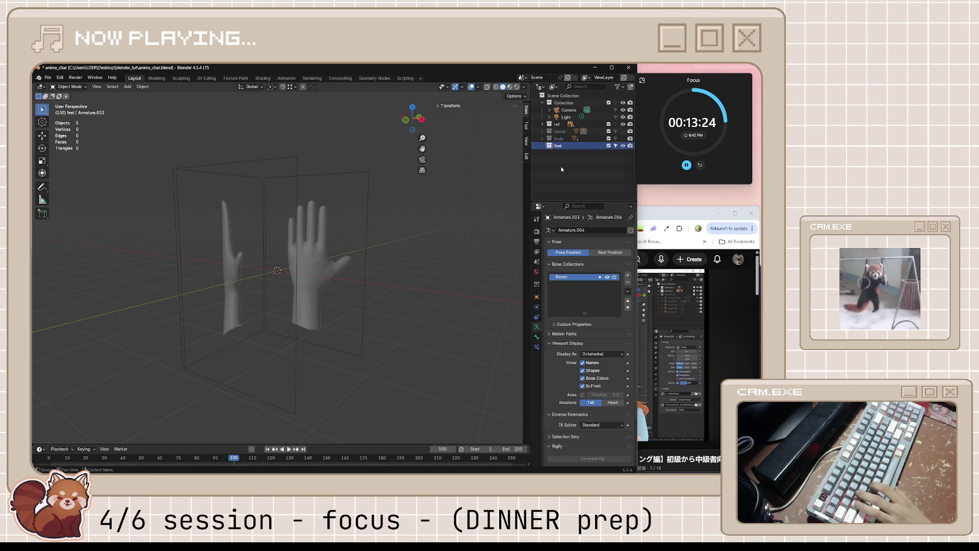
{"action": "key", "text": "ctrl+s"}
Step: Expand the ref collection and hide its hand reference image empties
{"action": "left_click", "coordinate": [585, 154]}
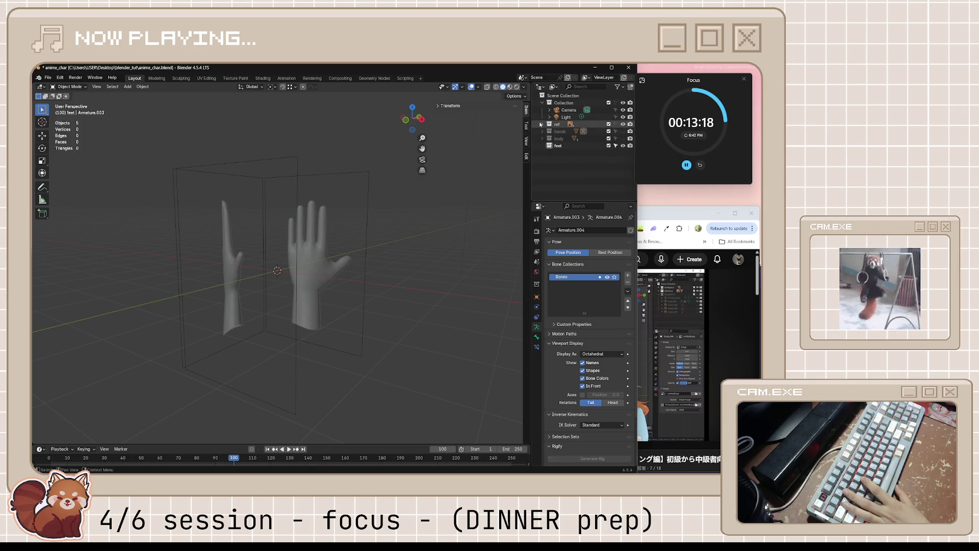
{"action": "left_click", "coordinate": [548, 123]}
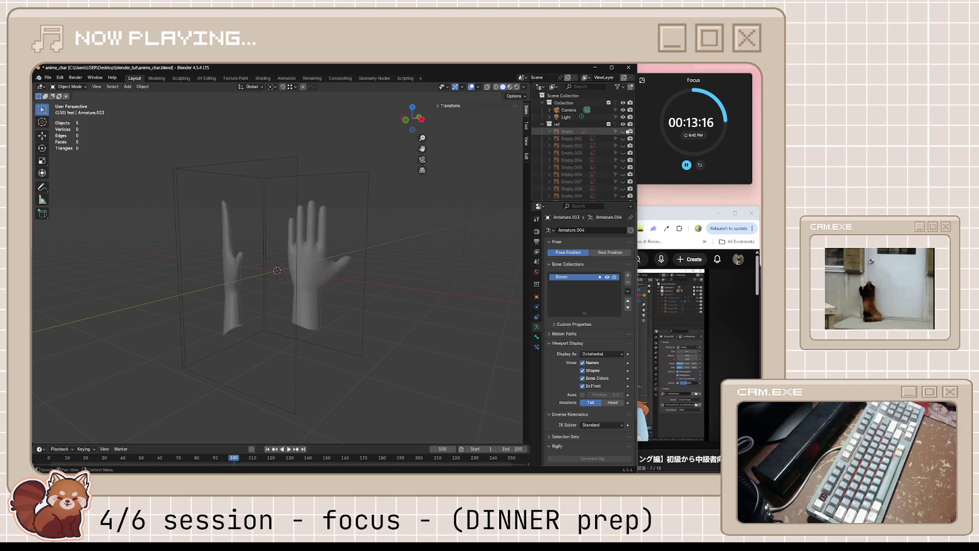
{"action": "scroll", "coordinate": [624, 176], "scroll_direction": "down", "scroll_amount": 3}
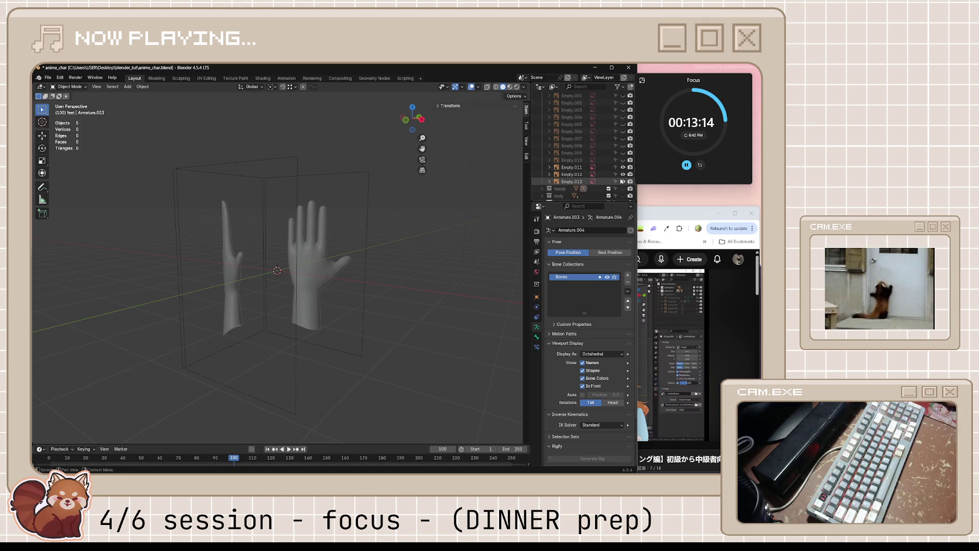
{"action": "left_click_drag", "start_coordinate": [623, 181], "coordinate": [624, 162]}
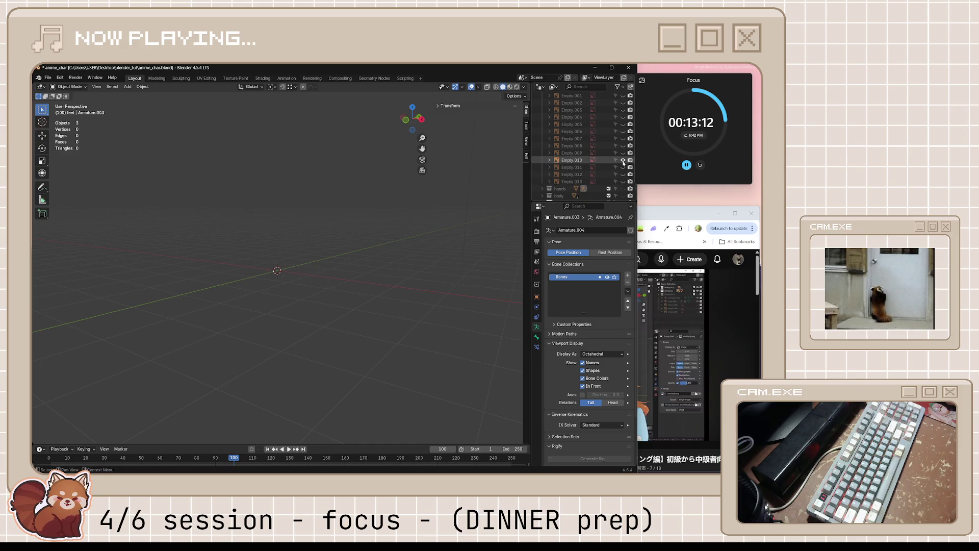
Step: Toggle the ref empties' visibility until only the two foot reference images show
{"action": "left_click", "coordinate": [623, 160]}
{"action": "mouse_move", "coordinate": [318, 244]}
{"action": "middle_mouse_down"}
{"action": "mouse_move", "coordinate": [324, 259]}
{"action": "mouse_move", "coordinate": [360, 253]}
{"action": "middle_mouse_up"}
{"action": "left_click", "coordinate": [624, 153]}
{"action": "left_click", "coordinate": [623, 146]}
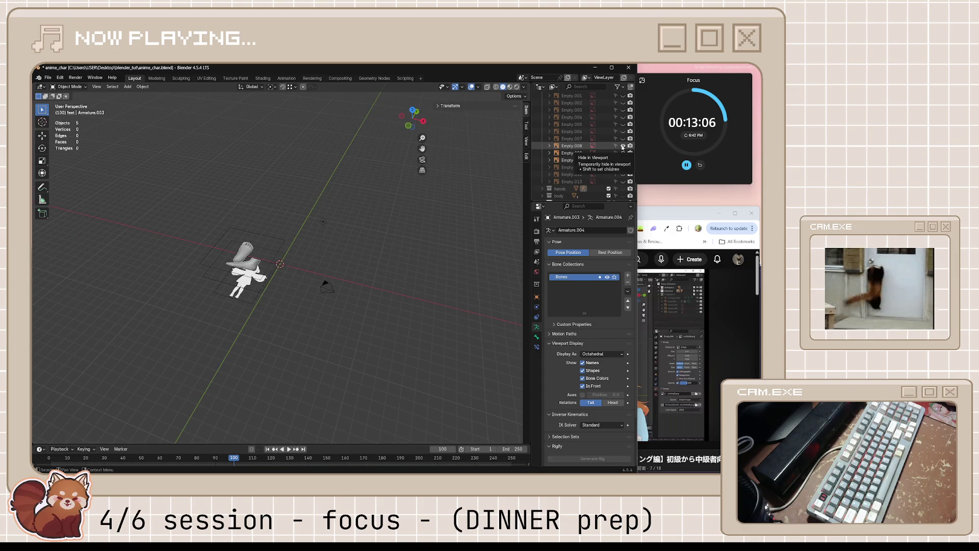
{"action": "left_click", "coordinate": [624, 146]}
{"action": "left_click", "coordinate": [623, 139]}
{"action": "left_click", "coordinate": [623, 131]}
{"action": "left_click", "coordinate": [623, 124]}
{"action": "left_click", "coordinate": [623, 117]}
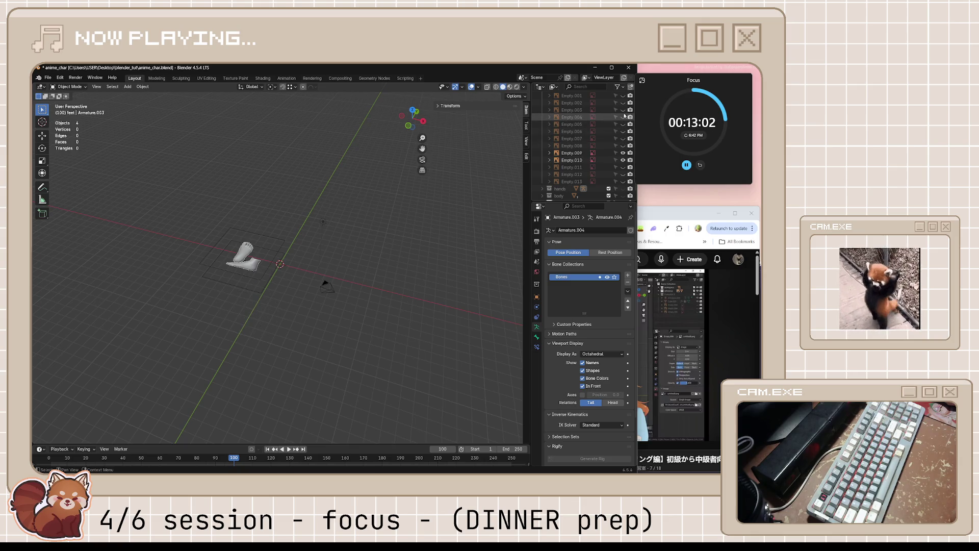
{"action": "mouse_move", "coordinate": [349, 276]}
{"action": "middle_mouse_down"}
{"action": "mouse_move", "coordinate": [282, 274]}
{"action": "mouse_move", "coordinate": [320, 314]}
{"action": "middle_mouse_up"}
{"action": "scroll", "coordinate": [624, 151], "scroll_direction": "up", "scroll_amount": 3}
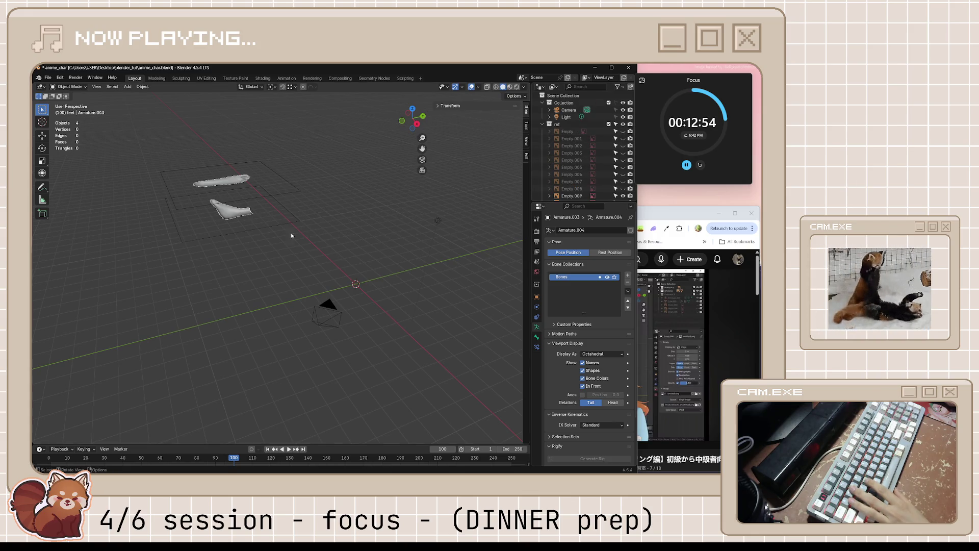
Step: Clear both foot images' location to the origin, then undo that move
{"action": "middle_click_drag", "start_coordinate": [253, 229], "coordinate": [282, 240]}
{"action": "key", "text": "ctrl+s"}
{"action": "left_click", "coordinate": [259, 239]}
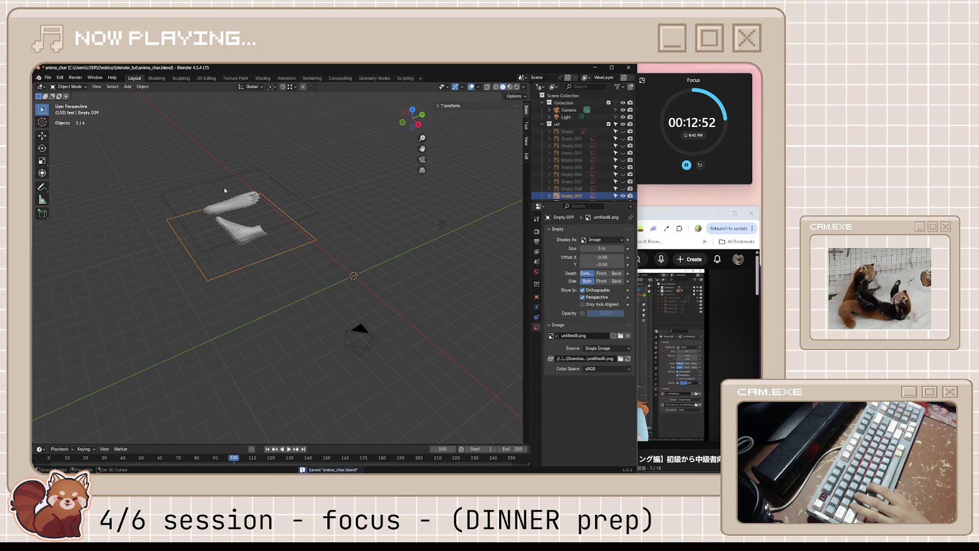
{"action": "left_click_drag", "start_coordinate": [157, 153], "coordinate": [265, 266], "text": "shift"}
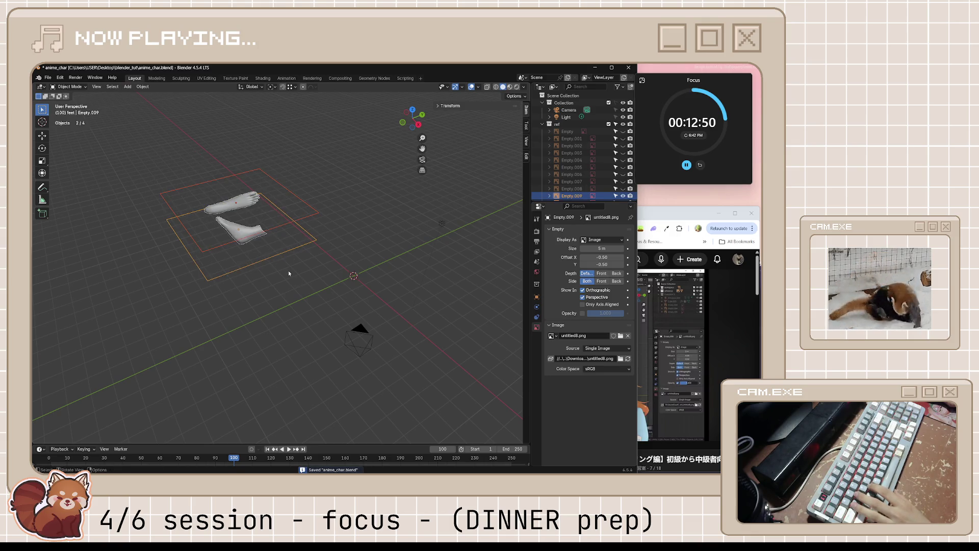
{"action": "key", "text": "alt+g"}
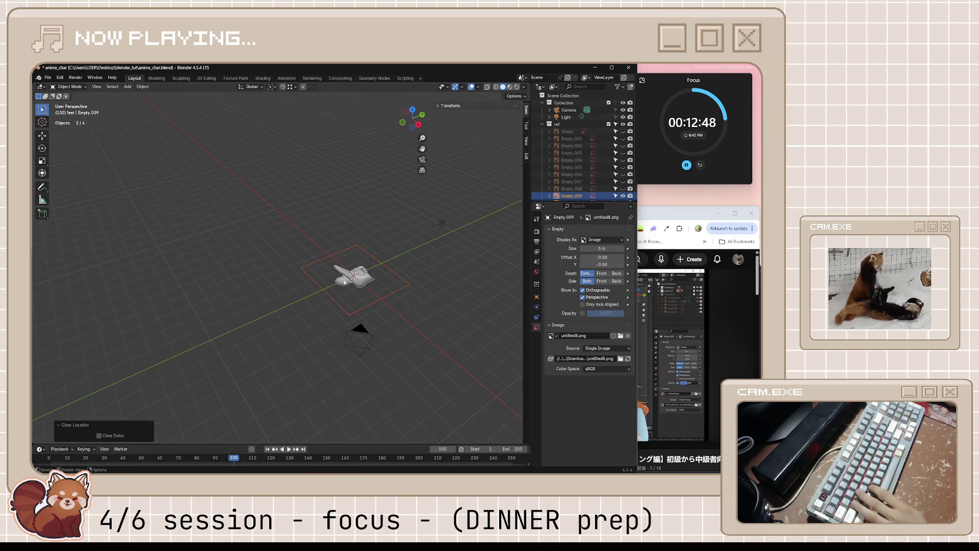
{"action": "middle_click_drag", "start_coordinate": [342, 281], "coordinate": [306, 265]}
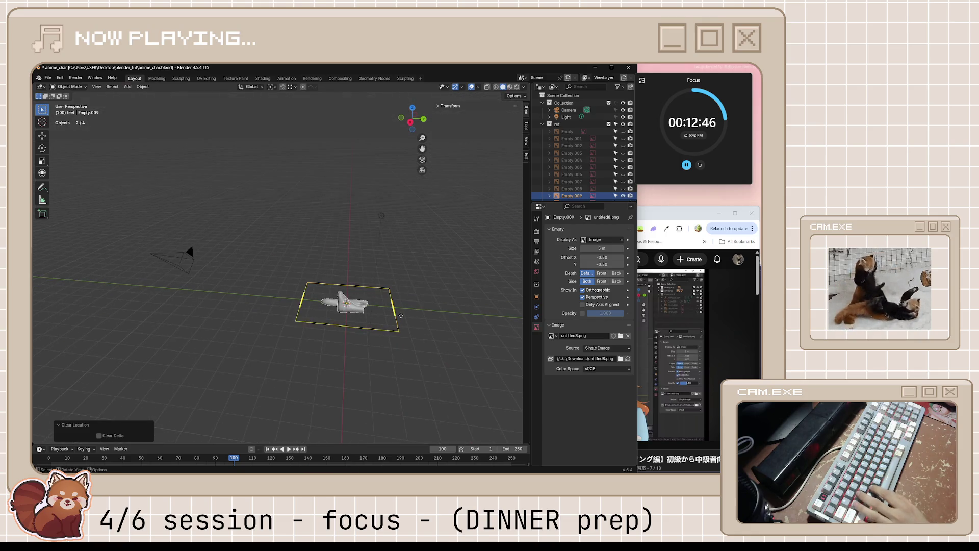
{"action": "key", "text": "ctrl+z"}
Step: Clear only the side-view foot image to the world origin, save, and check against the body reference
{"action": "mouse_move", "coordinate": [287, 245]}
{"action": "middle_mouse_down"}
{"action": "mouse_move", "coordinate": [309, 265]}
{"action": "mouse_move", "coordinate": [295, 255]}
{"action": "middle_mouse_up"}
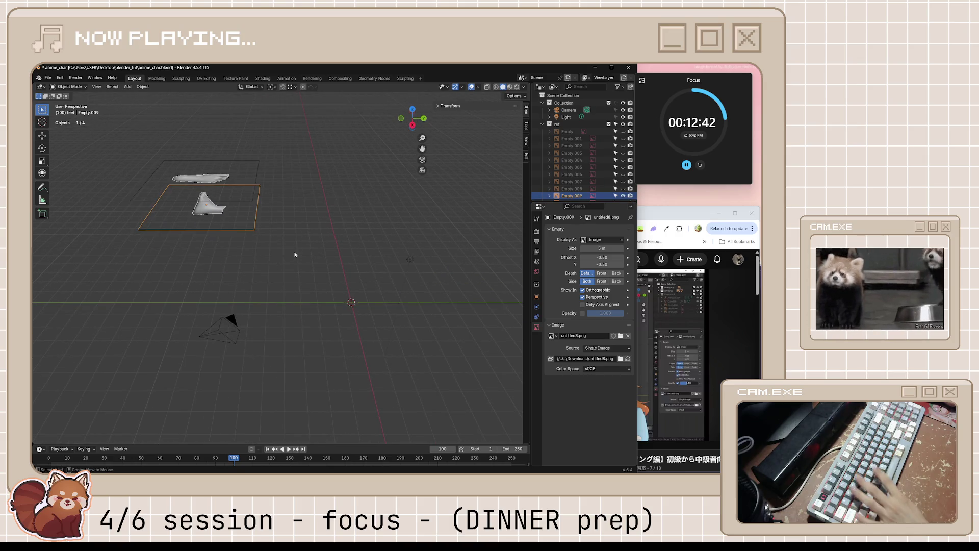
{"action": "key", "text": "alt+g"}
{"action": "key", "text": "ctrl+s"}
{"action": "left_click", "coordinate": [623, 132]}
{"action": "left_click", "coordinate": [623, 132]}
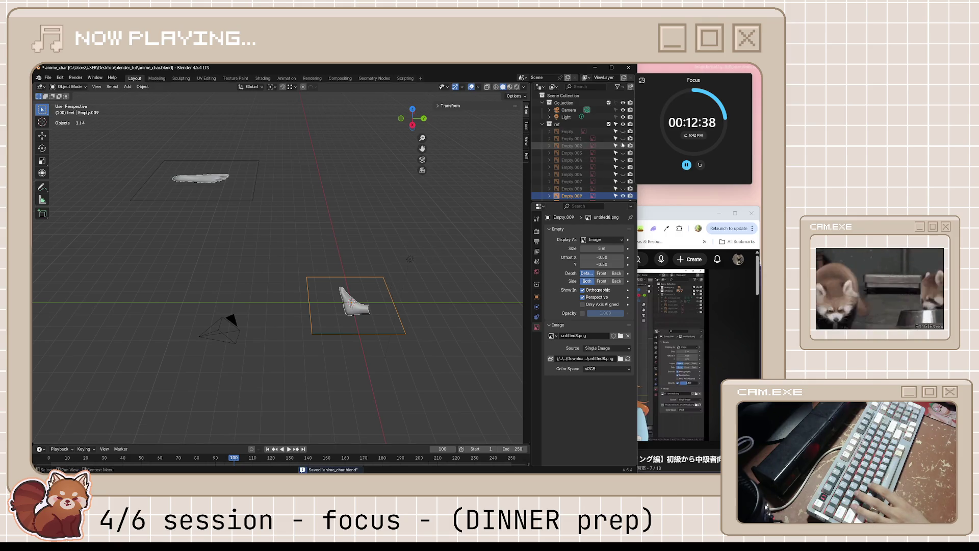
{"action": "mouse_move", "coordinate": [393, 303]}
{"action": "middle_mouse_down"}
{"action": "mouse_move", "coordinate": [355, 308]}
{"action": "mouse_move", "coordinate": [265, 247]}
{"action": "mouse_move", "coordinate": [335, 310]}
{"action": "middle_mouse_up"}
{"action": "scroll", "coordinate": [265, 247], "scroll_direction": "up", "scroll_amount": 3}
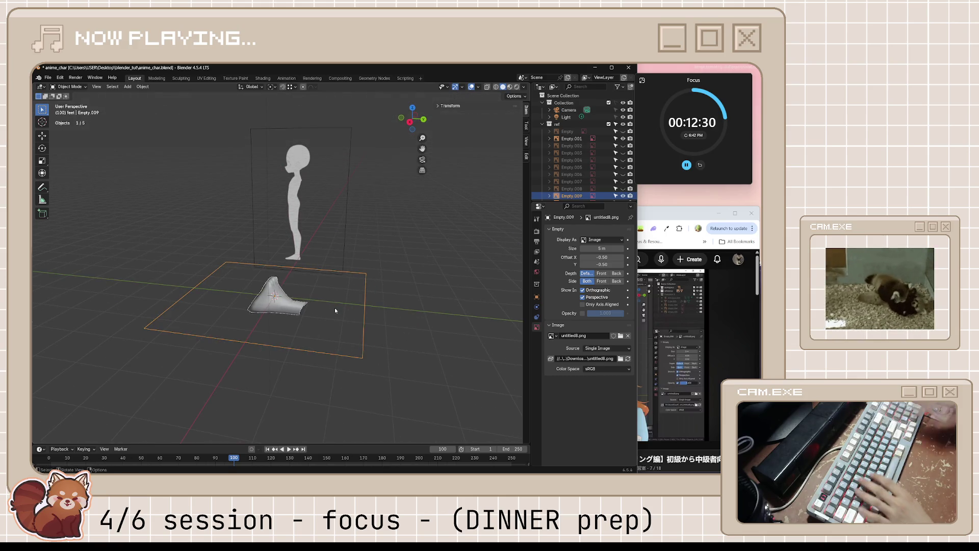
Step: Rotate the foot image 90° on X and 90° on Z so it stands upright facing sideways
{"action": "key", "text": "r"}
{"action": "key", "text": "x"}
{"action": "key", "text": "9"}
{"action": "key", "text": "0"}
{"action": "key", "text": "Return"}
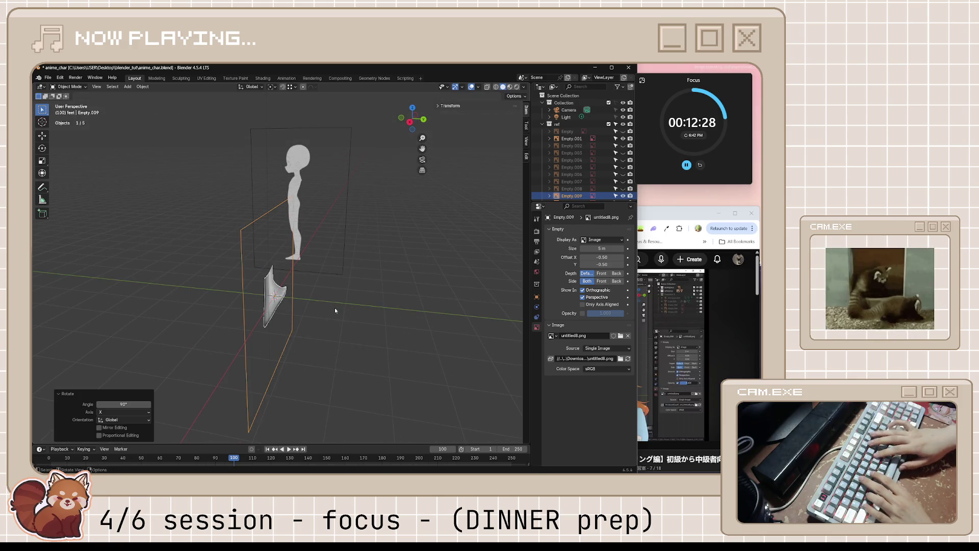
{"action": "key", "text": "r"}
{"action": "key", "text": "z"}
{"action": "key", "text": "9"}
{"action": "key", "text": "0"}
{"action": "key", "text": "Return"}
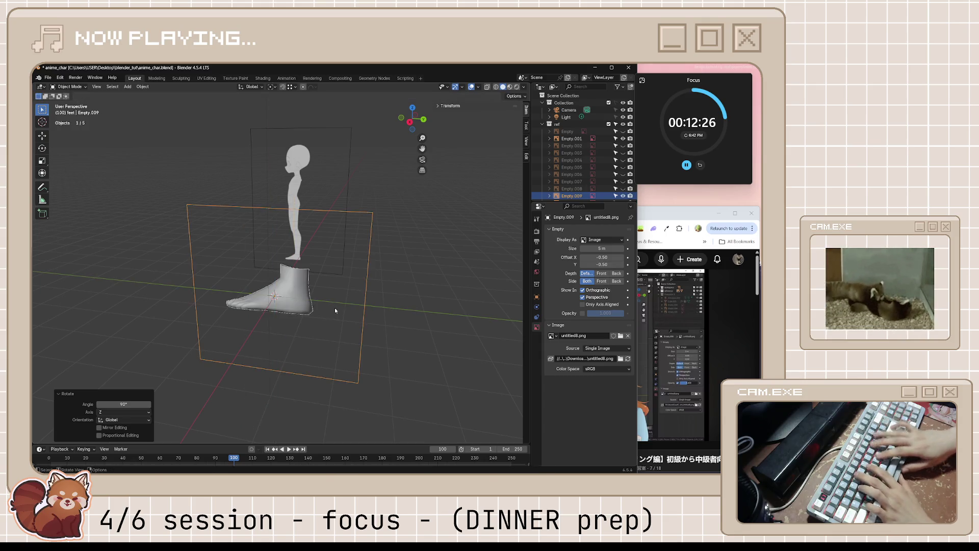
{"action": "key", "text": "KP_3"}
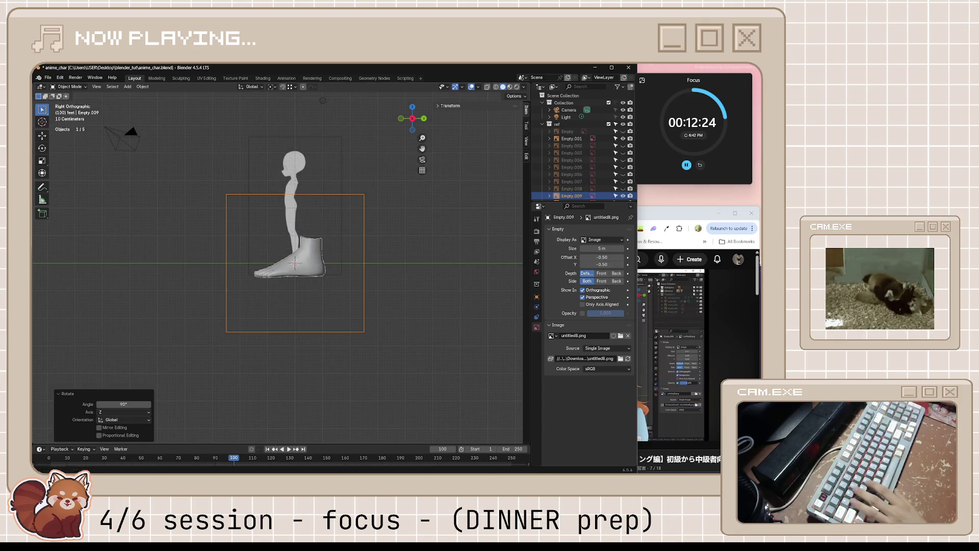
{"action": "scroll", "coordinate": [336, 321], "scroll_direction": "up", "scroll_amount": 5}
{"action": "scroll", "coordinate": [352, 339], "scroll_direction": "up", "scroll_amount": 2}
{"action": "scroll", "coordinate": [393, 338], "scroll_direction": "down", "scroll_amount": 3}
Step: Scale and move the foot image in right view to roughly fit under the leg (scale 0.868)
{"action": "key", "text": "s"}
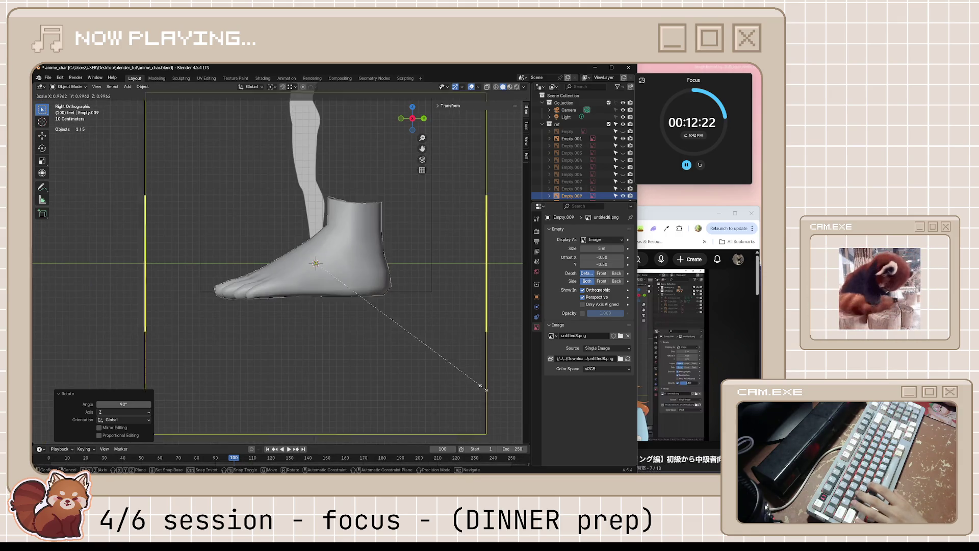
{"action": "left_click", "coordinate": [366, 314]}
{"action": "scroll", "coordinate": [404, 320], "scroll_direction": "up", "scroll_amount": 3}
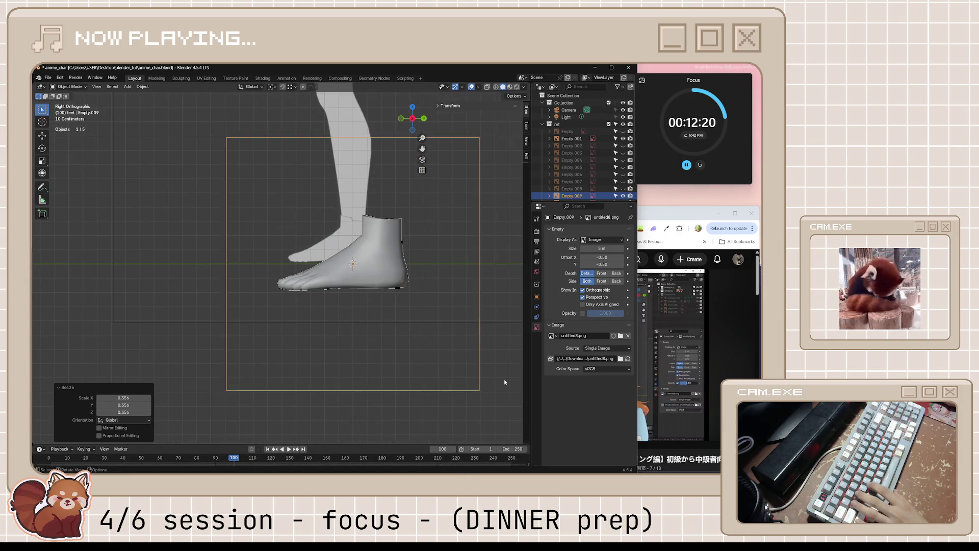
{"action": "key", "text": "s"}
{"action": "left_click", "coordinate": [490, 359]}
{"action": "key", "text": "s"}
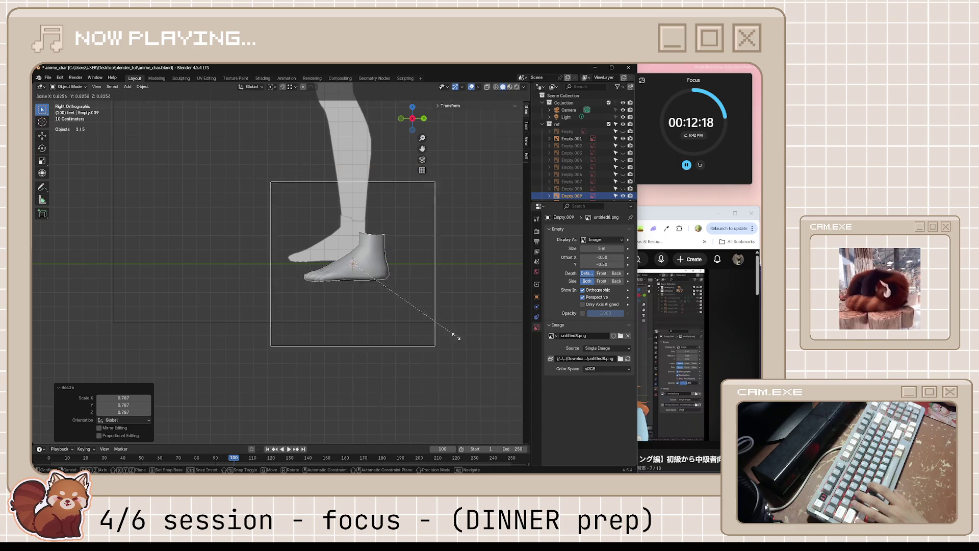
{"action": "left_click", "coordinate": [465, 341]}
{"action": "key", "text": "g"}
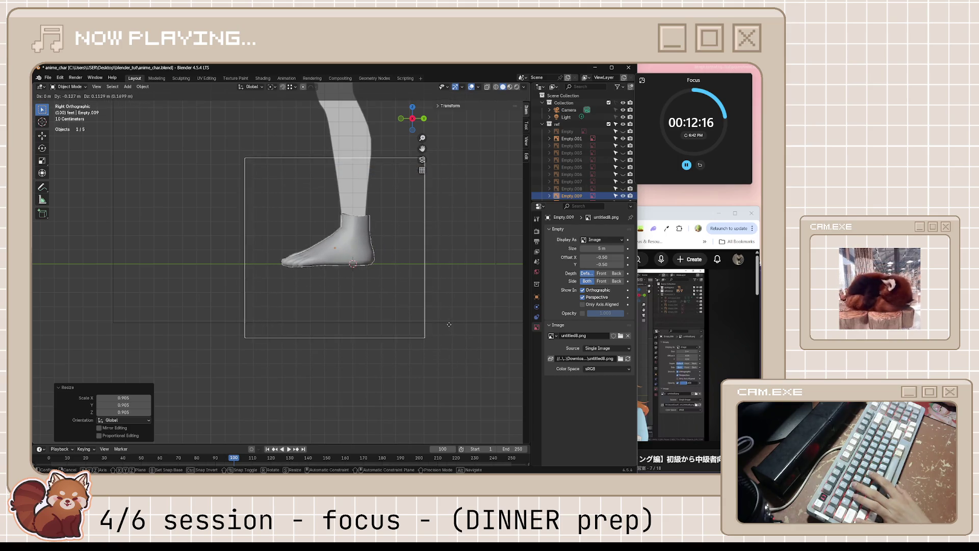
{"action": "left_click", "coordinate": [449, 324]}
{"action": "key", "text": "s"}
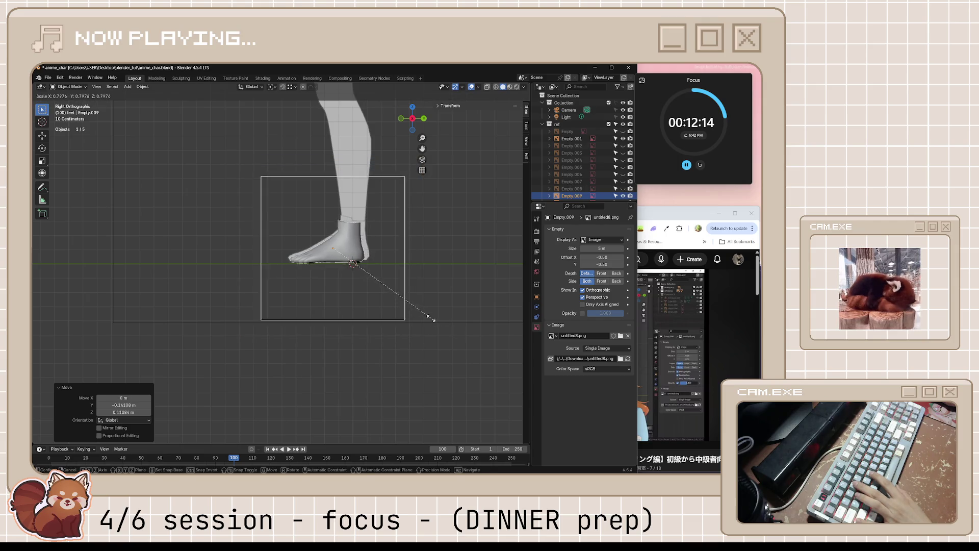
{"action": "left_click", "coordinate": [440, 319]}
Step: Fine-tune the foot's position and size to 1.004 under the leg and save the scene
{"action": "key", "text": "g"}
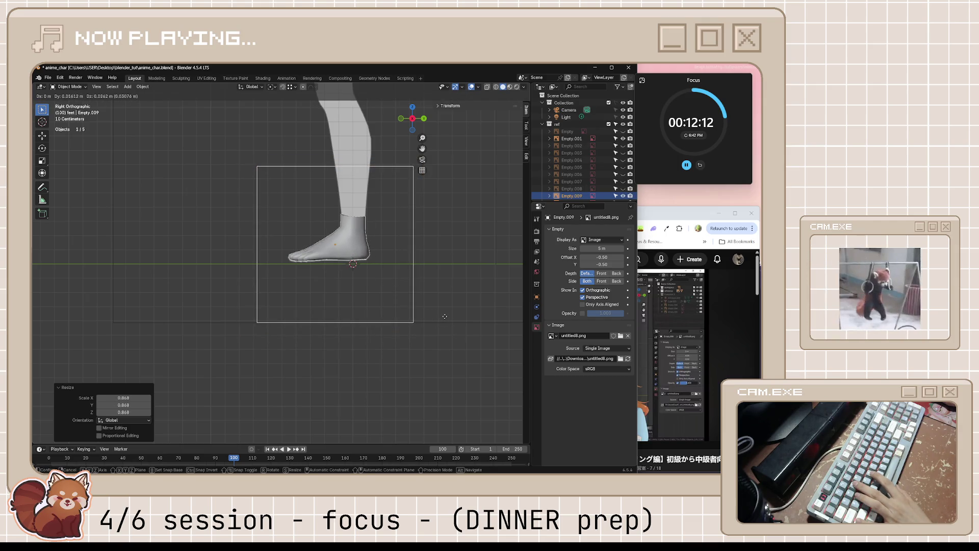
{"action": "left_click", "coordinate": [445, 318]}
{"action": "key", "text": "s"}
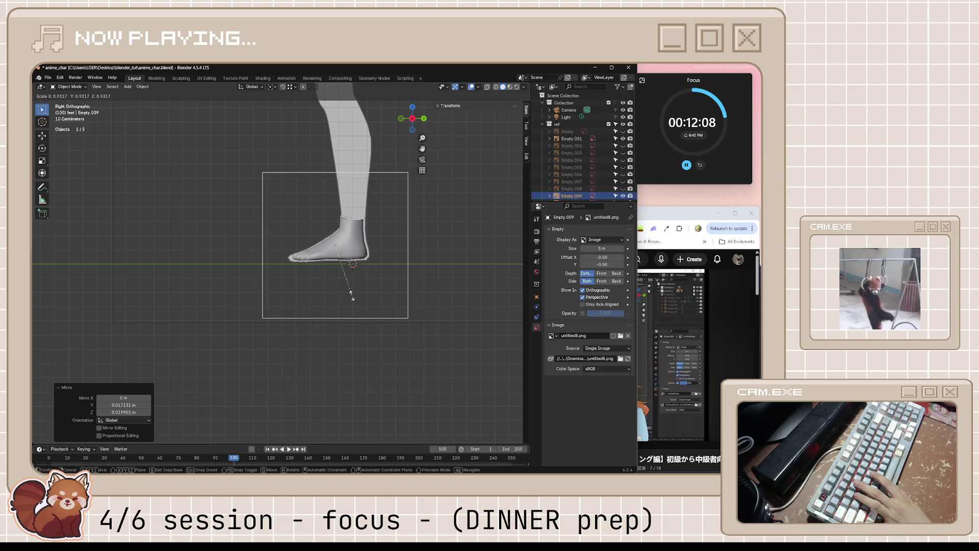
{"action": "left_click", "coordinate": [441, 345]}
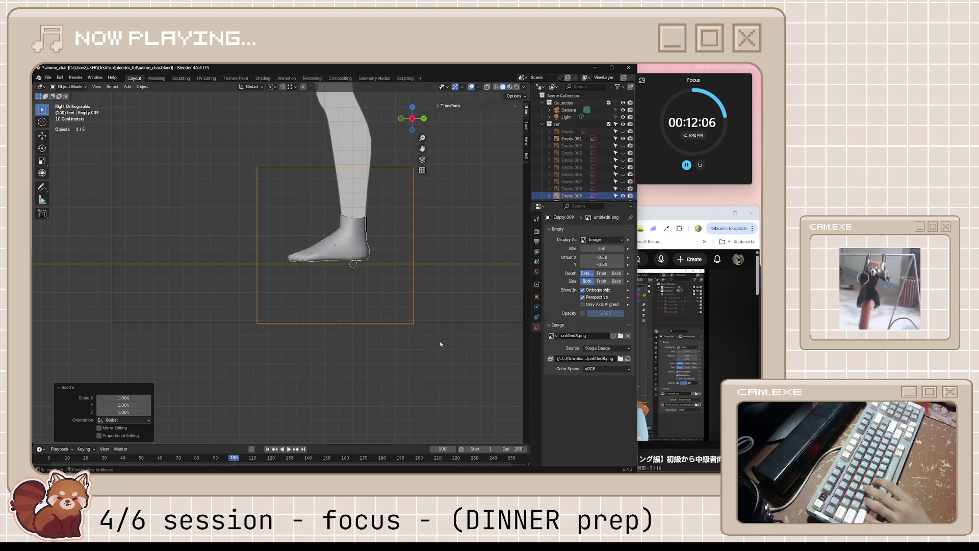
{"action": "mouse_move", "coordinate": [425, 318]}
{"action": "middle_mouse_down"}
{"action": "mouse_move", "coordinate": [418, 339]}
{"action": "mouse_move", "coordinate": [490, 344]}
{"action": "middle_mouse_up"}
{"action": "key", "text": "ctrl+s"}
{"action": "left_click", "coordinate": [673, 344]}
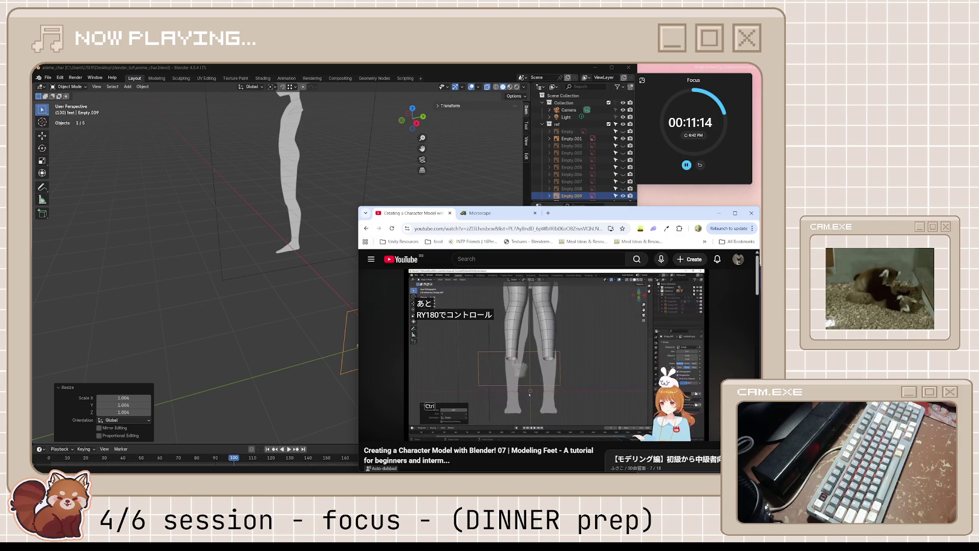
Step: Pause the feet tutorial video and return to the Blender scene showing the figure and foot image
{"action": "key", "text": "space"}
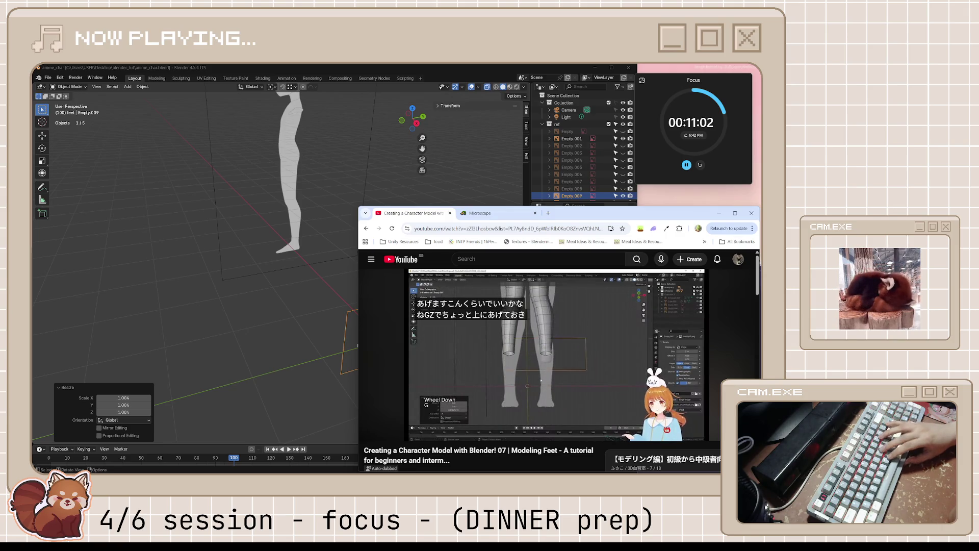
{"action": "left_click", "coordinate": [565, 383]}
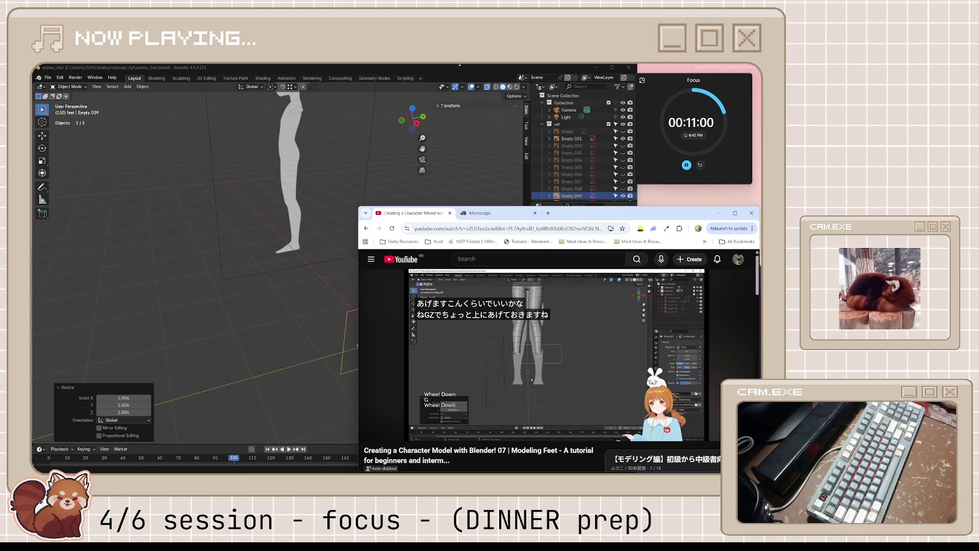
{"action": "left_click", "coordinate": [452, 120]}
{"action": "mouse_move", "coordinate": [442, 348]}
{"action": "middle_mouse_down"}
{"action": "mouse_move", "coordinate": [503, 342]}
{"action": "mouse_move", "coordinate": [409, 307]}
{"action": "mouse_move", "coordinate": [428, 333]}
{"action": "mouse_move", "coordinate": [422, 328]}
{"action": "middle_mouse_up"}
Step: Finish sliding the previous foot image along X, then reset Empty.010's location to the origin
{"action": "key", "text": "g"}
{"action": "key", "text": "x"}
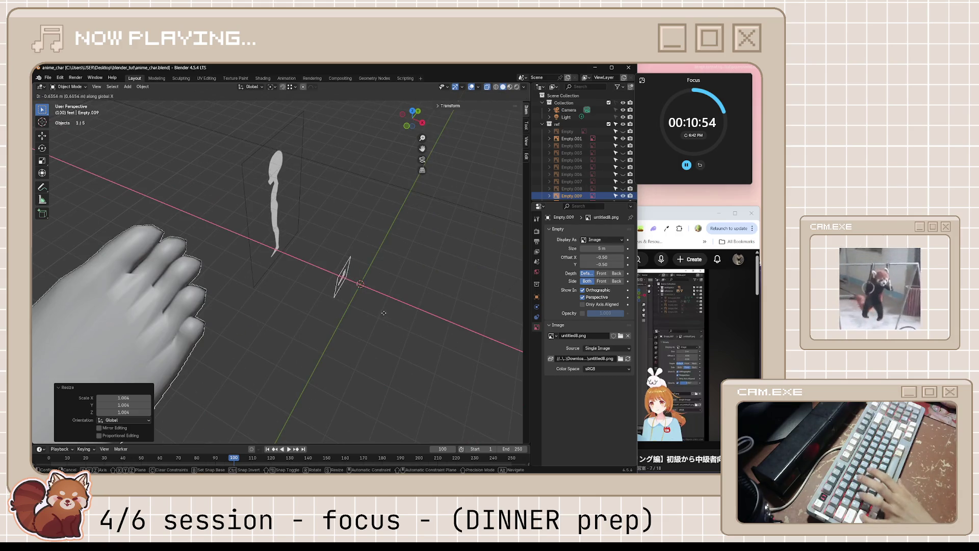
{"action": "left_click", "coordinate": [239, 264]}
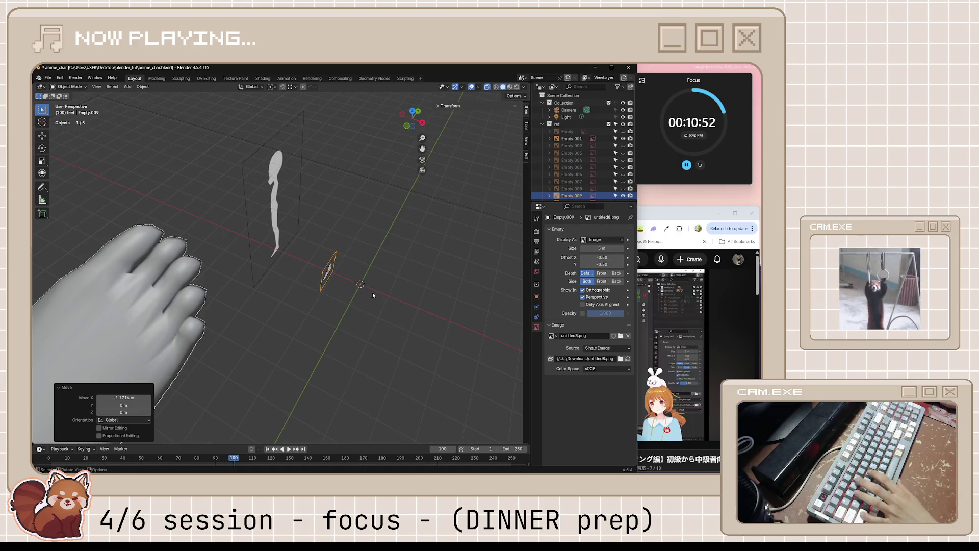
{"action": "left_click", "coordinate": [175, 313]}
{"action": "scroll", "coordinate": [181, 324], "scroll_direction": "down", "scroll_amount": 4}
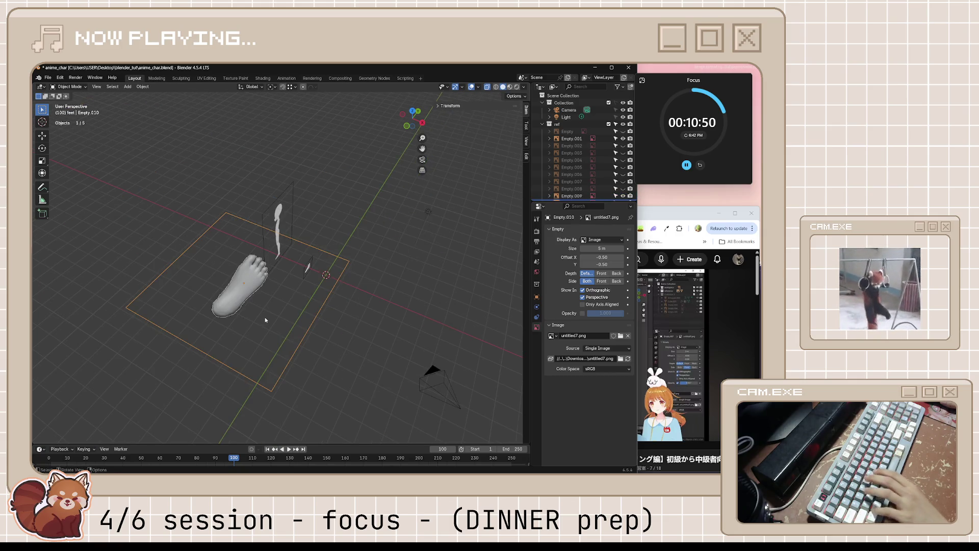
{"action": "left_click", "coordinate": [301, 290]}
{"action": "left_click", "coordinate": [236, 292]}
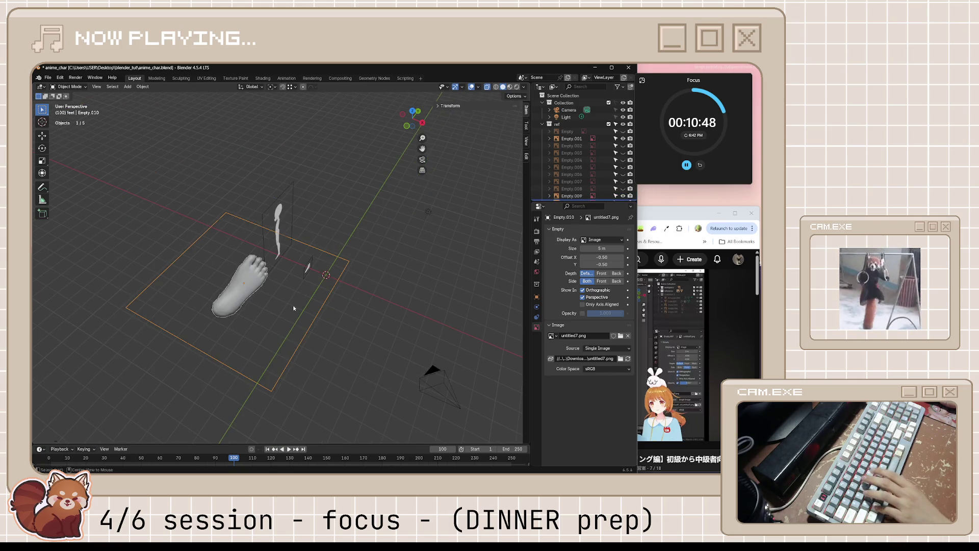
{"action": "key", "text": "alt+g"}
Step: From top view, shrink the top-view foot image to about 0.215 and move it into place
{"action": "middle_click_drag", "start_coordinate": [293, 308], "coordinate": [367, 301]}
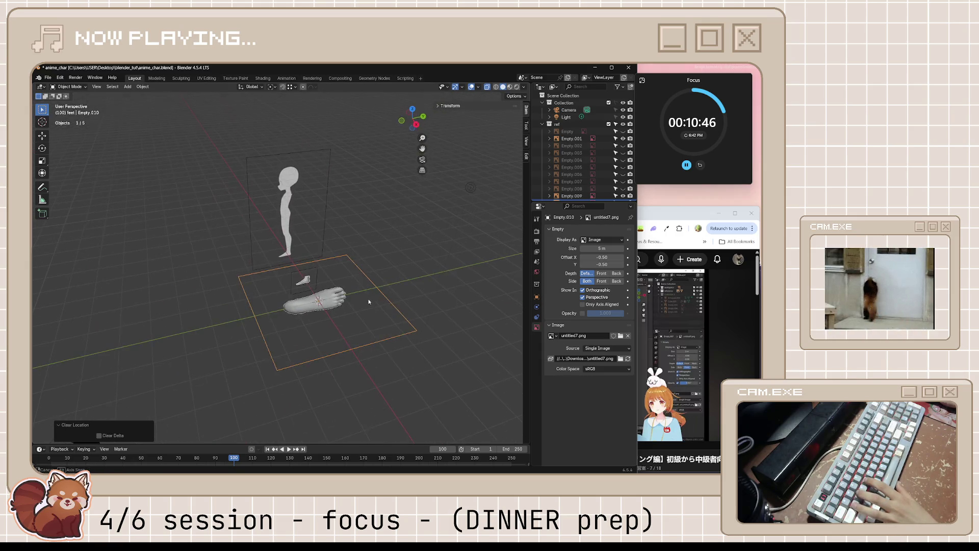
{"action": "scroll", "coordinate": [388, 321], "scroll_direction": "up", "scroll_amount": 1}
{"action": "key", "text": "KP_3"}
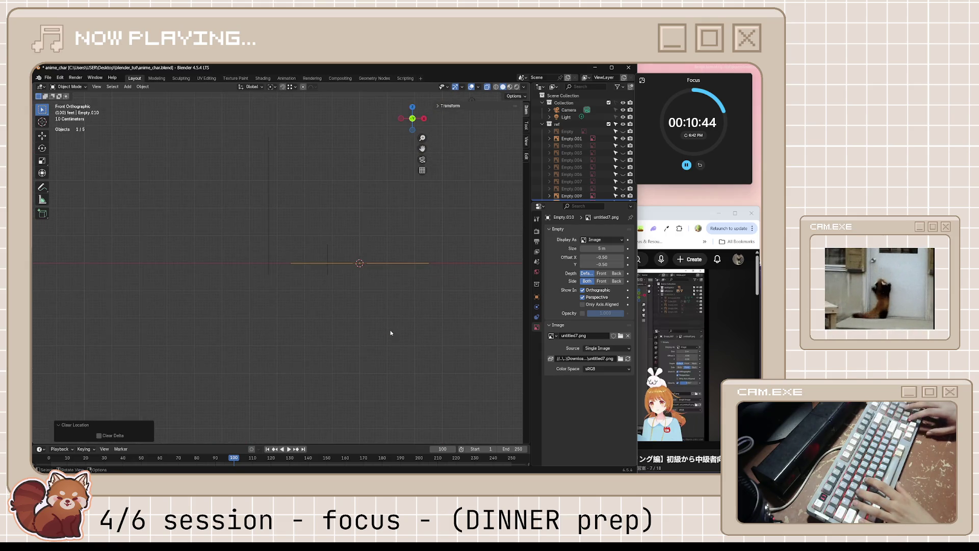
{"action": "key", "text": "KP_7"}
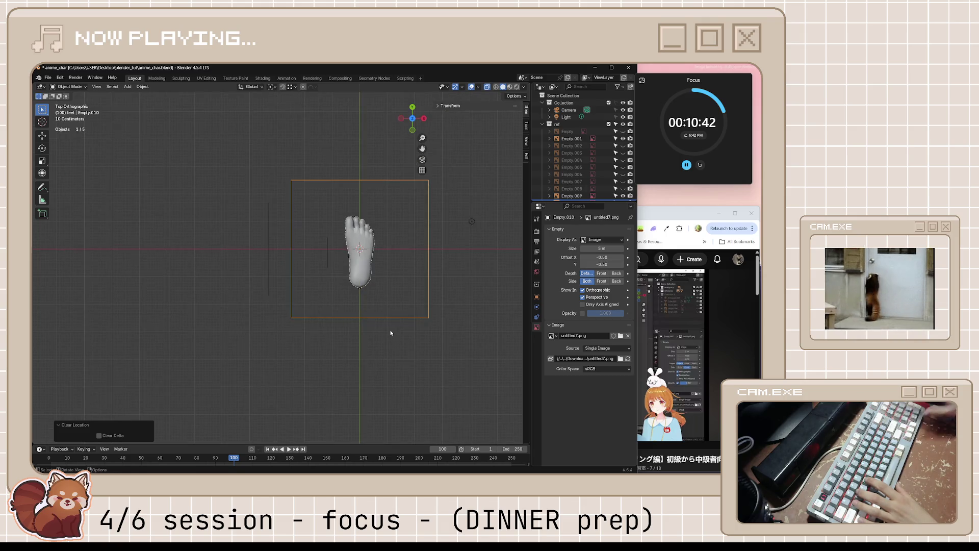
{"action": "key", "text": "s"}
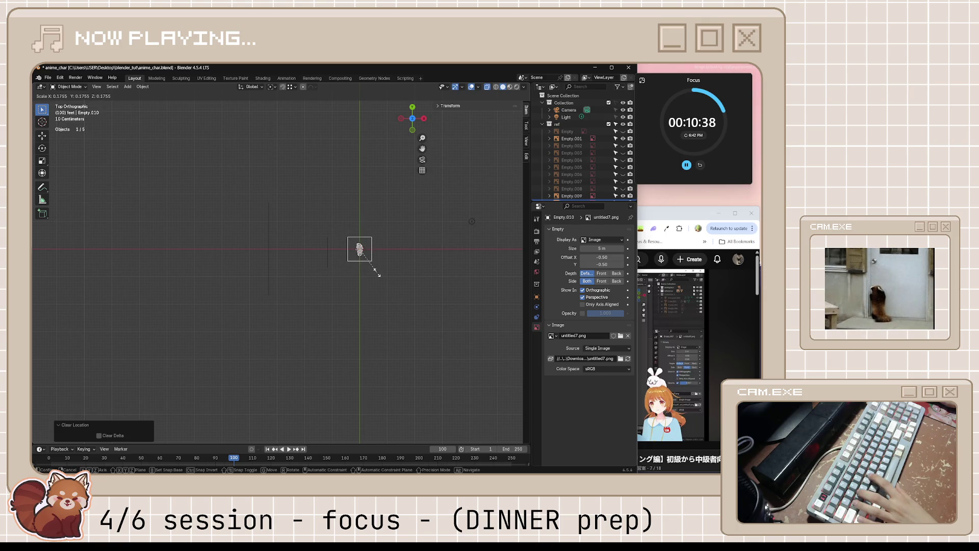
{"action": "left_click", "coordinate": [385, 276]}
{"action": "key", "text": "g"}
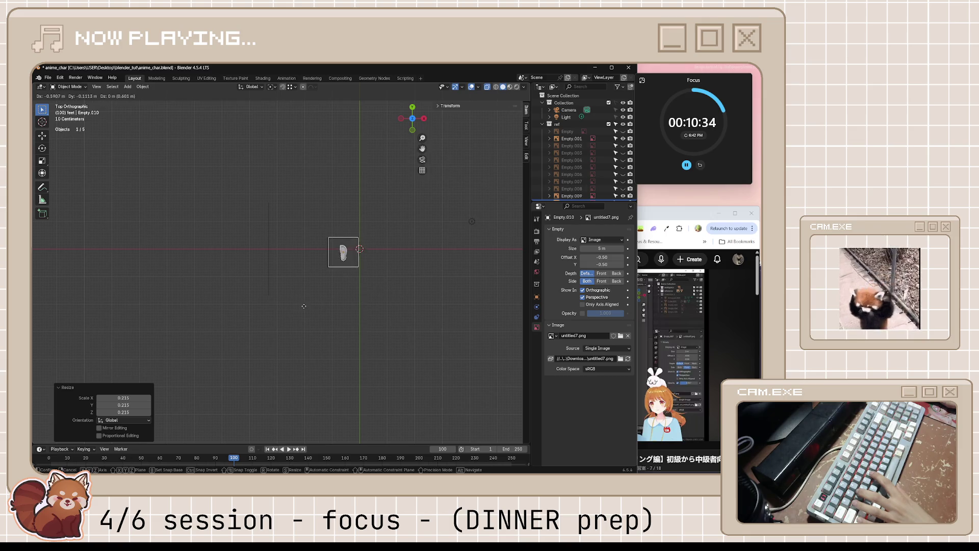
{"action": "left_click", "coordinate": [302, 305]}
{"action": "scroll", "coordinate": [364, 283], "scroll_direction": "up", "scroll_amount": 8}
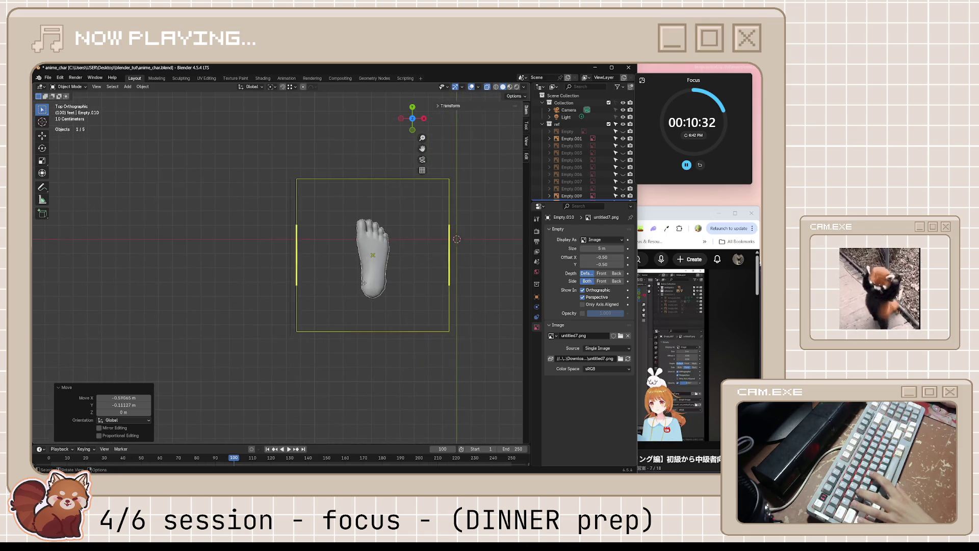
Step: Nudge the top-view foot image's position slightly, cancelling a further resize
{"action": "key", "text": "g"}
{"action": "left_click", "coordinate": [344, 301]}
{"action": "key", "text": "s"}
{"action": "key", "text": "Escape"}
{"action": "left_click", "coordinate": [397, 367]}
{"action": "mouse_move", "coordinate": [397, 366]}
{"action": "middle_mouse_down"}
{"action": "mouse_move", "coordinate": [340, 318]}
{"action": "mouse_move", "coordinate": [401, 319]}
{"action": "mouse_move", "coordinate": [270, 350]}
{"action": "mouse_move", "coordinate": [356, 366]}
{"action": "middle_mouse_up"}
{"action": "left_click", "coordinate": [373, 347]}
Step: Rotate Empty.010 180 degrees about Z and save the scene
{"action": "key", "text": "ctrl+s"}
{"action": "key", "text": "r"}
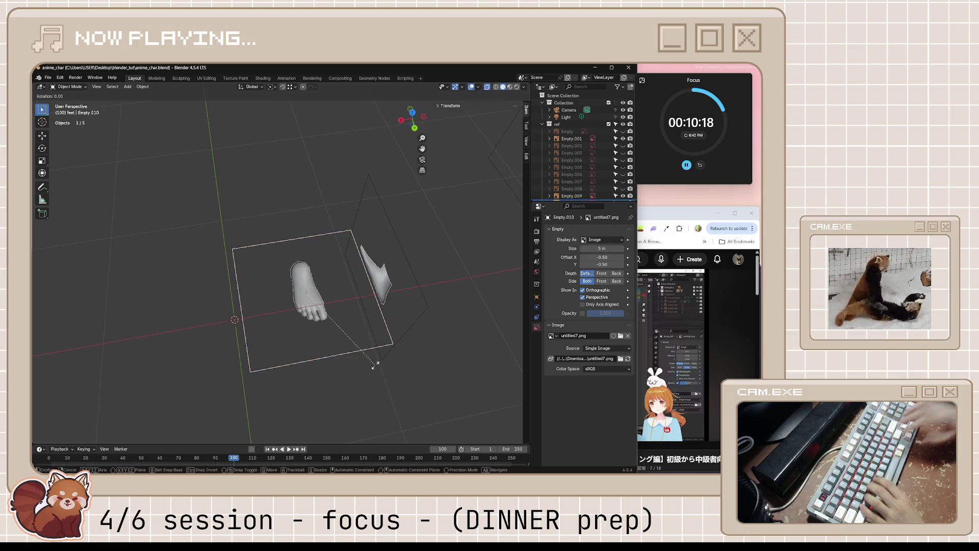
{"action": "type", "text": "y180"}
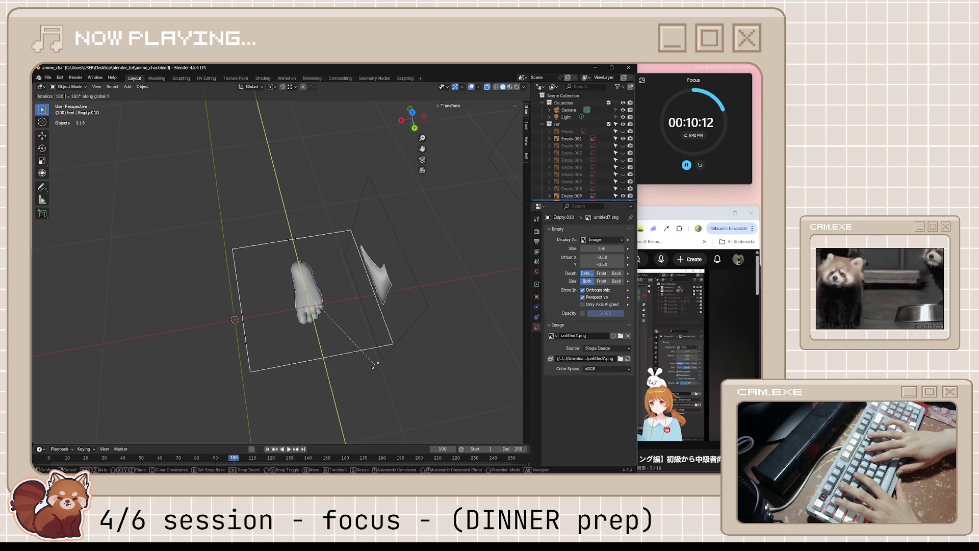
{"action": "type", "text": "zzx"}
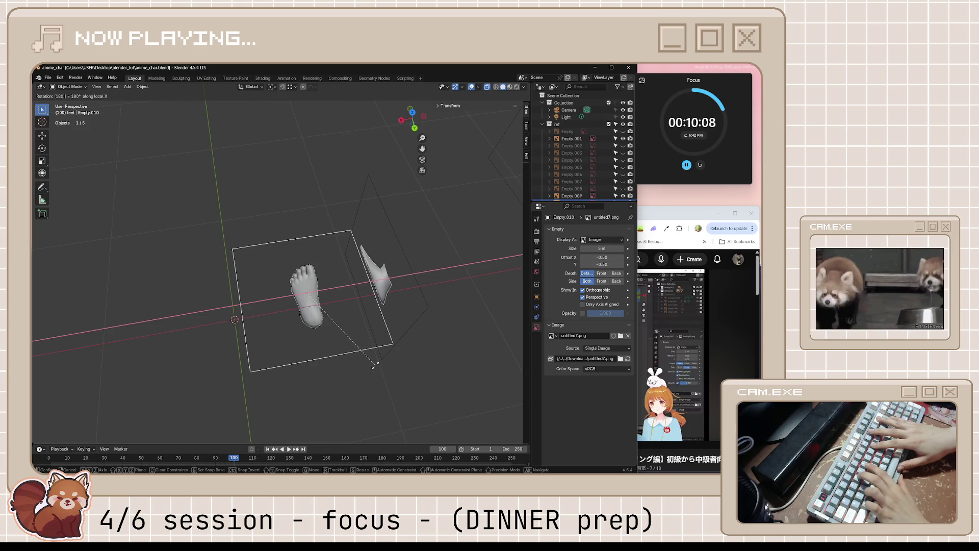
{"action": "type", "text": "x"}
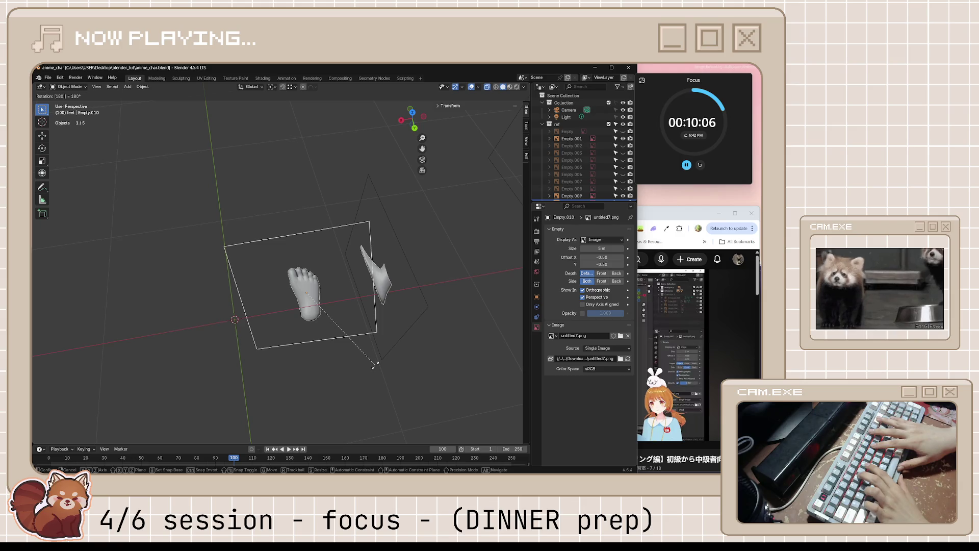
{"action": "type", "text": "z"}
{"action": "key", "text": "Return"}
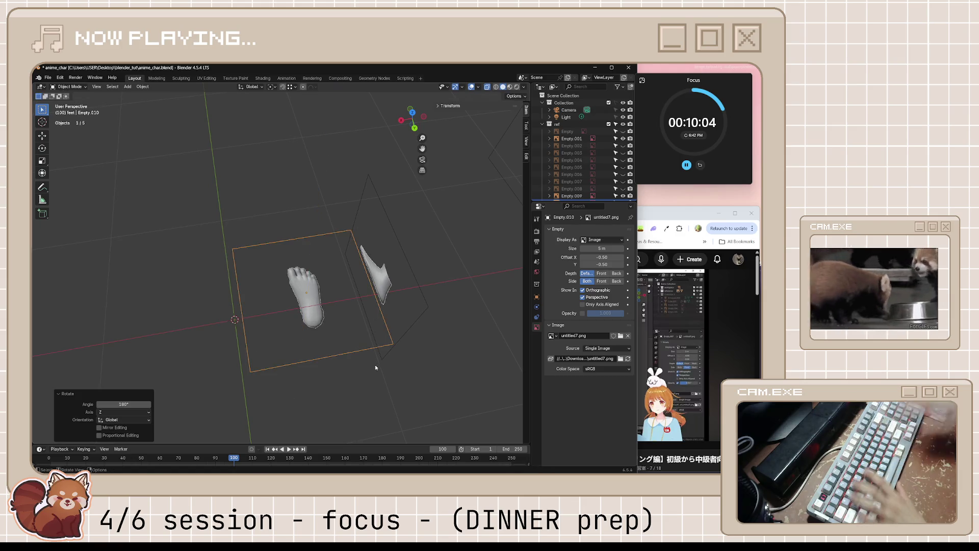
{"action": "mouse_move", "coordinate": [298, 361]}
{"action": "middle_mouse_down"}
{"action": "mouse_move", "coordinate": [395, 351]}
{"action": "mouse_move", "coordinate": [291, 338]}
{"action": "mouse_move", "coordinate": [360, 336]}
{"action": "middle_mouse_up"}
{"action": "key", "text": "ctrl+s"}
{"action": "scroll", "coordinate": [592, 153], "scroll_direction": "down", "scroll_amount": 2}
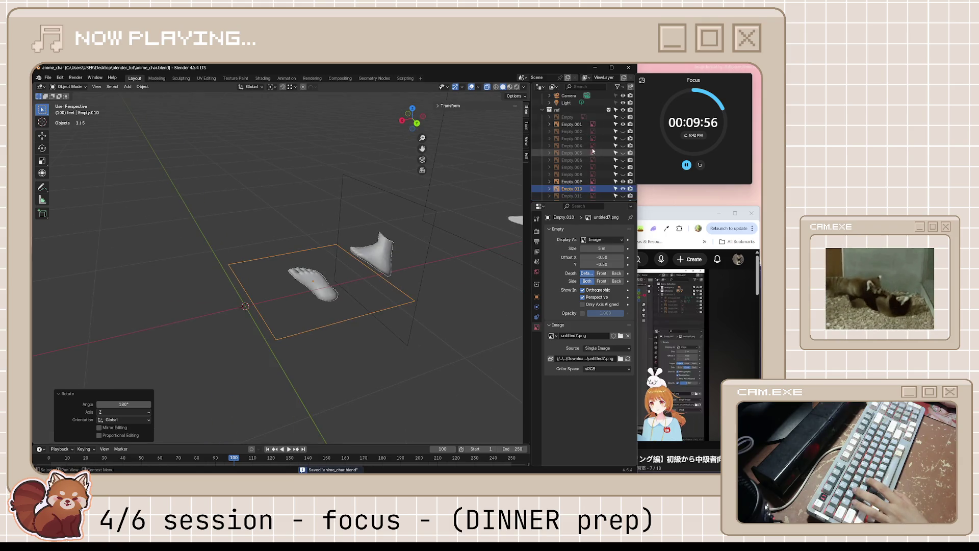
{"action": "scroll", "coordinate": [604, 176], "scroll_direction": "down", "scroll_amount": 3}
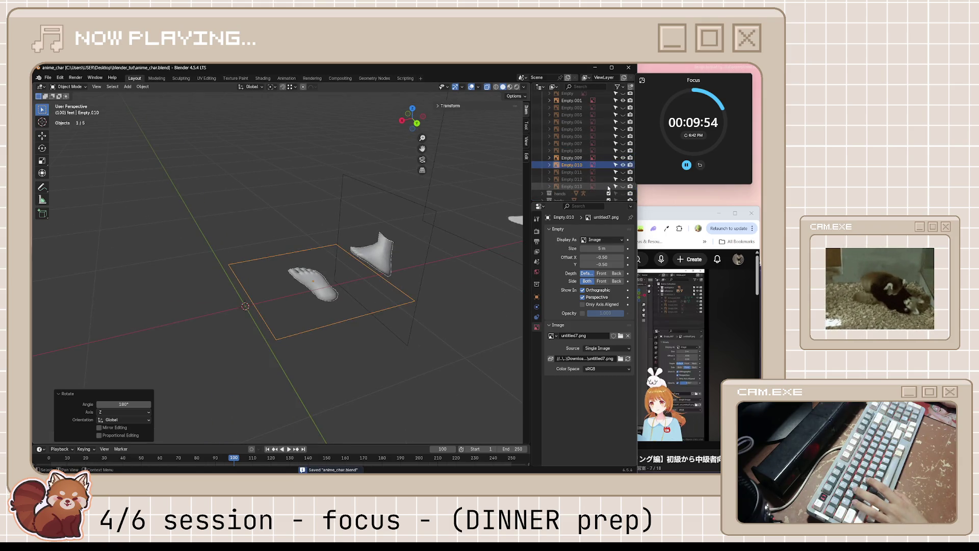
{"action": "scroll", "coordinate": [609, 186], "scroll_direction": "down", "scroll_amount": 2}
Step: Unhide the body mesh and, from bottom view, move the top-view foot image over the body
{"action": "left_click", "coordinate": [622, 186]}
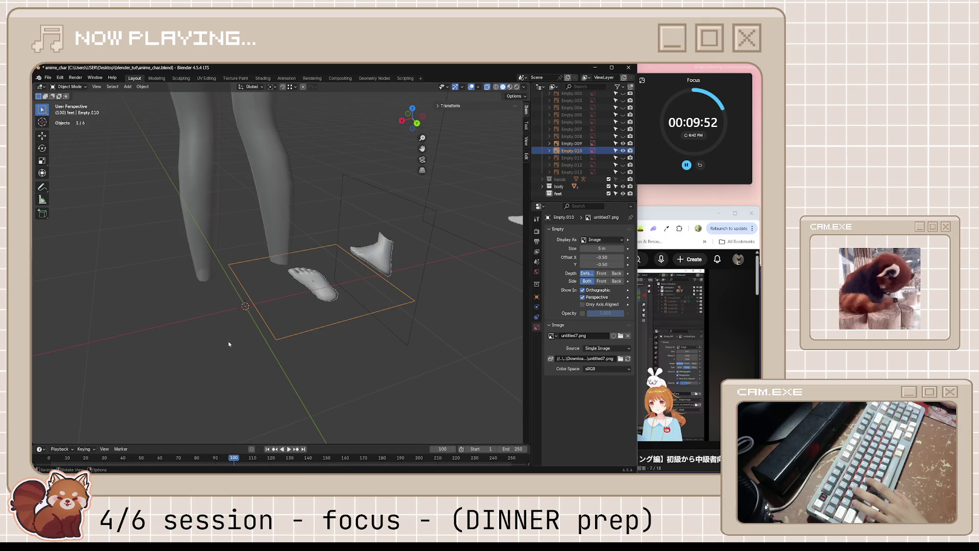
{"action": "middle_click_drag", "start_coordinate": [229, 342], "coordinate": [219, 336]}
{"action": "key", "text": "ctrl+KP_7"}
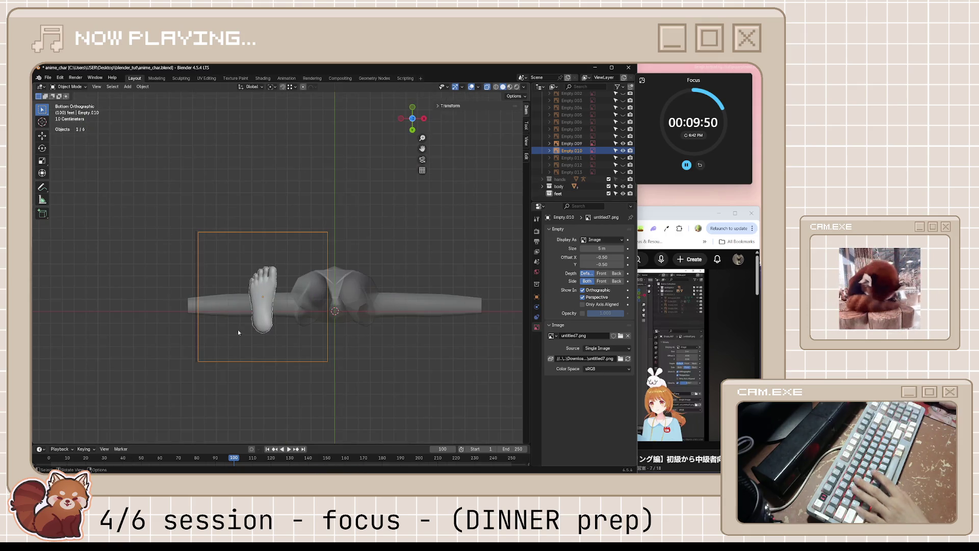
{"action": "key", "text": "g"}
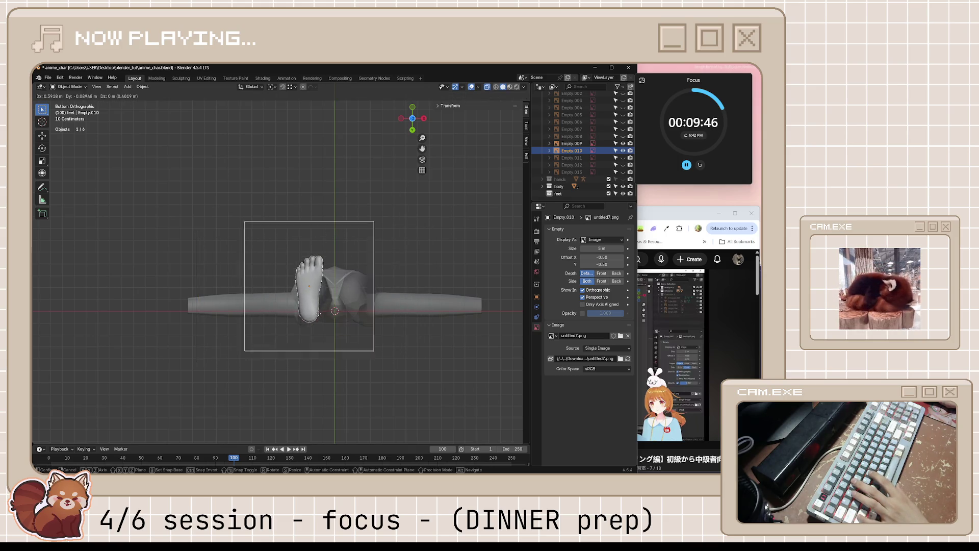
{"action": "left_click", "coordinate": [317, 320]}
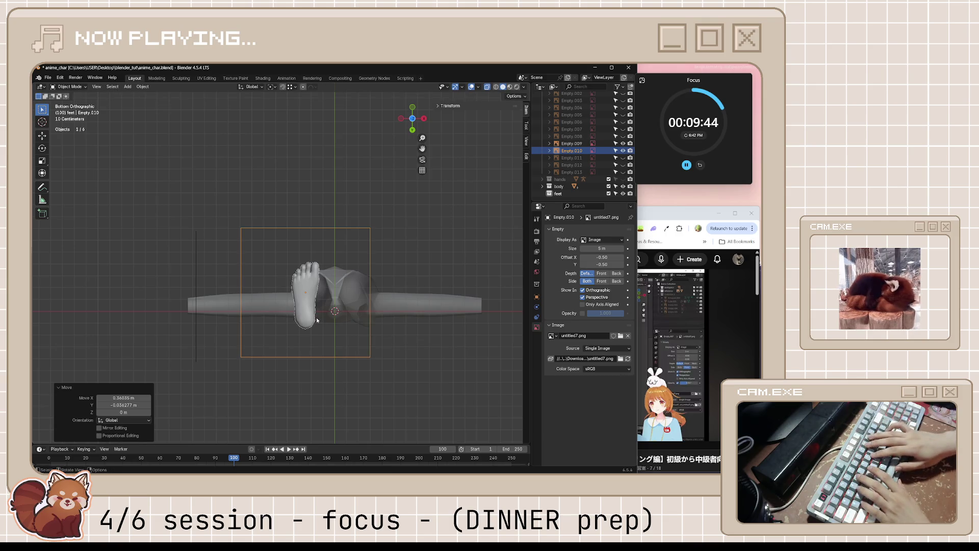
{"action": "type", "text": "rx"}
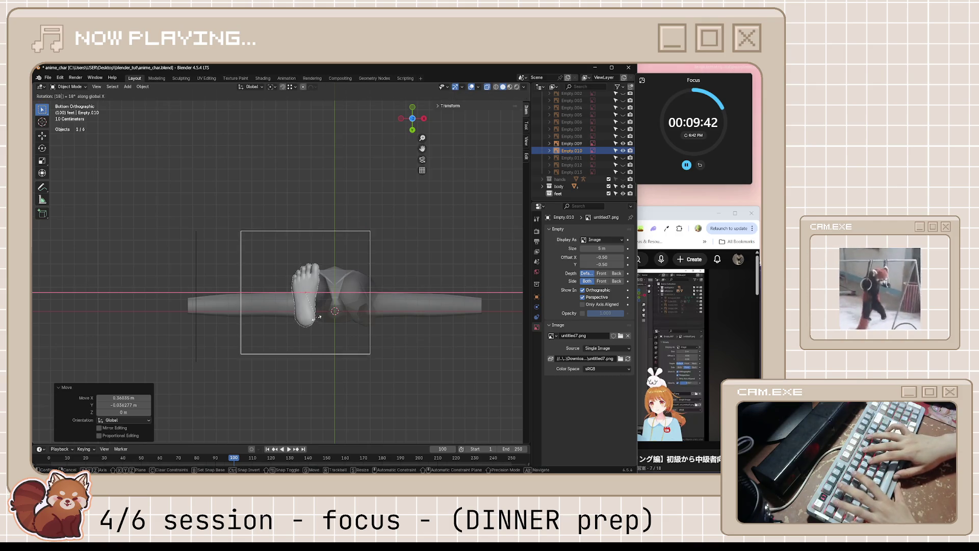
{"action": "type", "text": "180"}
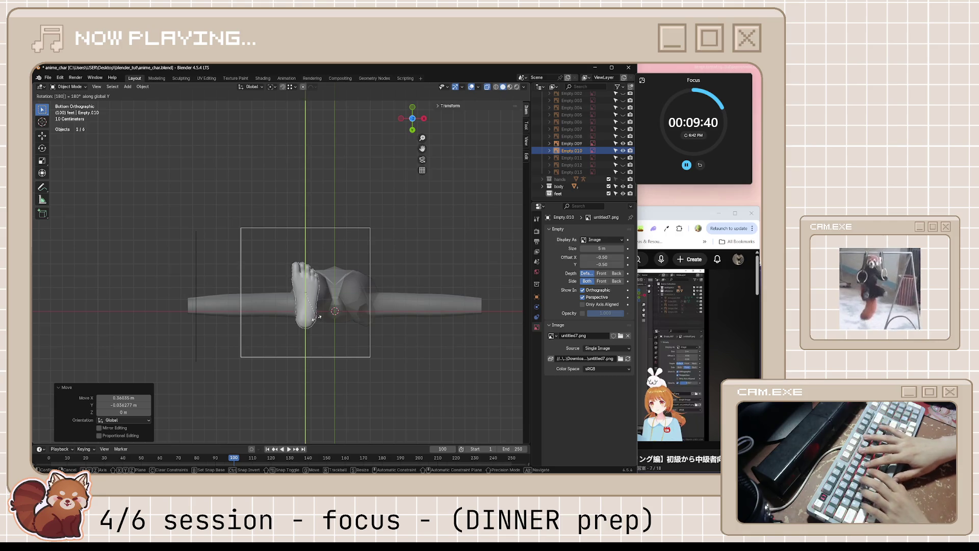
{"action": "type", "text": "y"}
Step: Flip the foot image 180 degrees so it lies flat and move it beneath the leg
{"action": "key", "text": "Return"}
{"action": "key", "text": "g"}
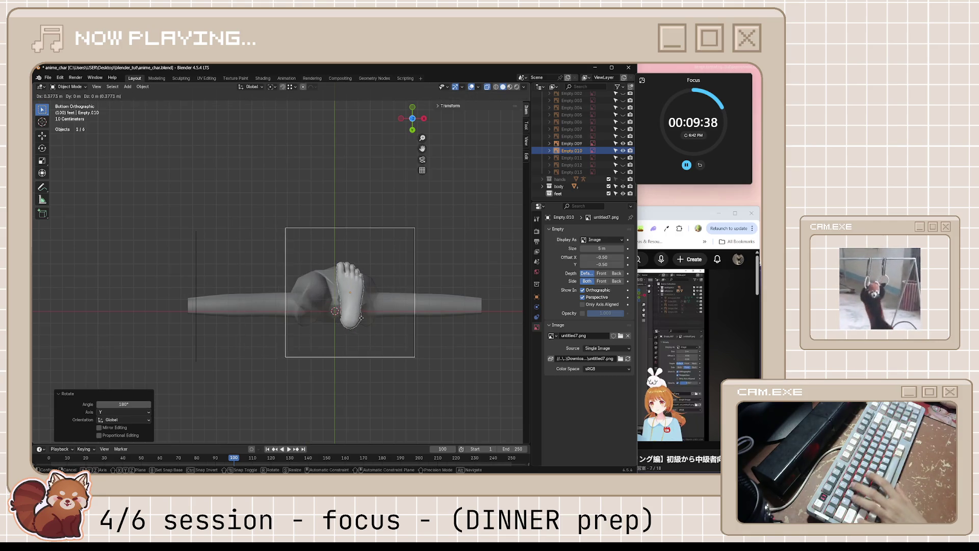
{"action": "left_click", "coordinate": [376, 317]}
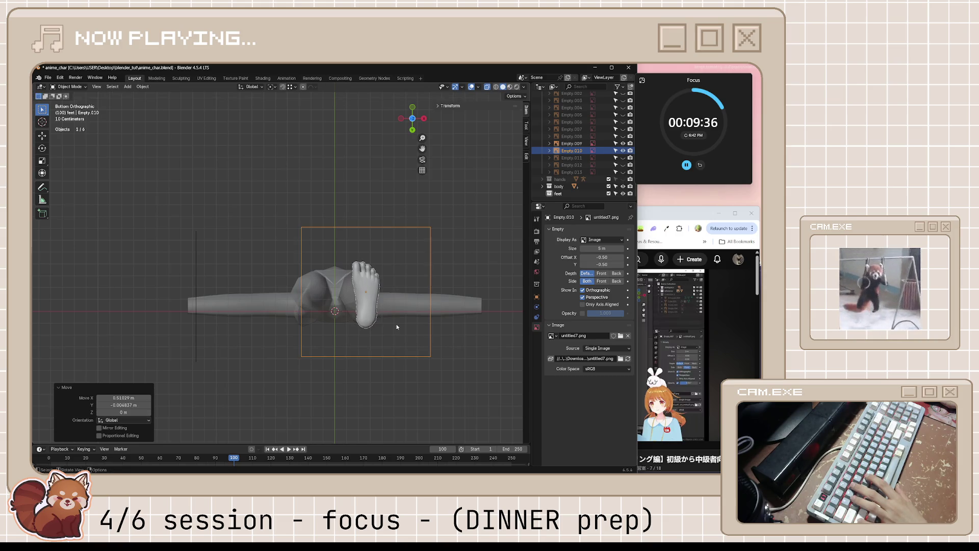
{"action": "middle_click_drag", "start_coordinate": [376, 316], "coordinate": [368, 310]}
{"action": "middle_click_drag", "start_coordinate": [357, 330], "coordinate": [406, 322]}
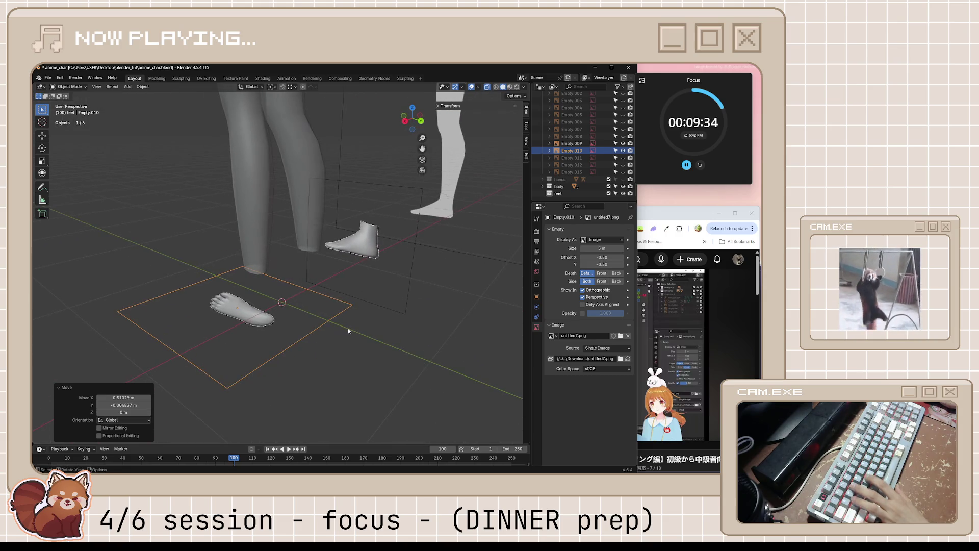
Step: Save anime_char.blend, hide the body mesh again and clear the selection
{"action": "key", "text": "ctrl+s"}
{"action": "left_click", "coordinate": [624, 151]}
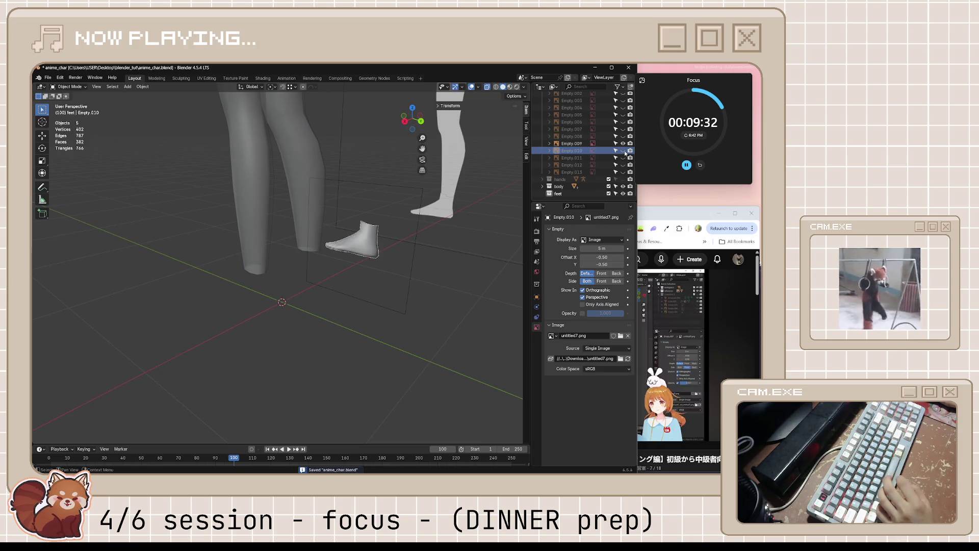
{"action": "left_click", "coordinate": [624, 187]}
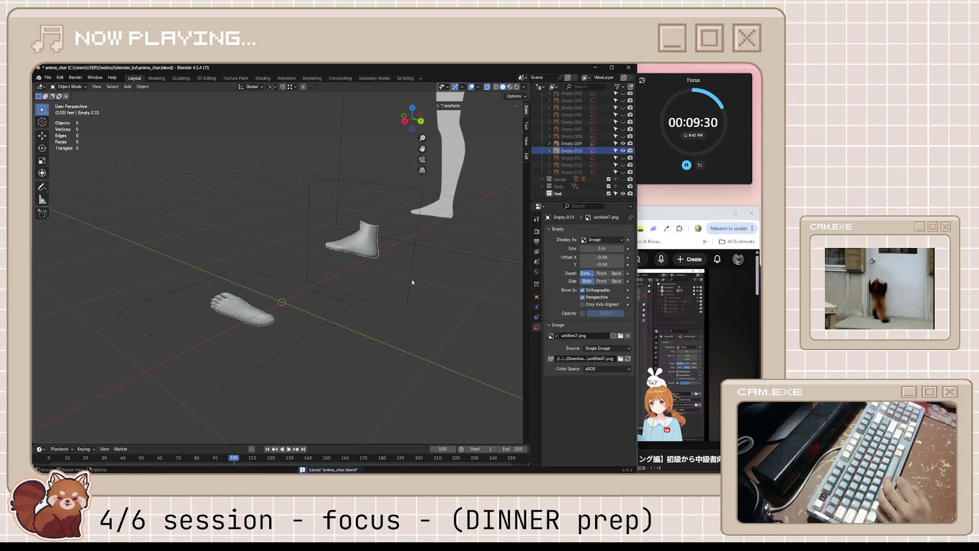
{"action": "middle_click_drag", "start_coordinate": [367, 276], "coordinate": [397, 274]}
{"action": "left_click", "coordinate": [572, 151]}
{"action": "key", "text": "alt+a"}
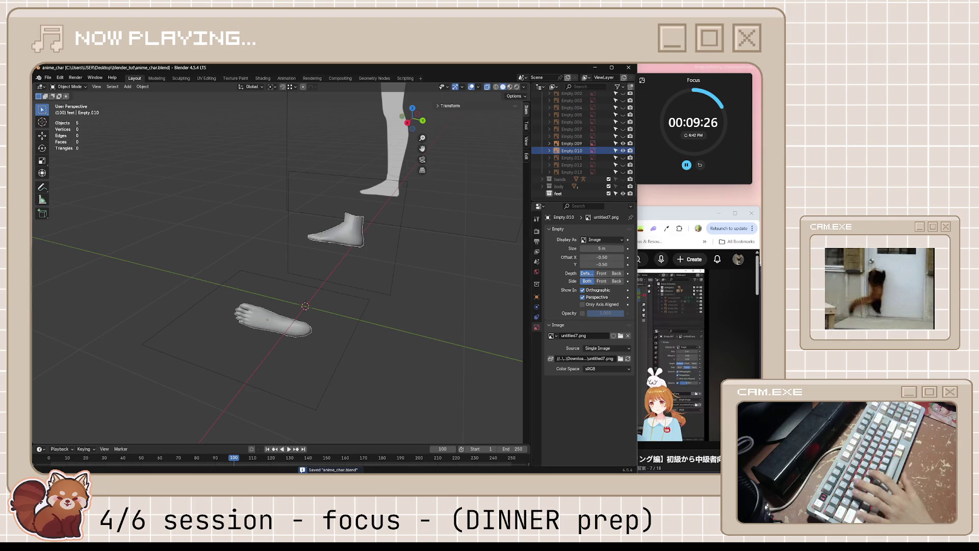